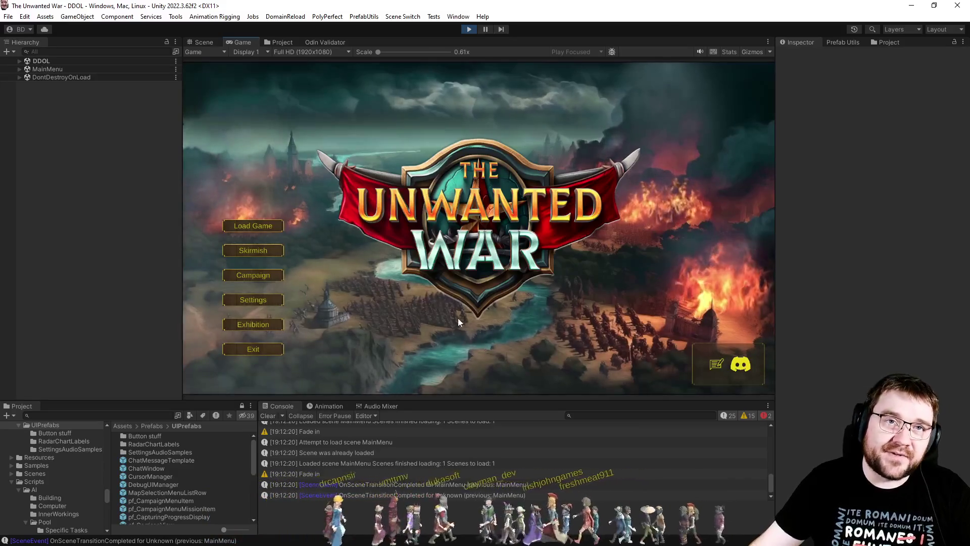
Step: View the Skirmish lobby with the CactusRidge map in the running game, then exit play mode
{"action": "left_click", "coordinate": [262, 248]}
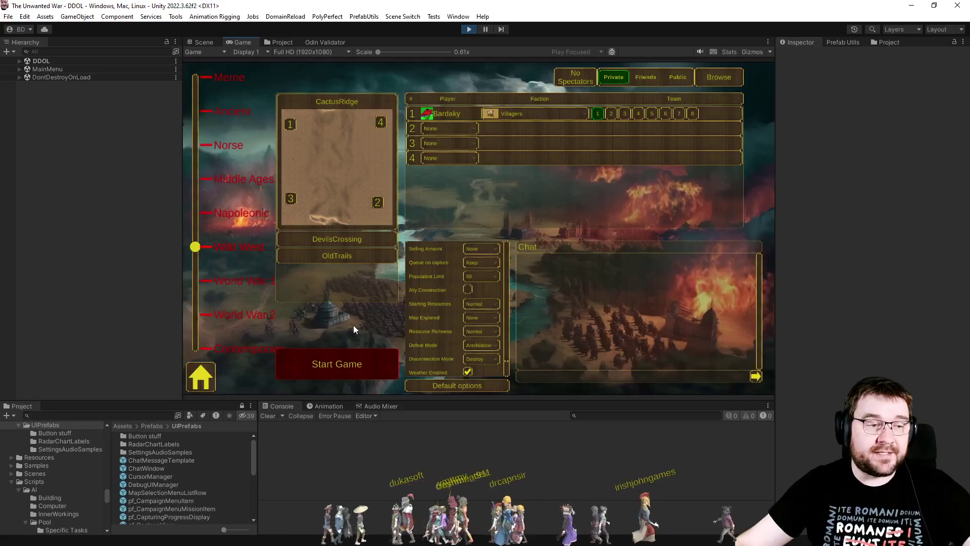
{"action": "left_click", "coordinate": [468, 32]}
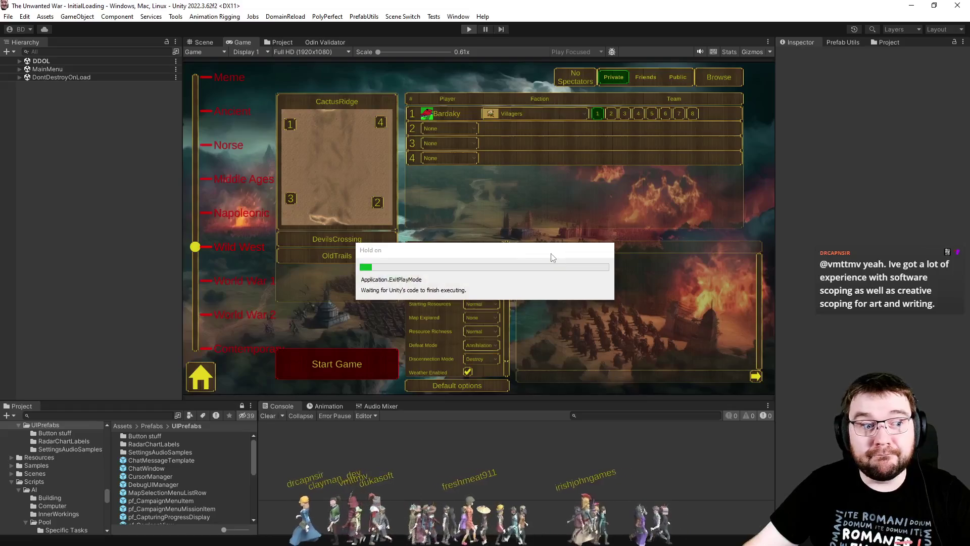
Step: Load the MainMenu scene, deactivate the Main panel and activate the GameStart lobby panel
{"action": "left_click", "coordinate": [403, 16]}
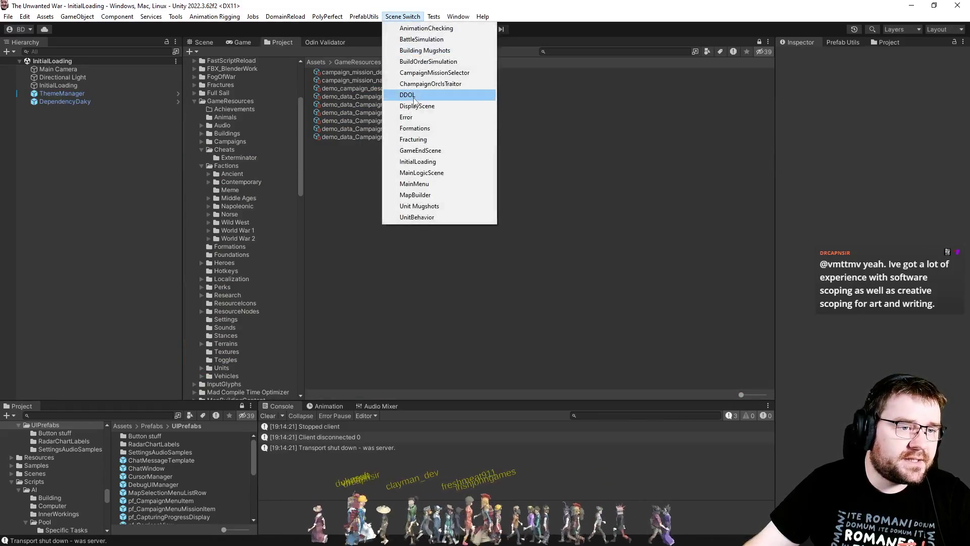
{"action": "left_click", "coordinate": [418, 185]}
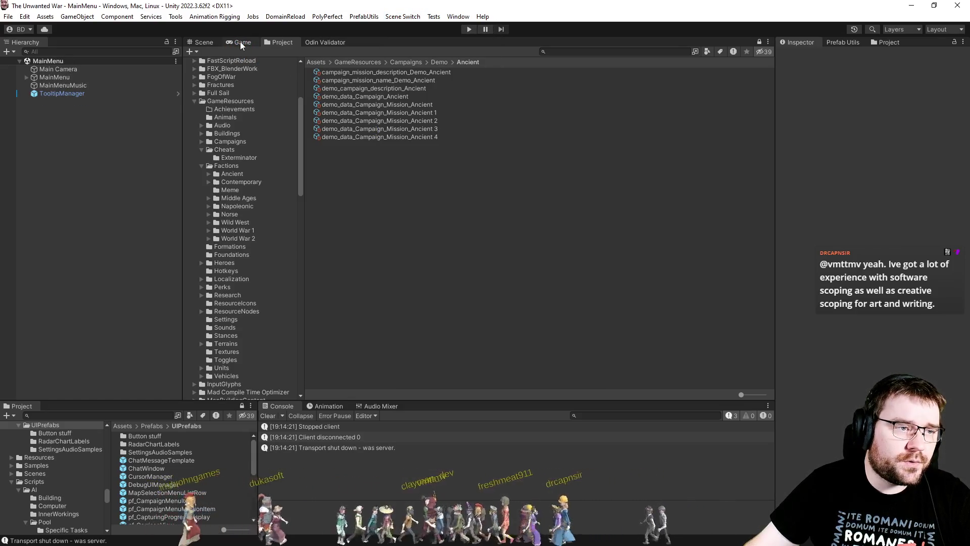
{"action": "left_click", "coordinate": [27, 77]}
{"action": "left_click", "coordinate": [33, 86]}
{"action": "left_click", "coordinate": [51, 102]}
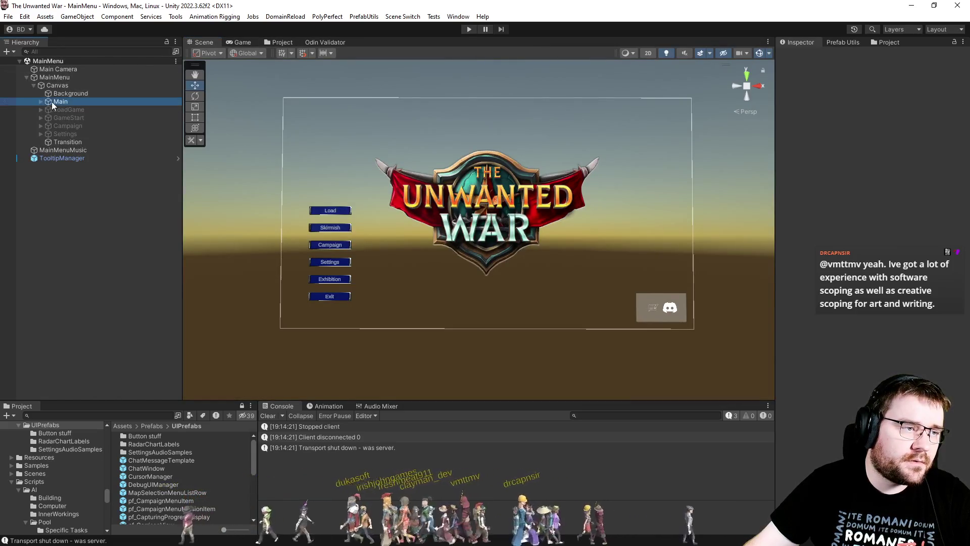
{"action": "key", "text": "alt+shift+a"}
{"action": "left_click", "coordinate": [65, 119]}
{"action": "key", "text": "alt+shift+a"}
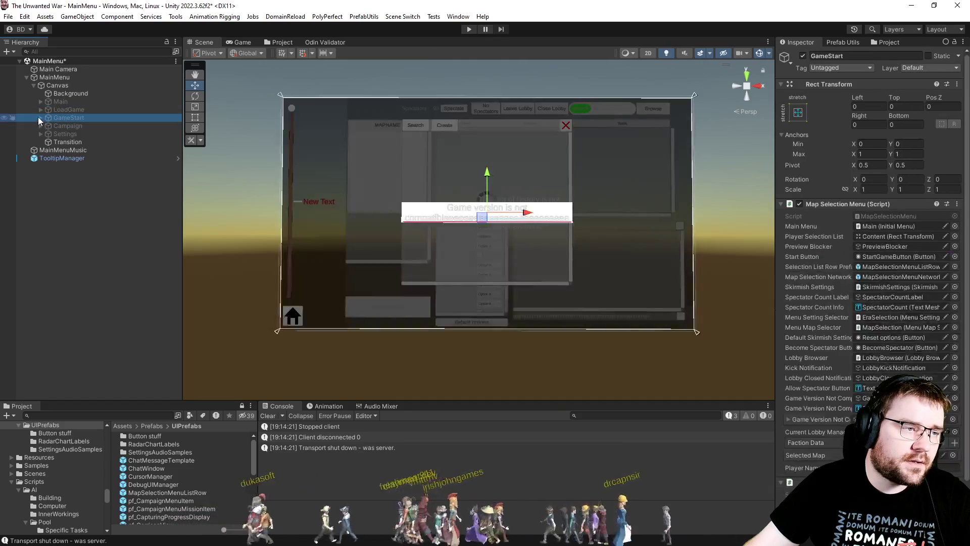
Step: Hide the two notifications, LobbyBrowser and PreviewBlocker under GameStart, then expand LobbyContent and EraSelection
{"action": "left_click", "coordinate": [40, 117]}
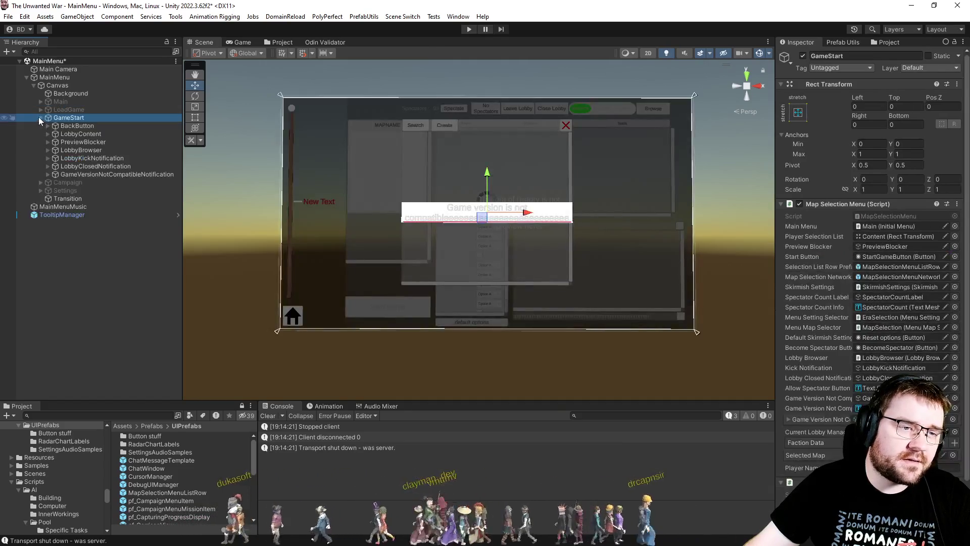
{"action": "left_click", "coordinate": [85, 175]}
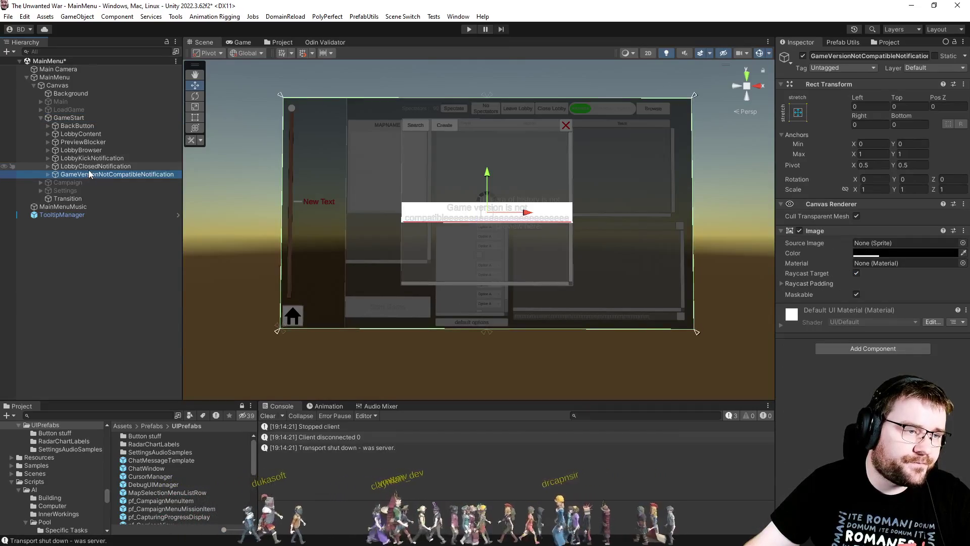
{"action": "key", "text": "alt+shift+a"}
{"action": "left_click", "coordinate": [104, 166]}
{"action": "key", "text": "alt+shift+a"}
{"action": "left_click", "coordinate": [101, 150]}
{"action": "key", "text": "alt+shift+a"}
{"action": "left_click", "coordinate": [83, 142]}
{"action": "key", "text": "alt+shift+a"}
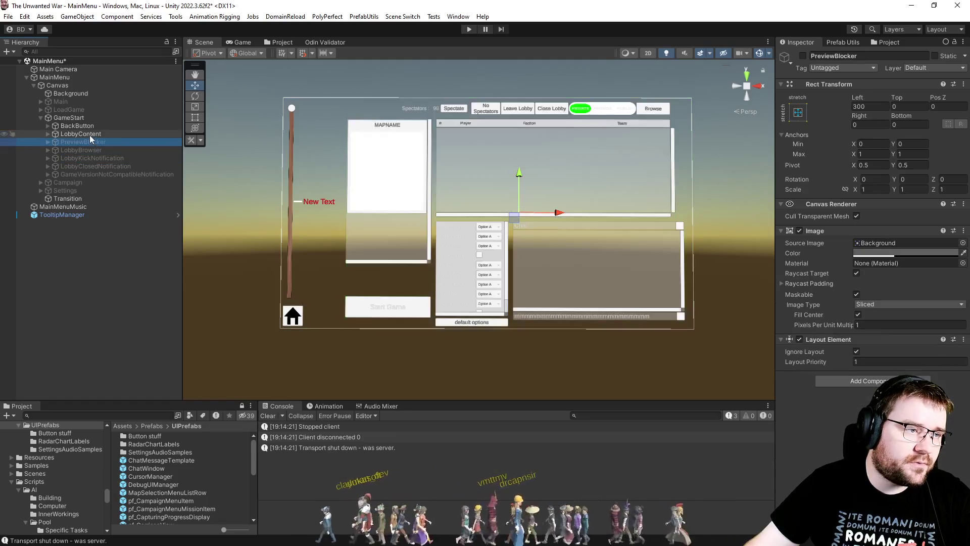
{"action": "left_click", "coordinate": [71, 134]}
{"action": "left_click", "coordinate": [46, 135]}
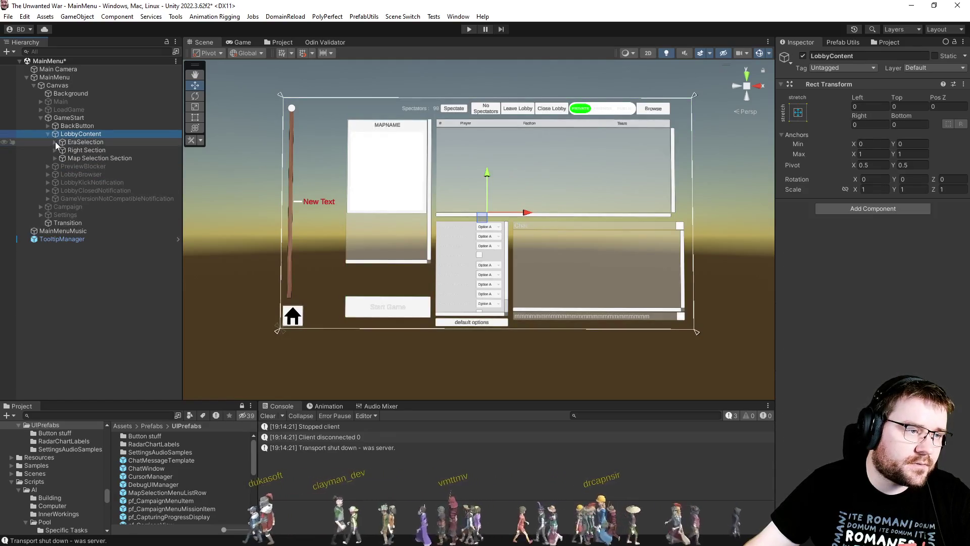
{"action": "left_click", "coordinate": [56, 144]}
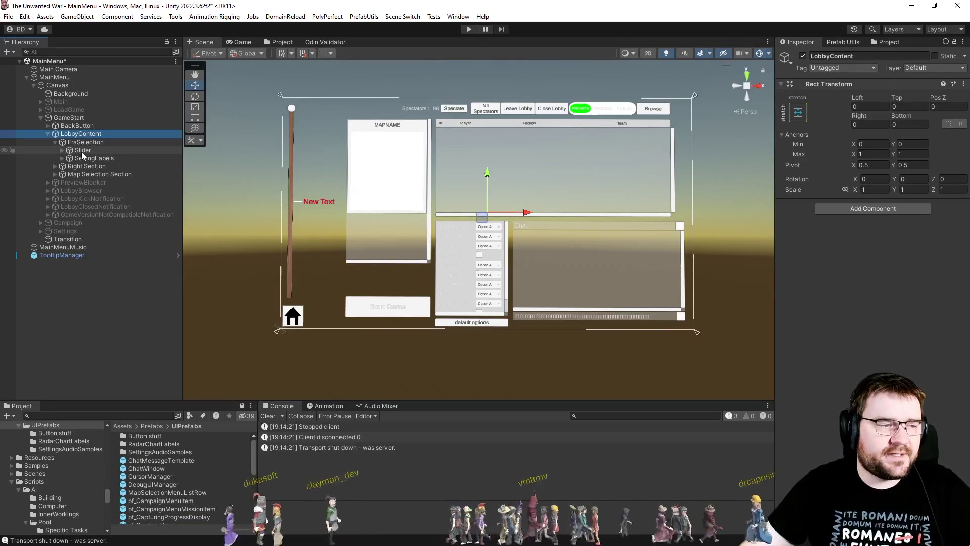
Step: Expand SettingLabels and SettingIndicator and frame the Image marker in the Scene view
{"action": "mouse_move", "coordinate": [332, 201]}
{"action": "left_mouse_down"}
{"action": "mouse_move", "coordinate": [352, 206]}
{"action": "mouse_move", "coordinate": [362, 464]}
{"action": "left_mouse_up"}
{"action": "left_click_drag", "start_coordinate": [578, 316], "coordinate": [563, 312]}
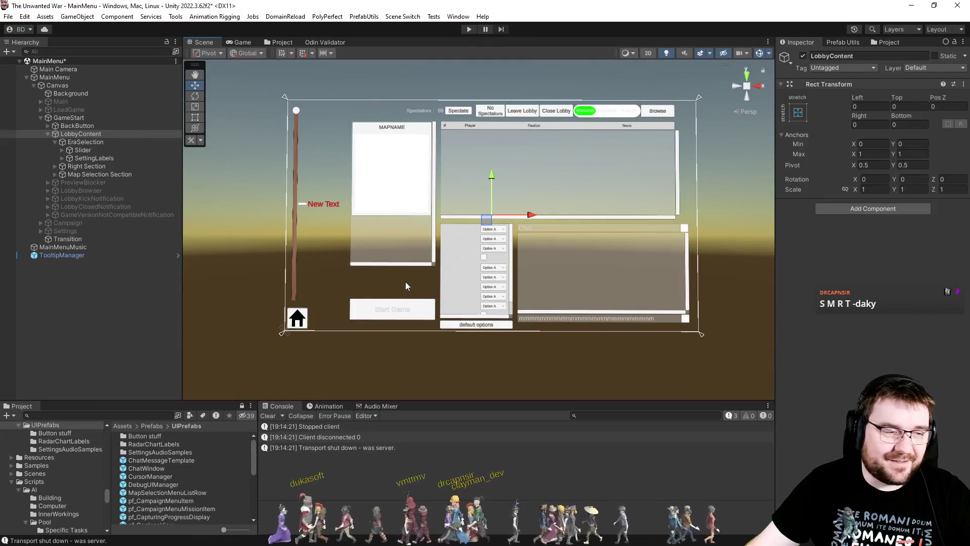
{"action": "left_click", "coordinate": [63, 158]}
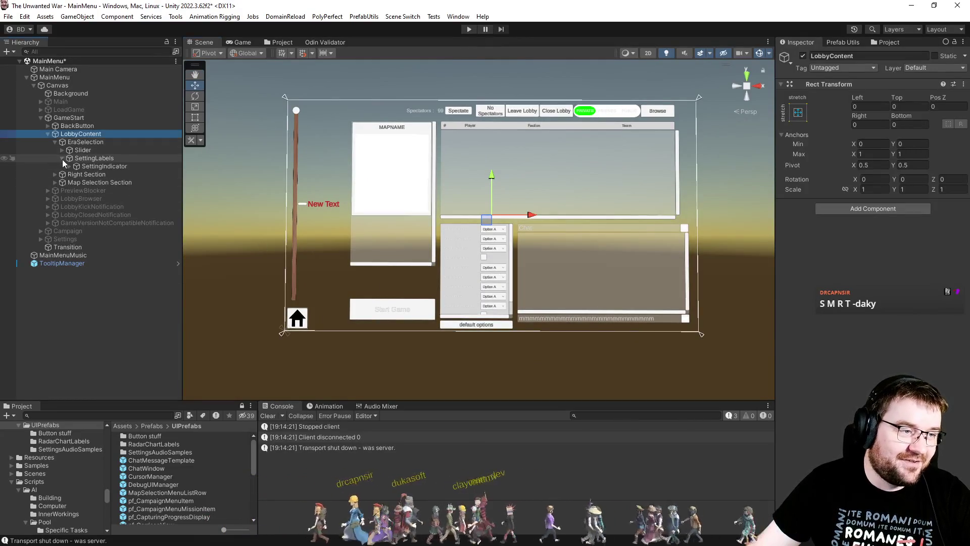
{"action": "left_click", "coordinate": [74, 167]}
{"action": "left_click", "coordinate": [70, 166]}
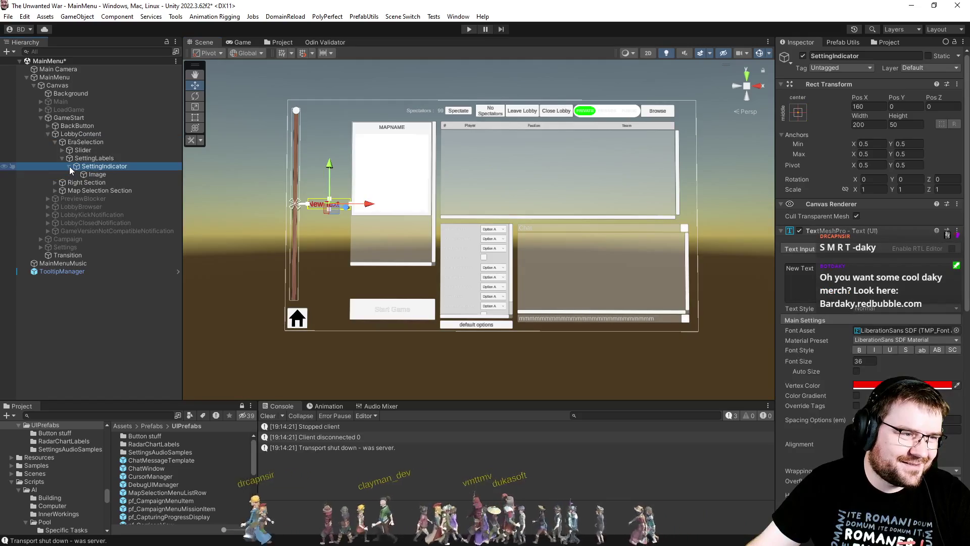
{"action": "left_click", "coordinate": [97, 174]}
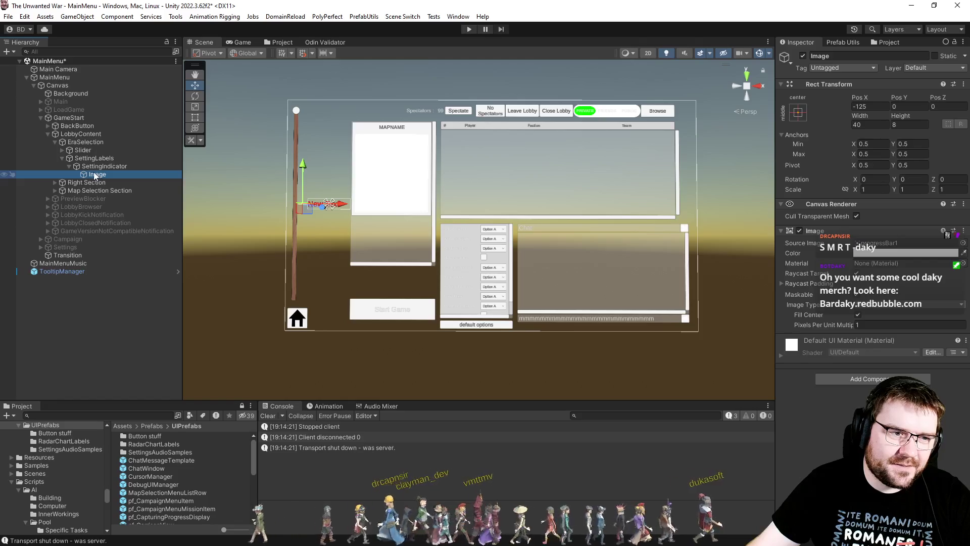
{"action": "double_click", "coordinate": [92, 174]}
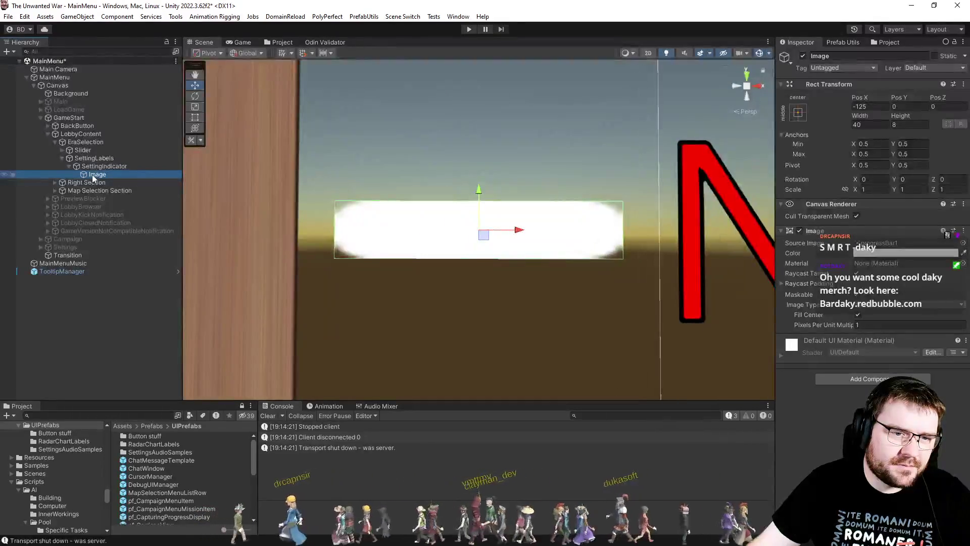
Step: Zoom out to show the New Text label and select the SettingLabels container
{"action": "scroll", "coordinate": [429, 199], "scroll_direction": "down", "scroll_amount": 8}
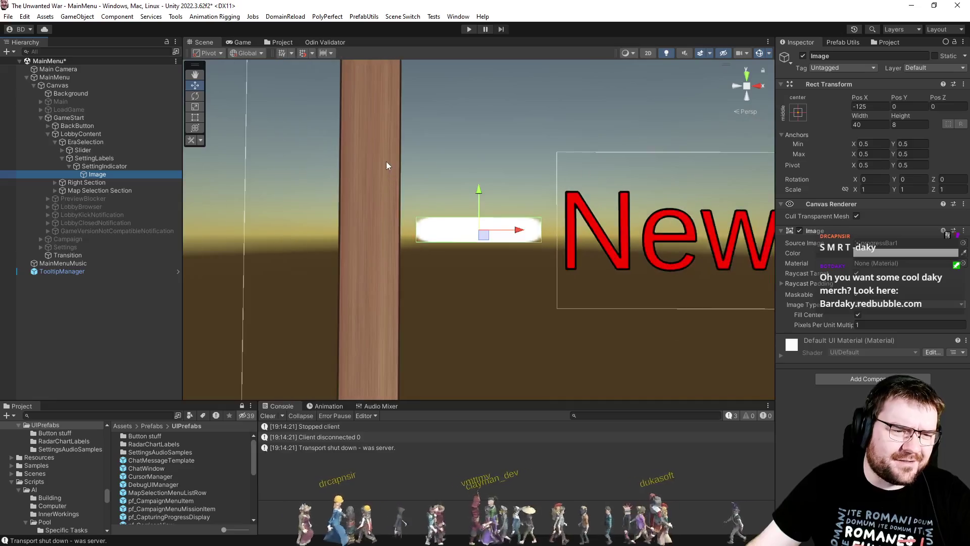
{"action": "scroll", "coordinate": [409, 162], "scroll_direction": "down", "scroll_amount": 5}
{"action": "mouse_move", "coordinate": [566, 287]}
{"action": "left_mouse_down"}
{"action": "mouse_move", "coordinate": [440, 256]}
{"action": "mouse_move", "coordinate": [429, 261]}
{"action": "left_mouse_up"}
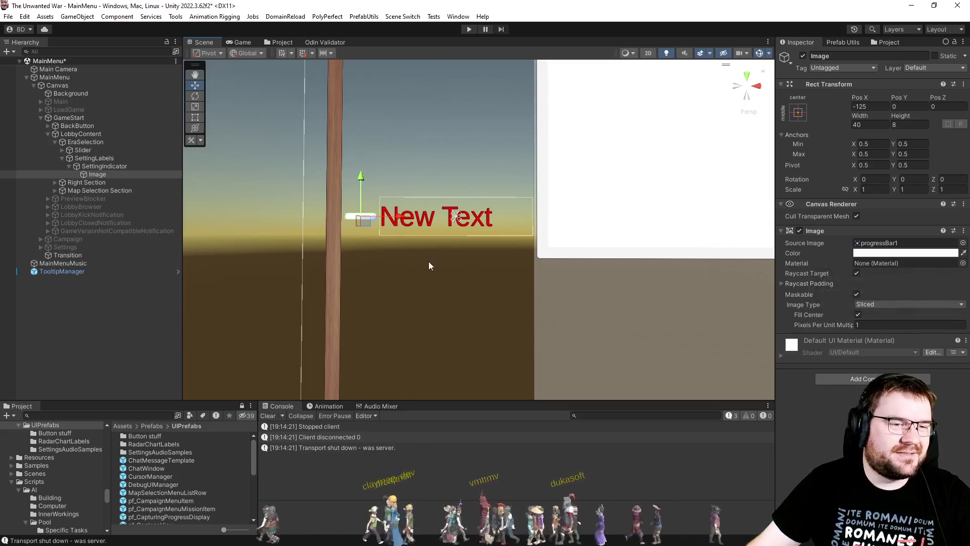
{"action": "left_click", "coordinate": [108, 166]}
{"action": "left_click", "coordinate": [108, 159]}
{"action": "scroll", "coordinate": [320, 252], "scroll_direction": "down", "scroll_amount": 5}
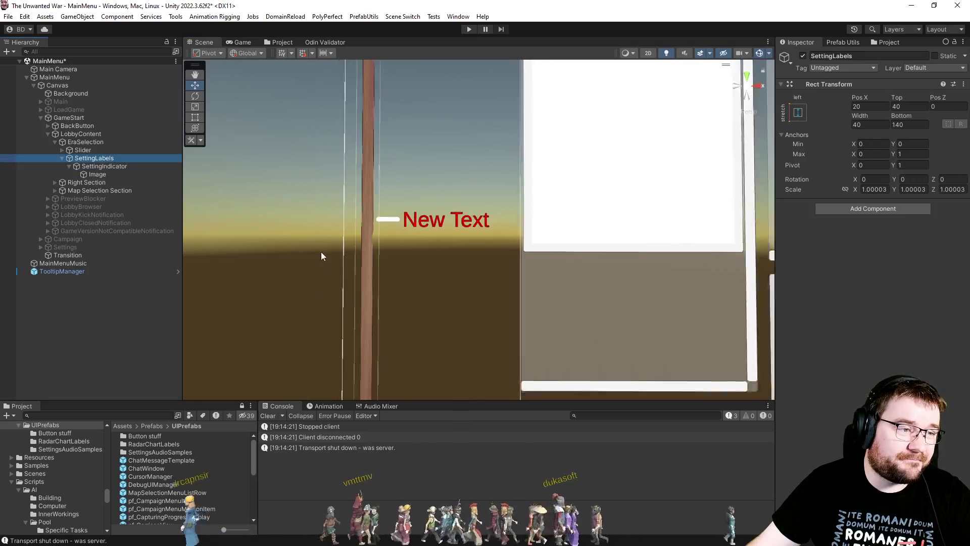
Step: Create a Button - TextMeshPro under SettingLabels, keeping the default name Button
{"action": "left_click", "coordinate": [134, 173]}
{"action": "left_click", "coordinate": [129, 167]}
{"action": "right_click", "coordinate": [108, 160]}
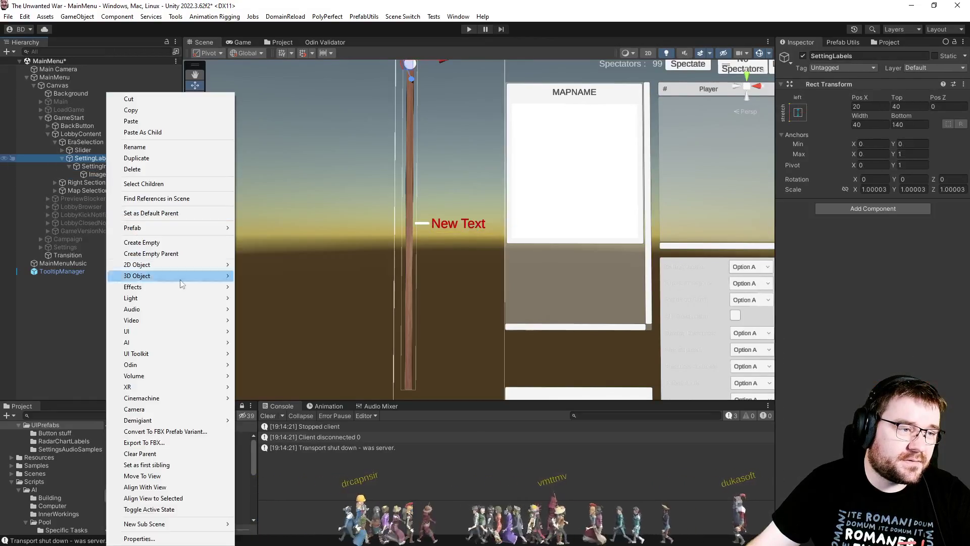
{"action": "mouse_move", "coordinate": [177, 332]}
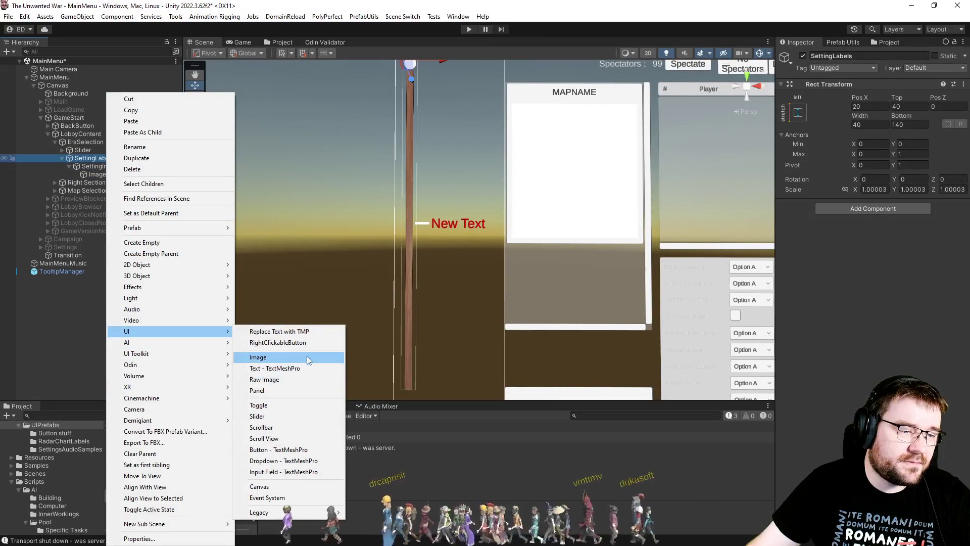
{"action": "left_click", "coordinate": [289, 450]}
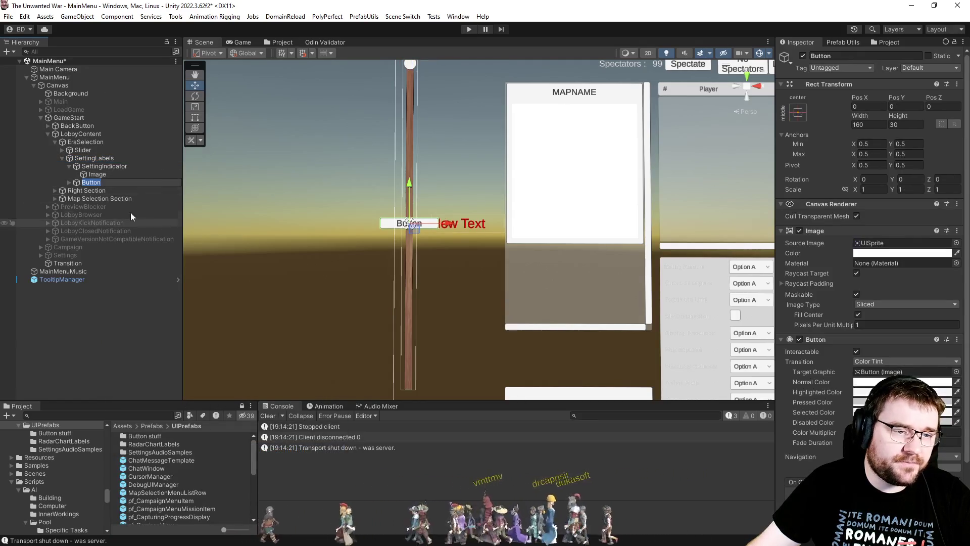
{"action": "left_click", "coordinate": [104, 184]}
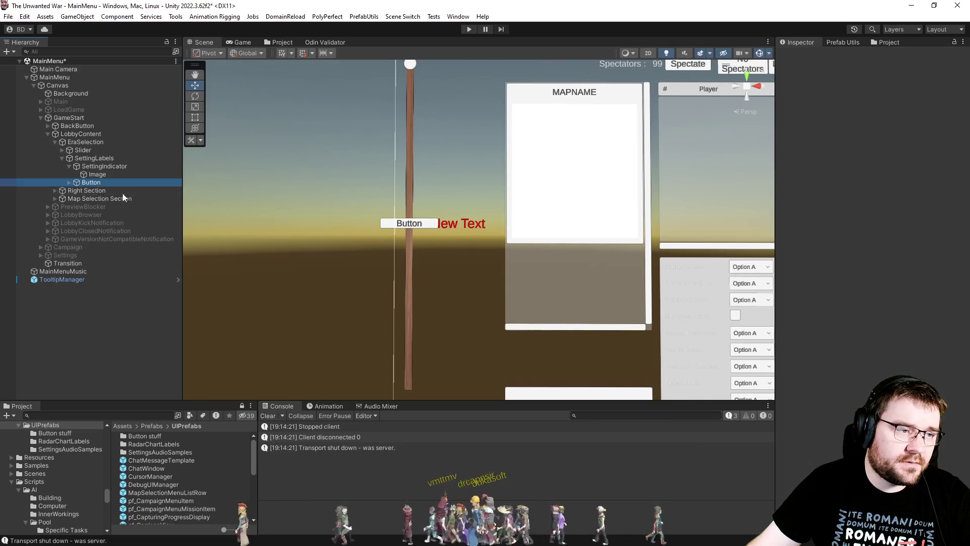
{"action": "scroll", "coordinate": [870, 202], "scroll_direction": "down", "scroll_amount": 2}
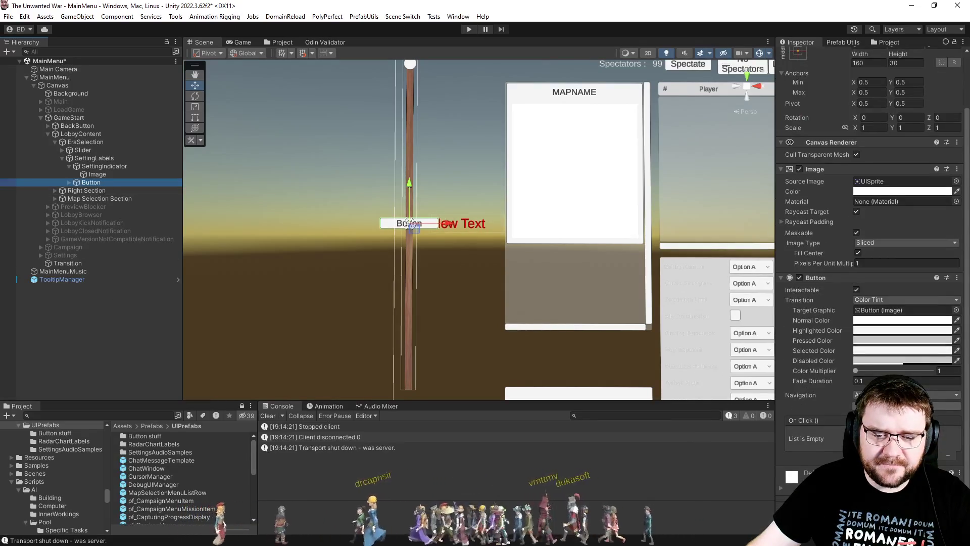
Step: Add the Theme Style Updater component to the Button
{"action": "key", "text": "ctrl+shift+a"}
{"action": "type", "text": "grid"}
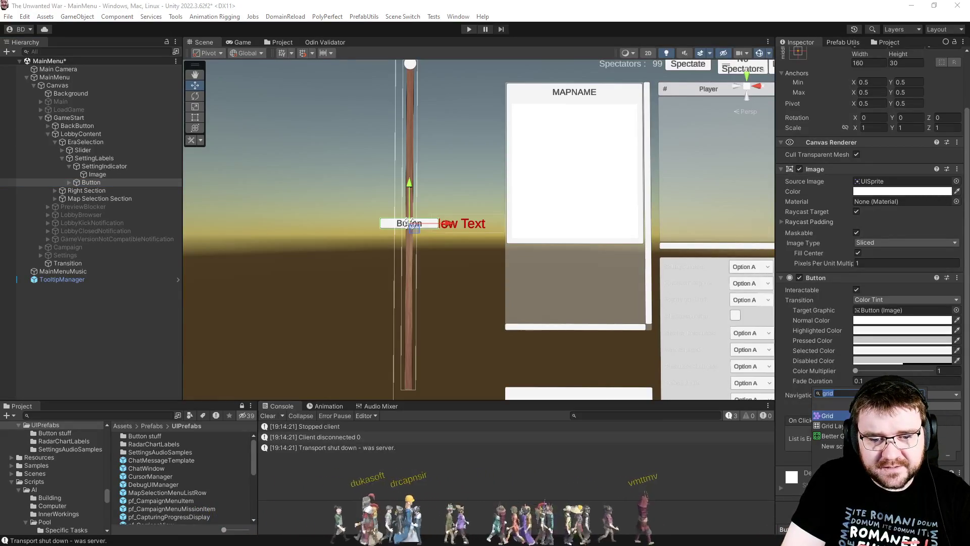
{"action": "type", "text": "theme"}
{"action": "key", "text": "Return"}
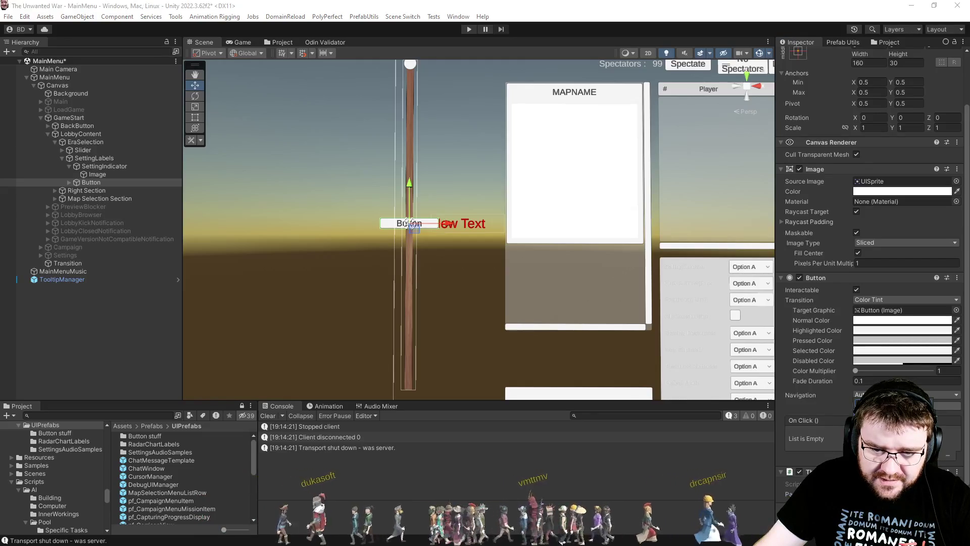
{"action": "scroll", "coordinate": [838, 392], "scroll_direction": "up", "scroll_amount": 3}
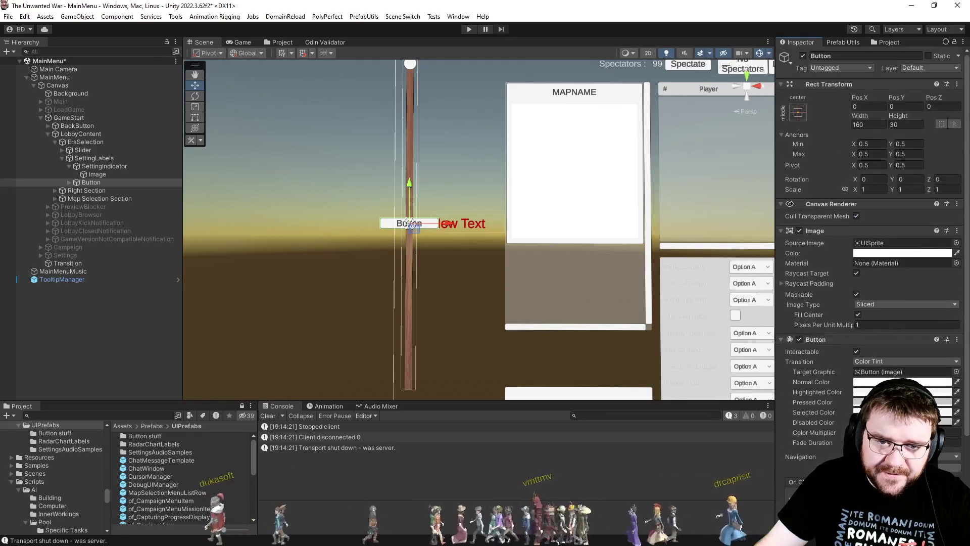
Step: Set the Button's height to 50 and adjust its position values
{"action": "left_click", "coordinate": [841, 340]}
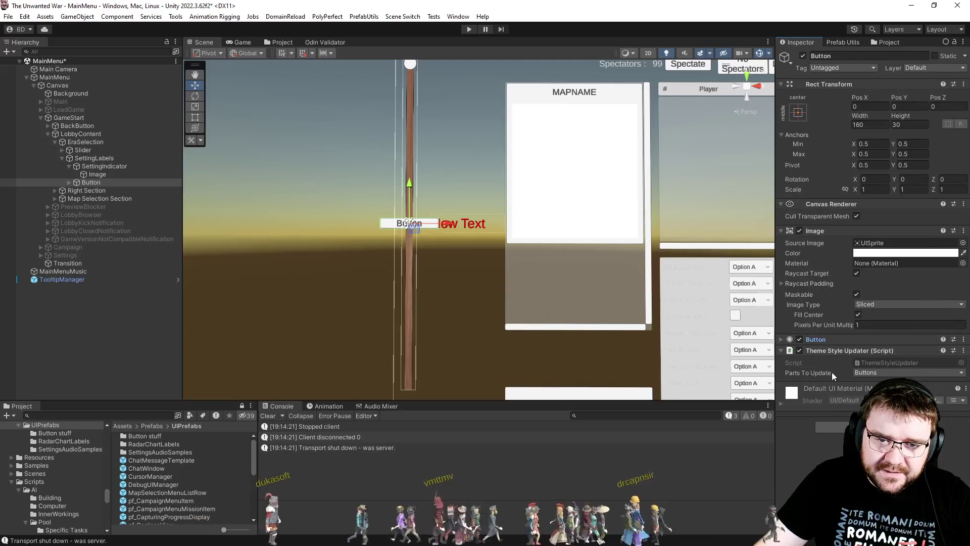
{"action": "left_click", "coordinate": [896, 125]}
{"action": "type", "text": "40"}
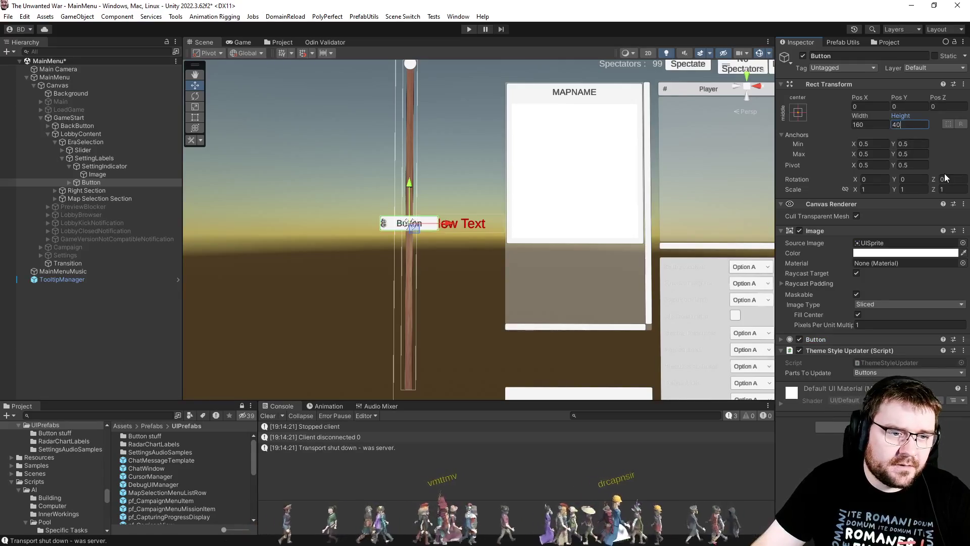
{"action": "key", "text": "BackSpace"}
{"action": "key", "text": "BackSpace"}
{"action": "type", "text": "50"}
{"action": "key", "text": "shift+Tab"}
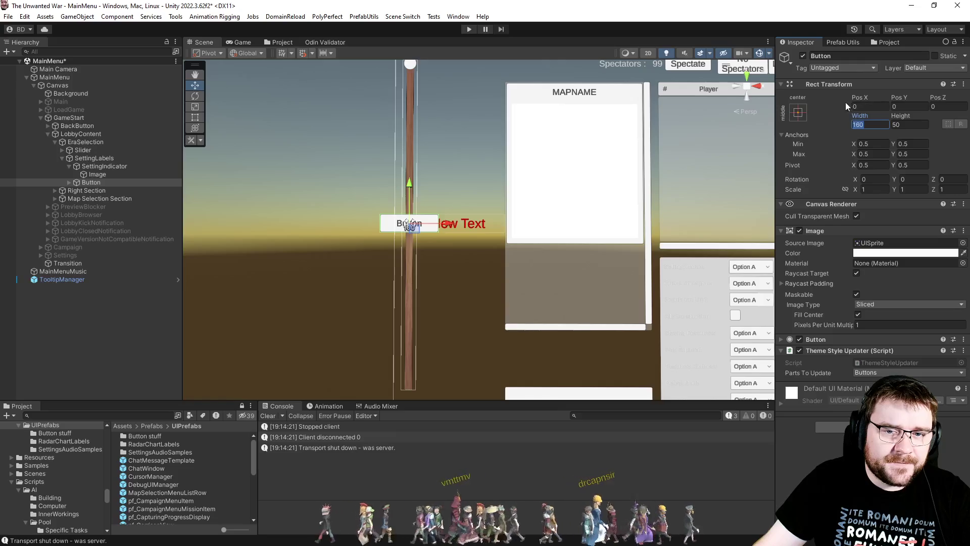
{"action": "type", "text": "131.74"}
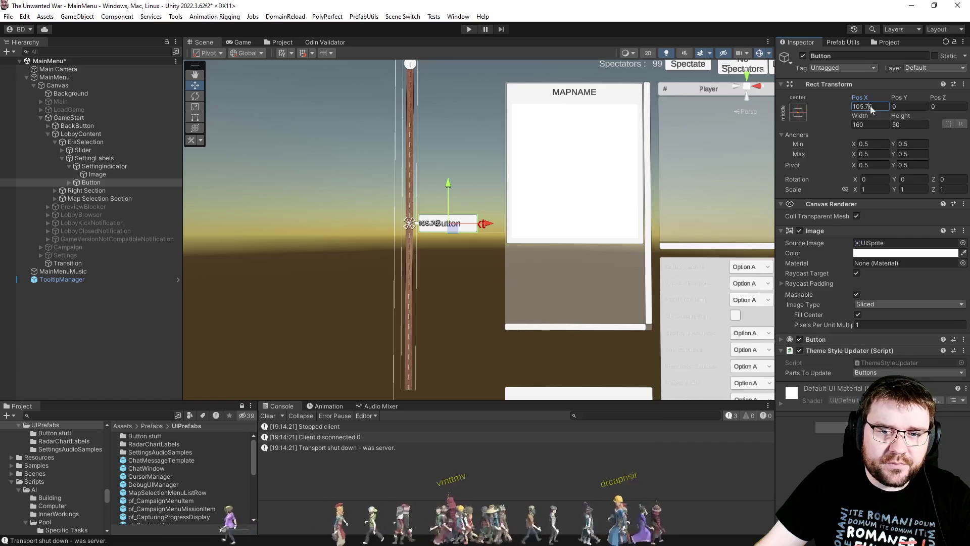
{"action": "type", "text": "100"}
{"action": "key", "text": "Tab"}
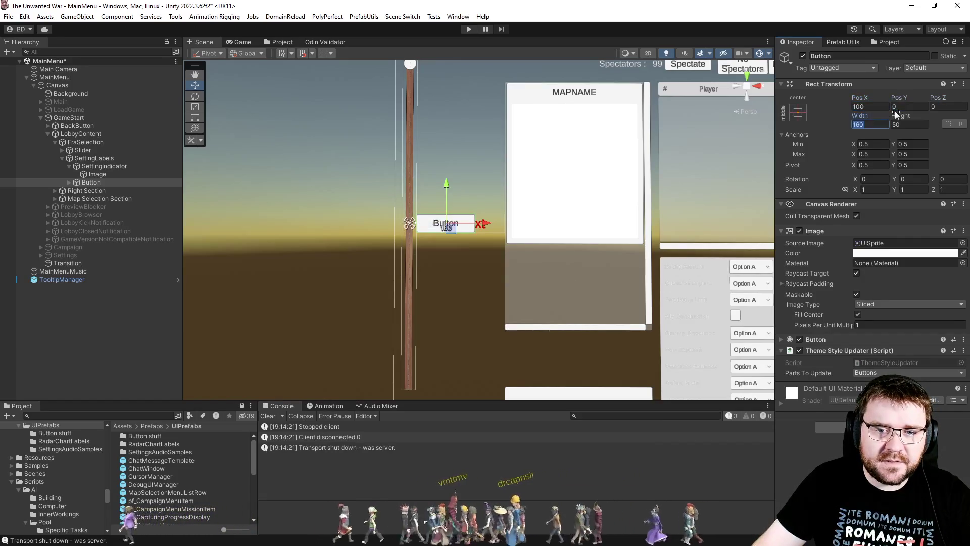
{"action": "type", "text": "200"}
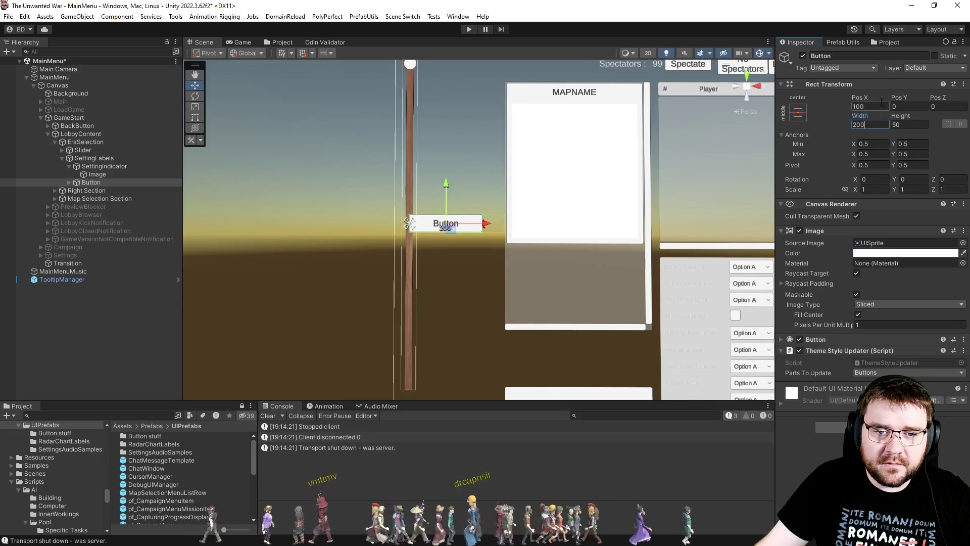
Step: Anchor the Button middle-left at about Pos X 40 with width 220
{"action": "left_click", "coordinate": [798, 112]}
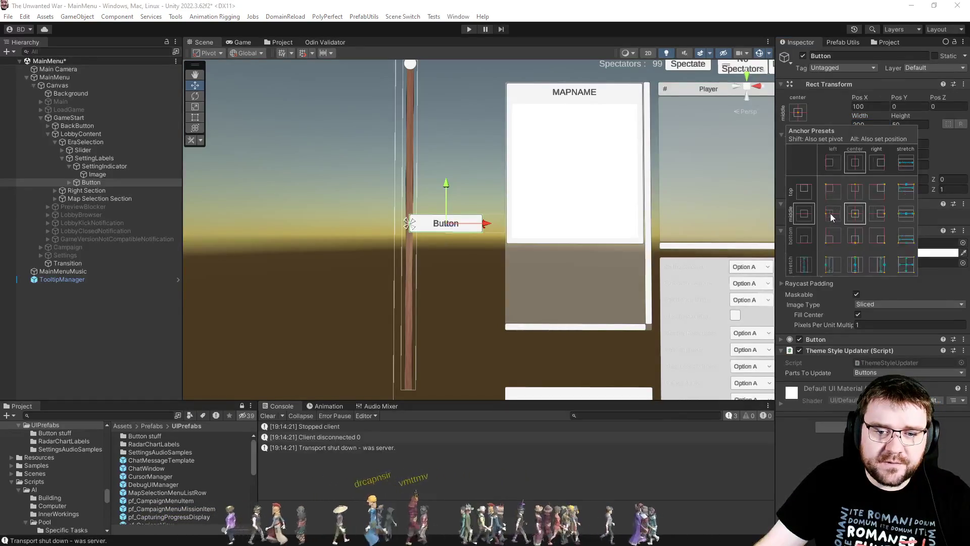
{"action": "left_click", "coordinate": [833, 213], "text": "alt+shift"}
{"action": "left_click", "coordinate": [859, 107]}
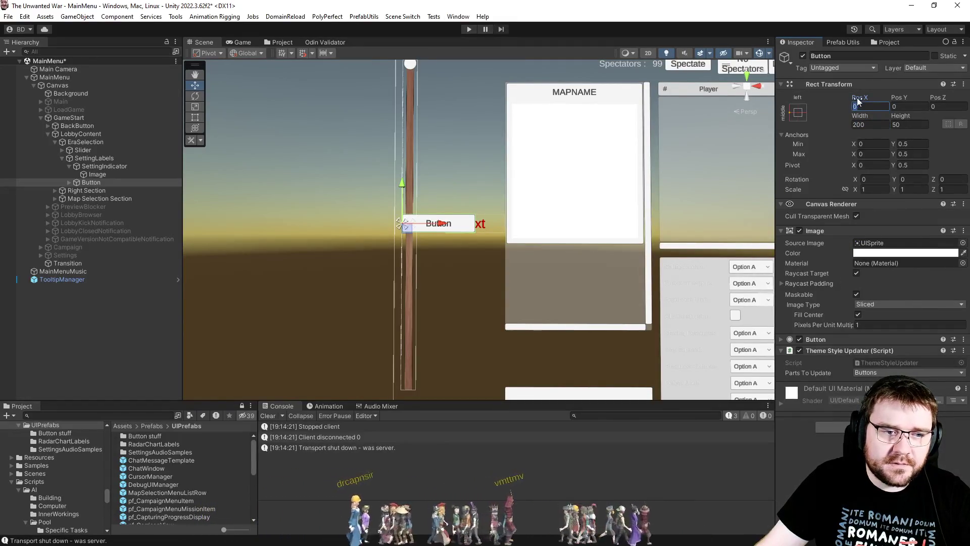
{"action": "type", "text": "7.44"}
{"action": "left_click_drag", "start_coordinate": [52, 106], "coordinate": [534, 112]}
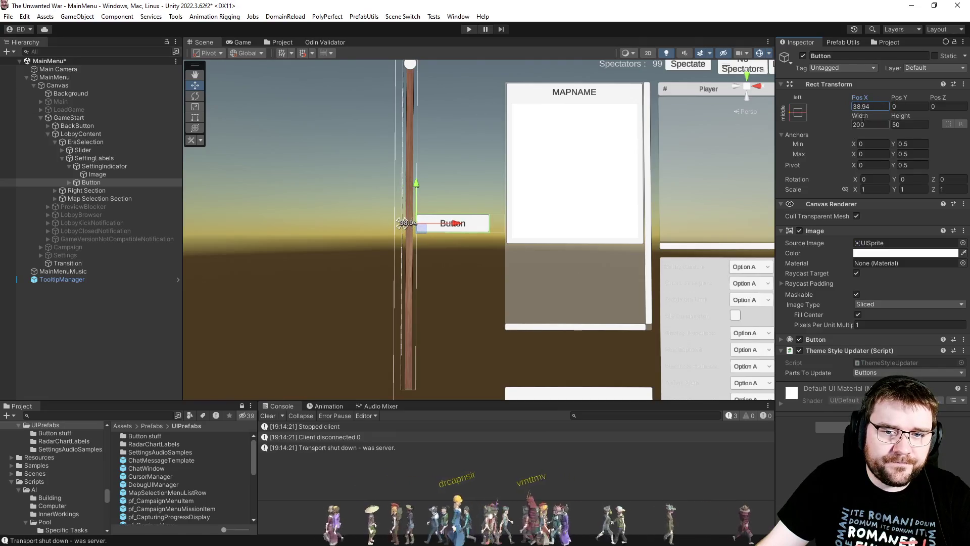
{"action": "type", "text": "40"}
{"action": "left_click", "coordinate": [869, 125]}
{"action": "type", "text": "250"}
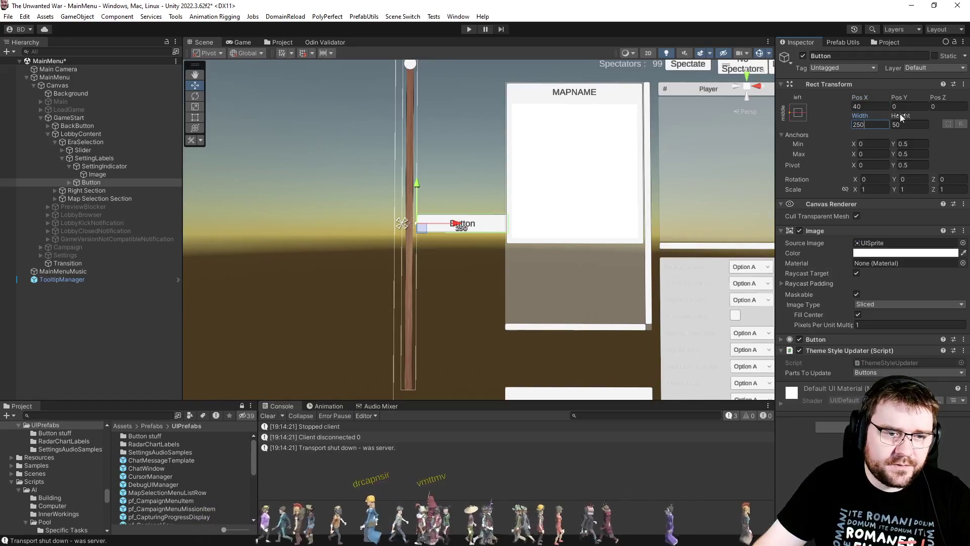
{"action": "key", "text": "BackSpace"}
{"action": "key", "text": "BackSpace"}
{"action": "type", "text": "20"}
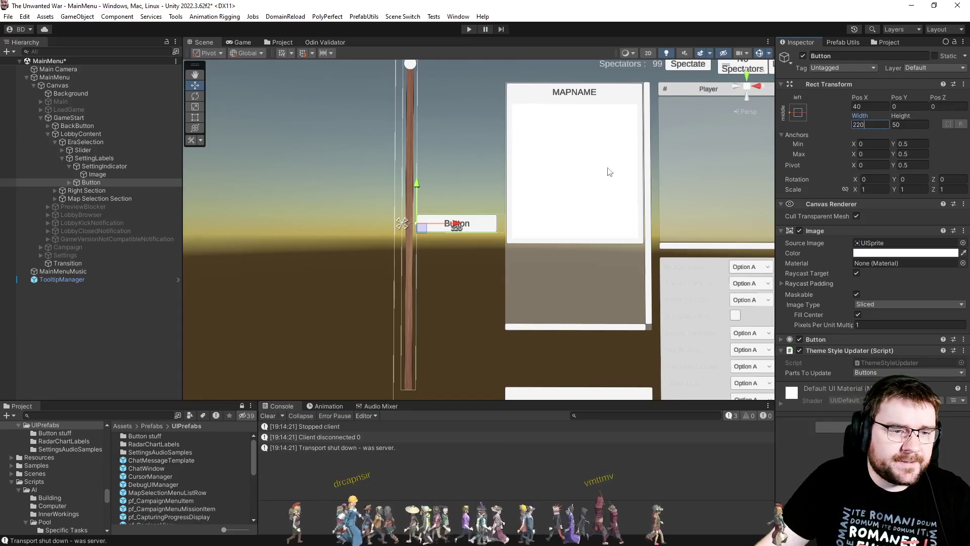
Step: Deactivate the SettingIndicator object and select EraSelection
{"action": "left_click", "coordinate": [97, 166]}
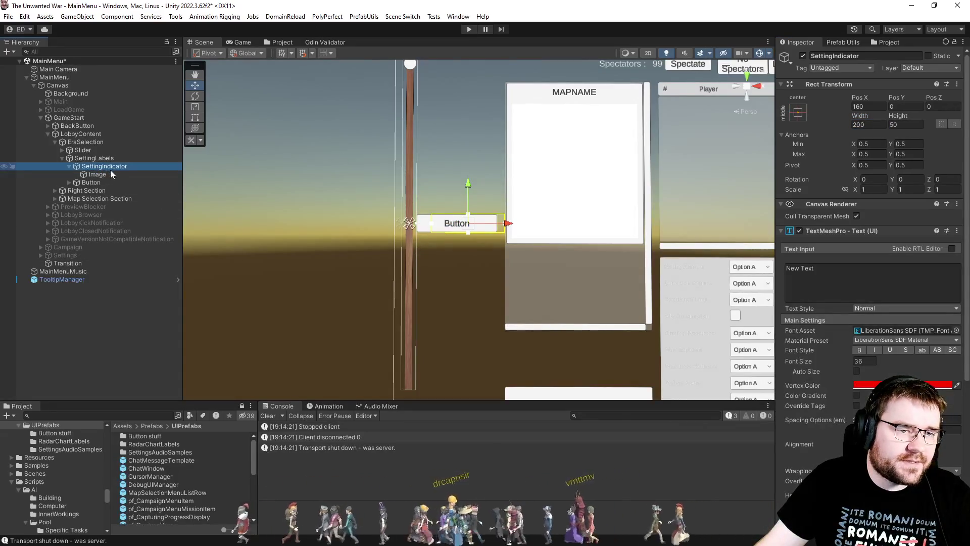
{"action": "key", "text": "alt+shift+a"}
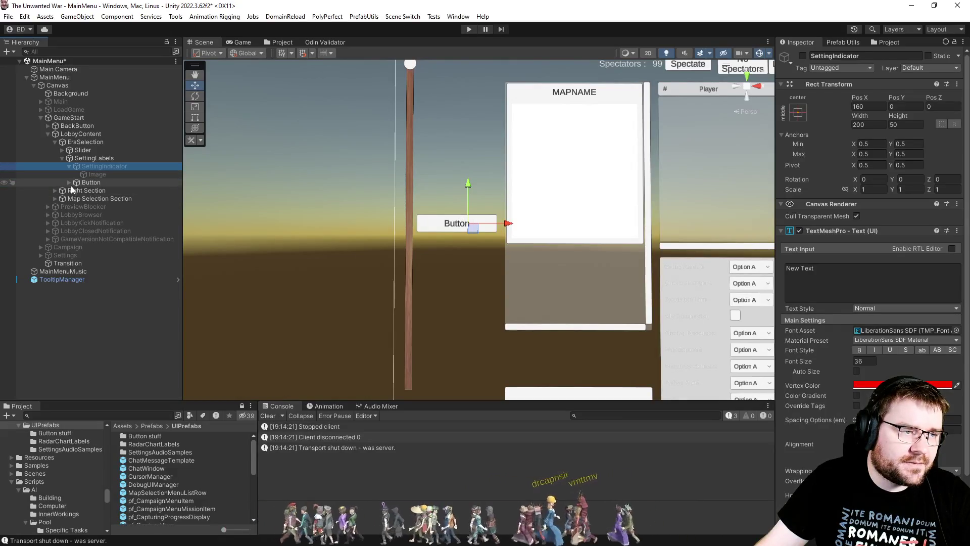
{"action": "left_click", "coordinate": [69, 182]}
{"action": "left_click", "coordinate": [77, 183]}
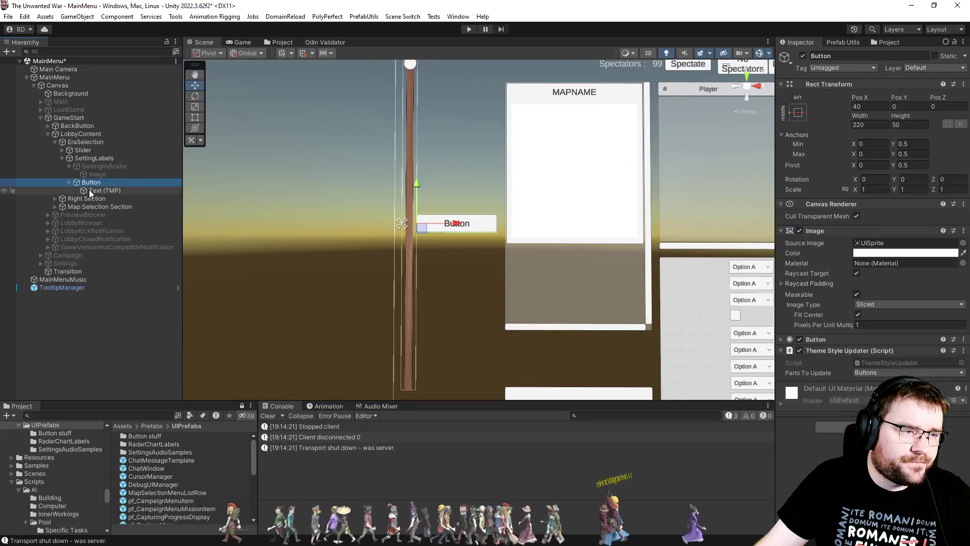
{"action": "left_click", "coordinate": [91, 133]}
{"action": "left_click", "coordinate": [89, 139]}
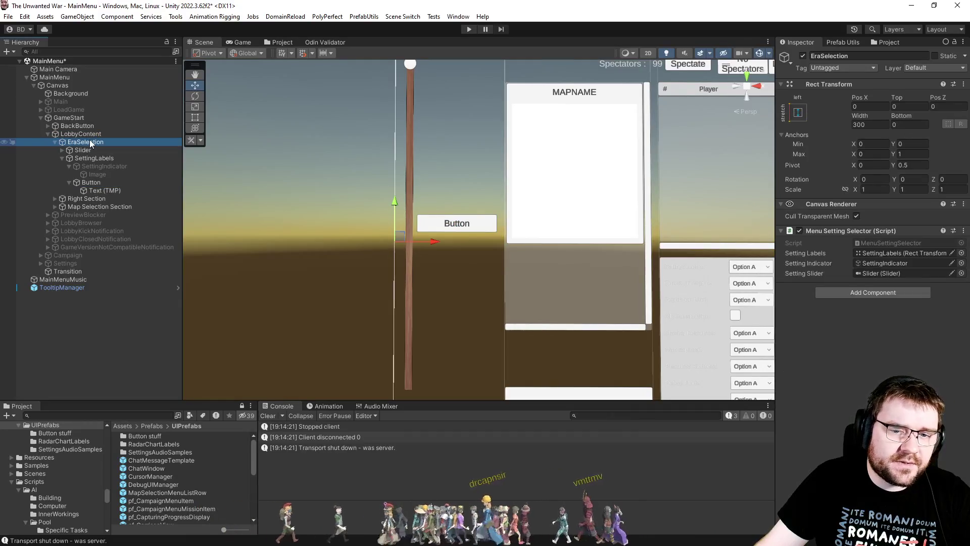
Step: Open the MenuSettingSelector script to inspect its settingIndicator field
{"action": "left_click", "coordinate": [885, 245]}
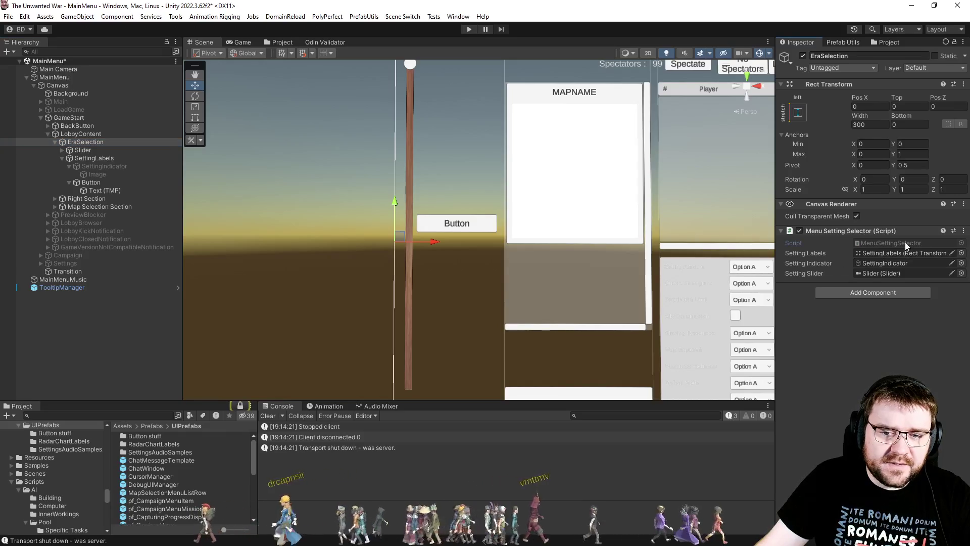
{"action": "double_click", "coordinate": [905, 242]}
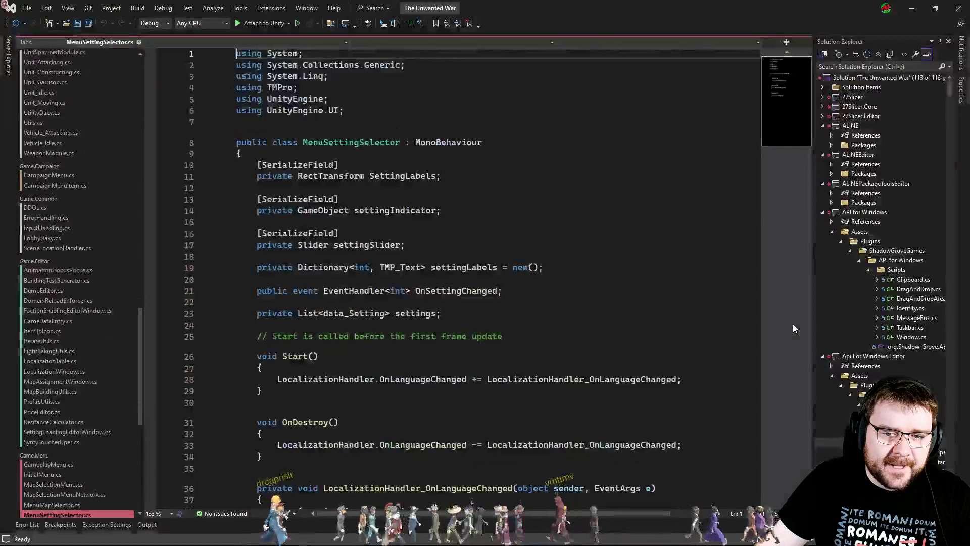
{"action": "double_click", "coordinate": [387, 211]}
{"action": "left_click", "coordinate": [347, 175]}
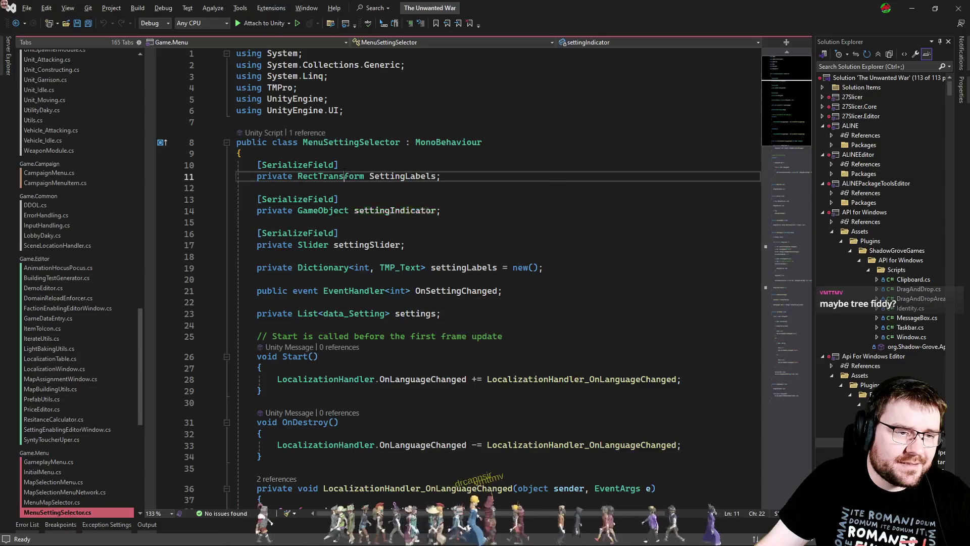
{"action": "left_click", "coordinate": [388, 211]}
{"action": "key", "text": "alt+Tab"}
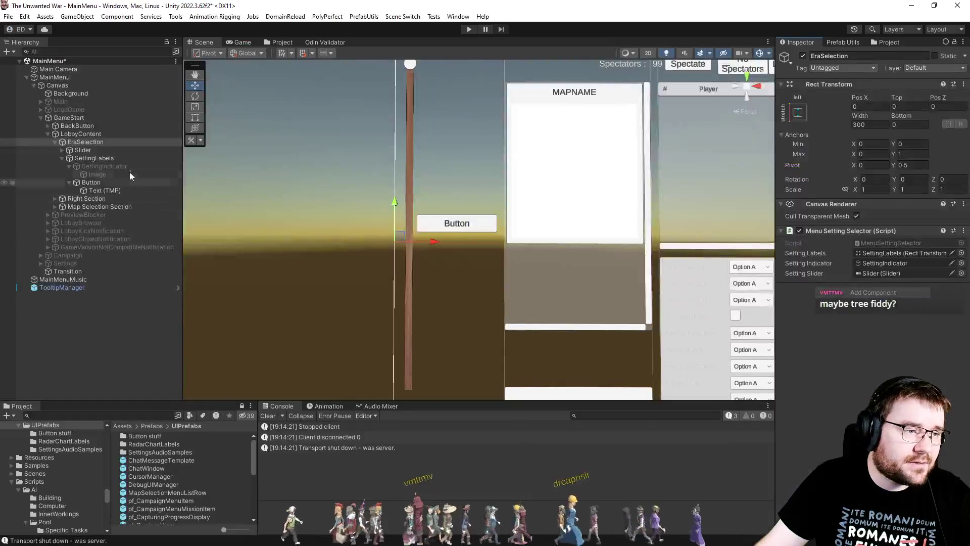
Step: Assign the Button as EraSelection's Setting Indicator and save the MainMenu scene
{"action": "mouse_move", "coordinate": [92, 183]}
{"action": "left_mouse_down"}
{"action": "mouse_move", "coordinate": [890, 255]}
{"action": "mouse_move", "coordinate": [880, 265]}
{"action": "left_mouse_up"}
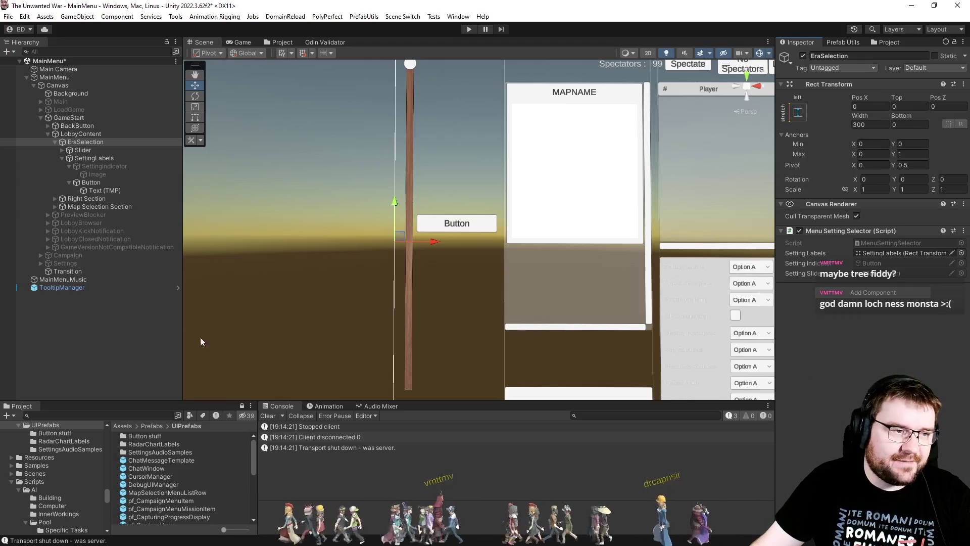
{"action": "left_click", "coordinate": [116, 352]}
{"action": "key", "text": "ctrl+s"}
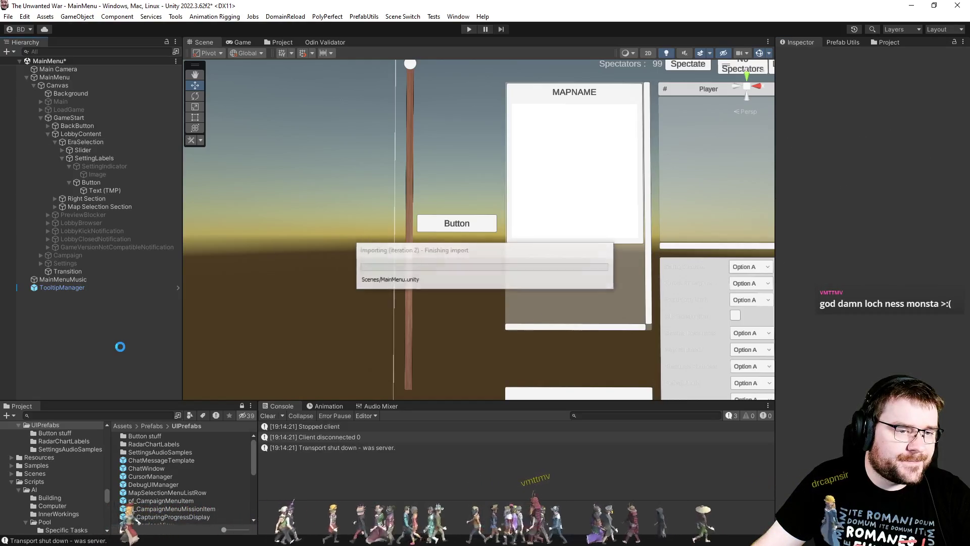
Step: Switch to the InitialLoading scene via Scene Switch
{"action": "left_click", "coordinate": [403, 16]}
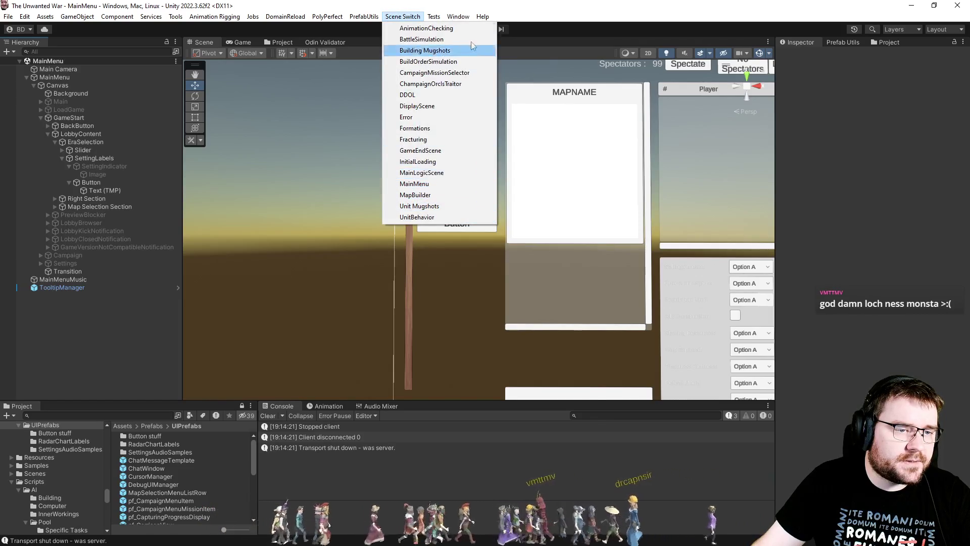
{"action": "left_click", "coordinate": [417, 161]}
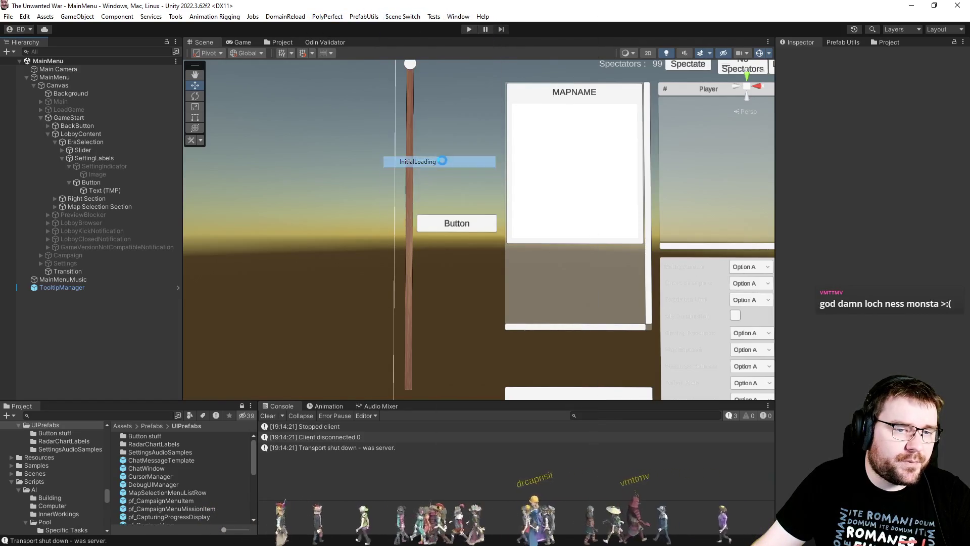
{"action": "key", "text": "alt+Tab"}
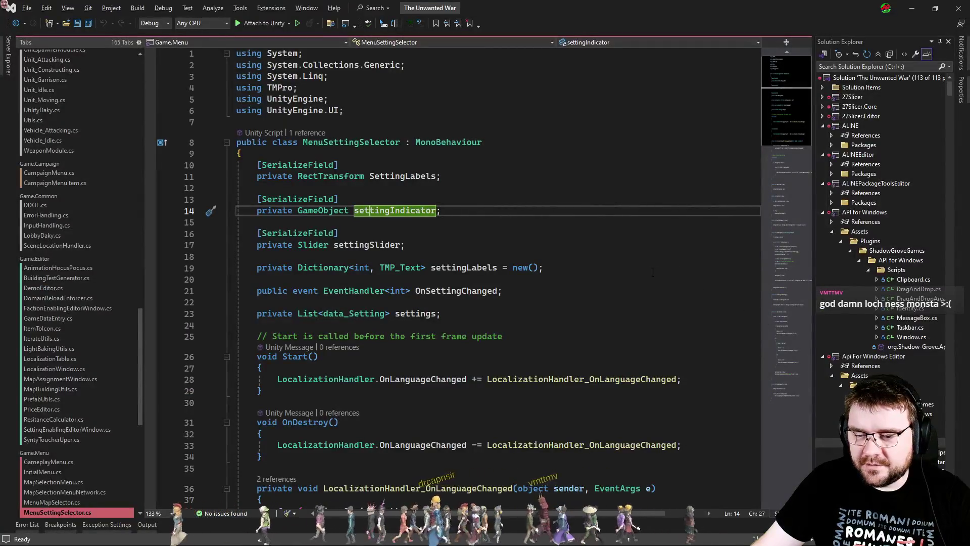
Step: Remove the extra braces around the Update method's if-block in MenuSettingSelector.cs
{"action": "left_click", "coordinate": [586, 256]}
{"action": "scroll", "coordinate": [584, 281], "scroll_direction": "down", "scroll_amount": 11}
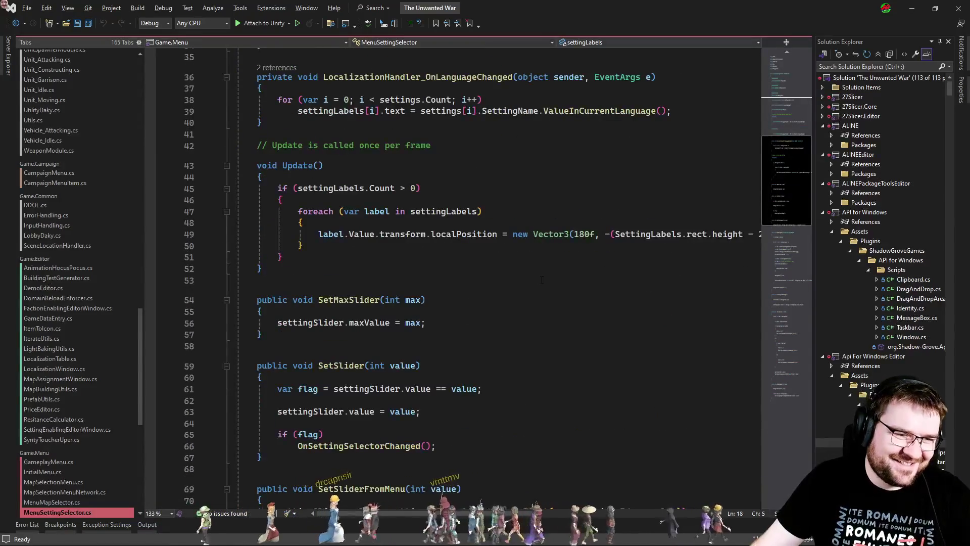
{"action": "left_click", "coordinate": [338, 252]}
{"action": "key", "text": "ctrl+x"}
{"action": "key", "text": "Up"}
{"action": "key", "text": "ctrl+x"}
{"action": "key", "text": "Up"}
{"action": "key", "text": "Up"}
{"action": "key", "text": "Up"}
{"action": "key", "text": "ctrl+x"}
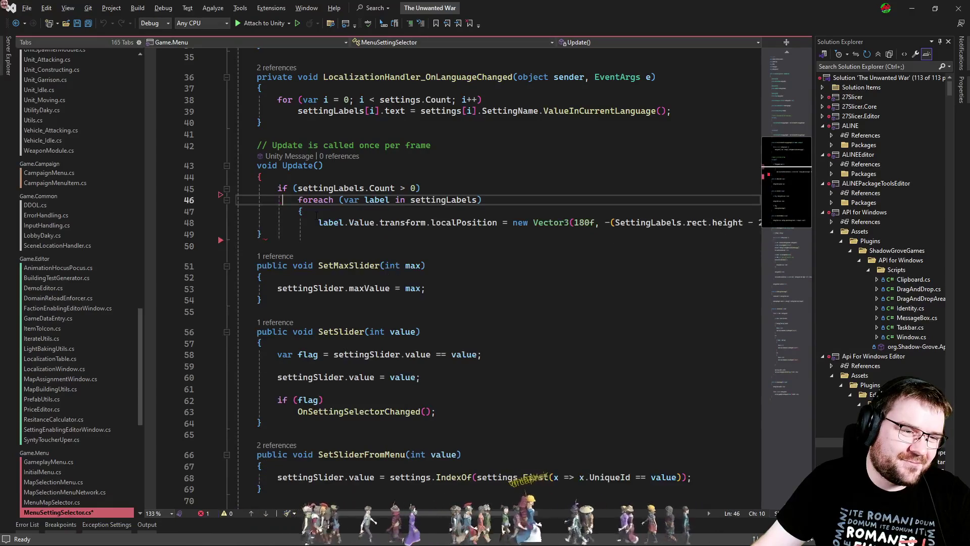
{"action": "key", "text": "Down"}
{"action": "key", "text": "ctrl+x"}
{"action": "left_click", "coordinate": [556, 302]}
Step: Review the settingIndicator field declaration and scroll down the script
{"action": "scroll", "coordinate": [511, 272], "scroll_direction": "down", "scroll_amount": 7}
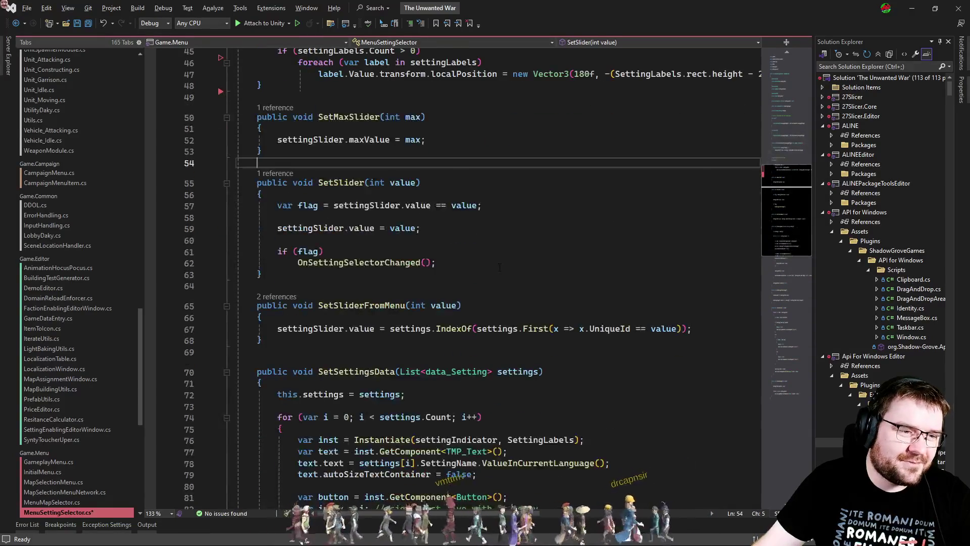
{"action": "scroll", "coordinate": [506, 269], "scroll_direction": "up", "scroll_amount": 10}
{"action": "scroll", "coordinate": [503, 268], "scroll_direction": "down", "scroll_amount": 1}
{"action": "scroll", "coordinate": [504, 267], "scroll_direction": "up", "scroll_amount": 6}
{"action": "scroll", "coordinate": [504, 266], "scroll_direction": "up", "scroll_amount": 3}
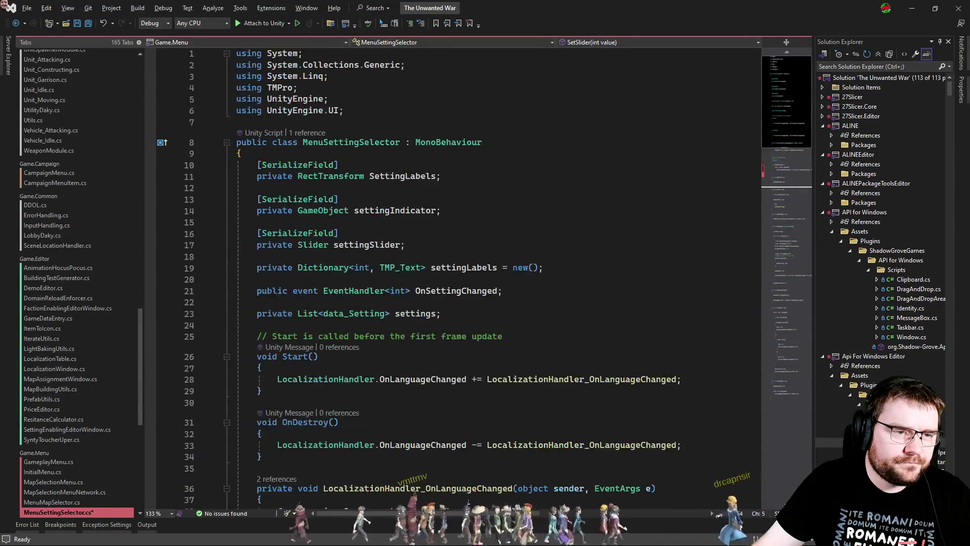
{"action": "left_click", "coordinate": [409, 168]}
{"action": "double_click", "coordinate": [380, 211]}
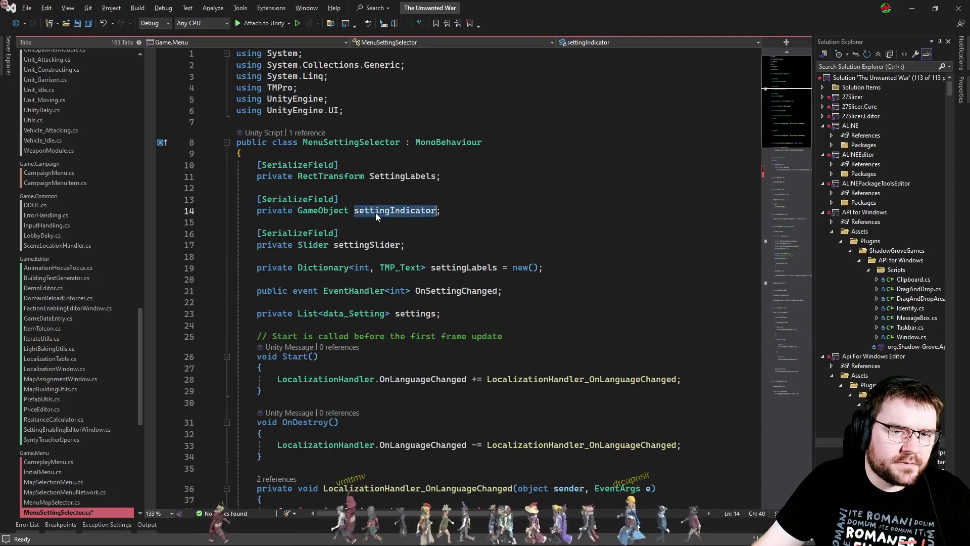
{"action": "left_click", "coordinate": [778, 248]}
{"action": "left_click_drag", "start_coordinate": [778, 247], "coordinate": [782, 269]}
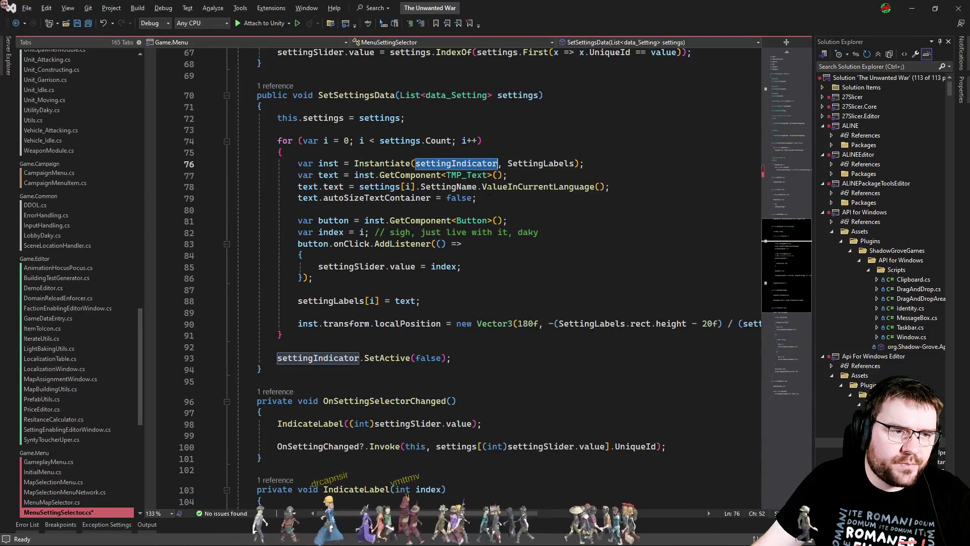
Step: Inspect SetSettingsData's TMP_Text usage and the button listener on lines 82–86
{"action": "left_click", "coordinate": [477, 199]}
{"action": "left_click", "coordinate": [466, 174]}
{"action": "double_click", "coordinate": [466, 175]}
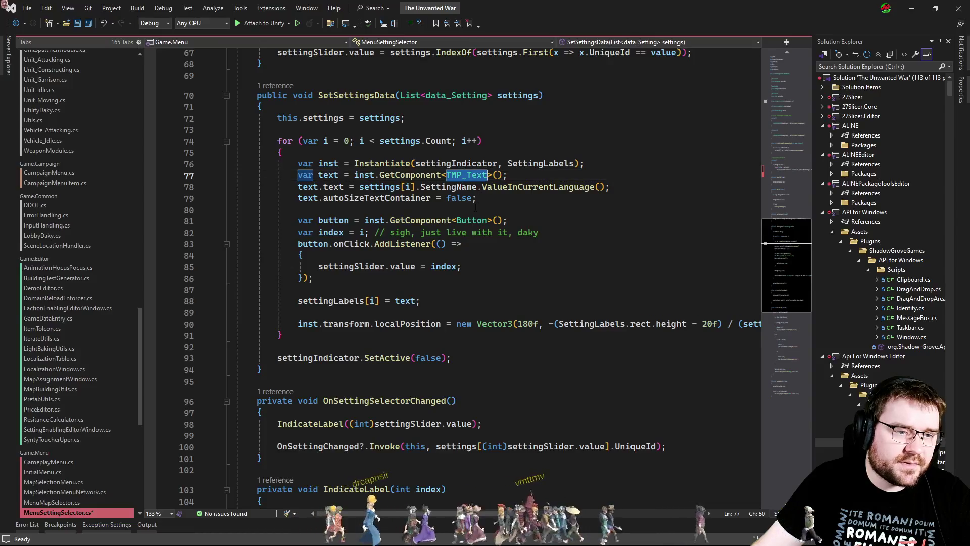
{"action": "left_click", "coordinate": [501, 200]}
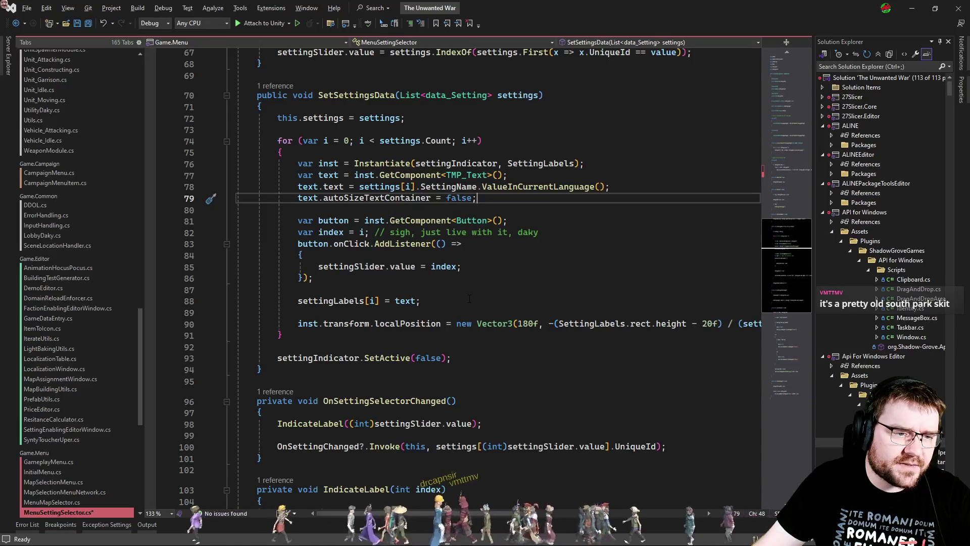
{"action": "mouse_move", "coordinate": [352, 256]}
{"action": "left_mouse_down"}
{"action": "mouse_move", "coordinate": [459, 268]}
{"action": "mouse_move", "coordinate": [313, 278]}
{"action": "left_mouse_up"}
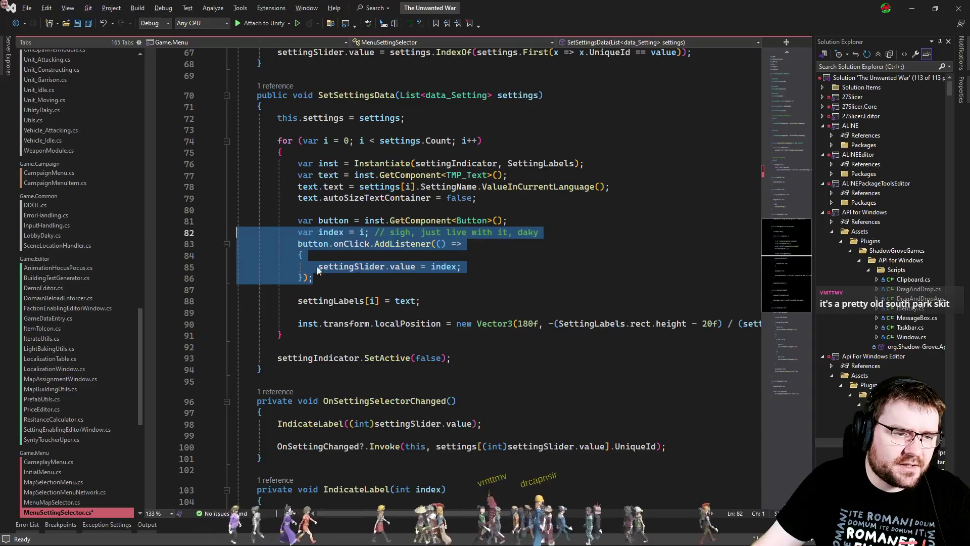
{"action": "left_click", "coordinate": [395, 282]}
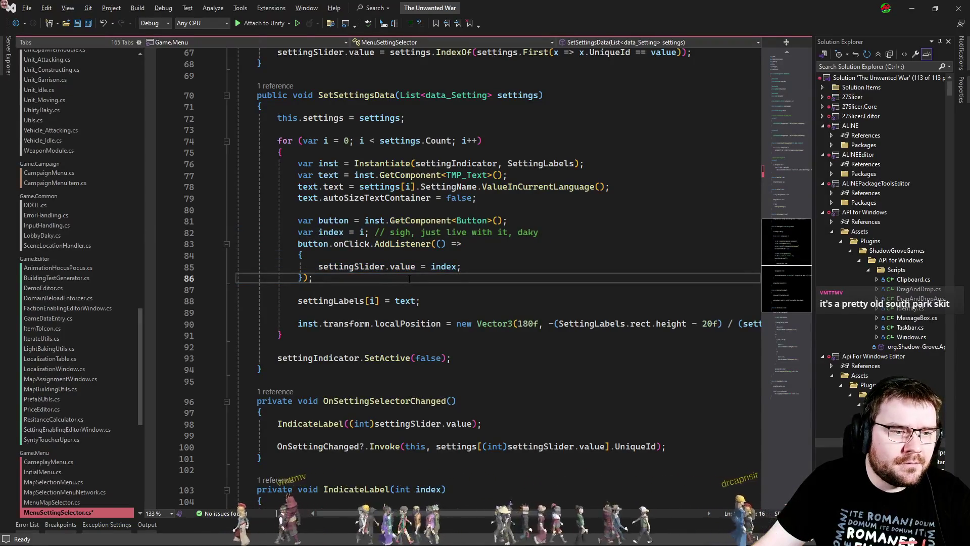
{"action": "key", "text": "alt+Tab"}
{"action": "key", "text": "alt+Tab"}
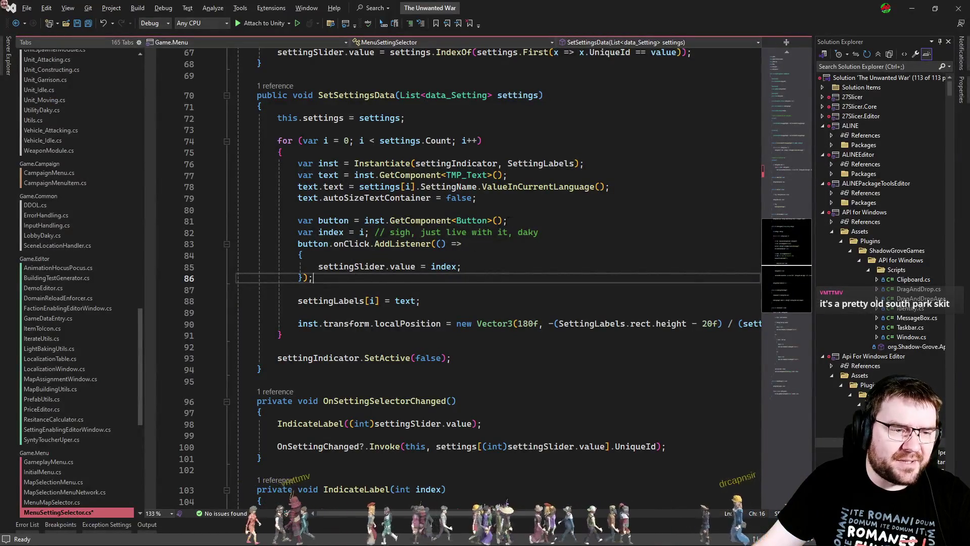
Step: Add 'var updater = inst.GetComponent<ThemeStyleUpdater>();' after the listener block
{"action": "key", "text": "Return"}
{"action": "key", "text": "Return"}
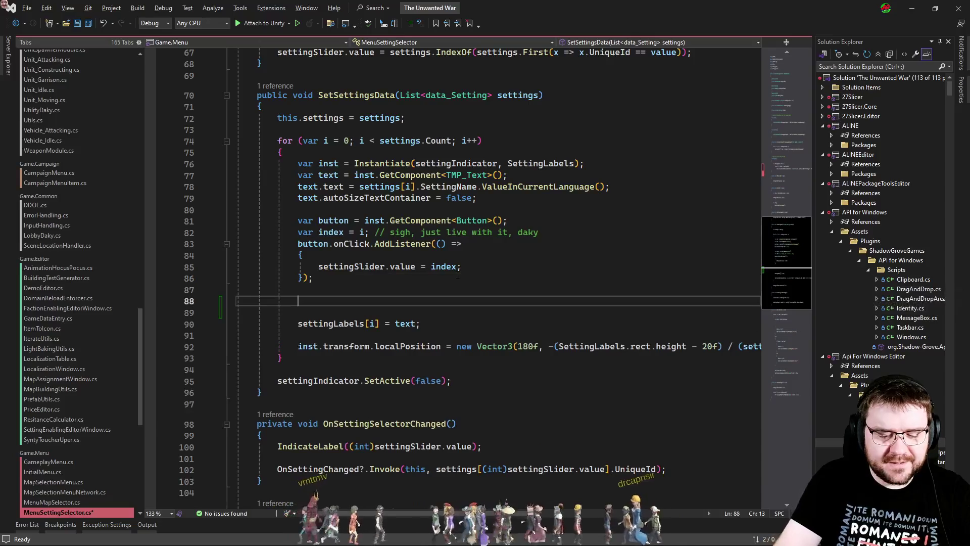
{"action": "type", "text": "inst."}
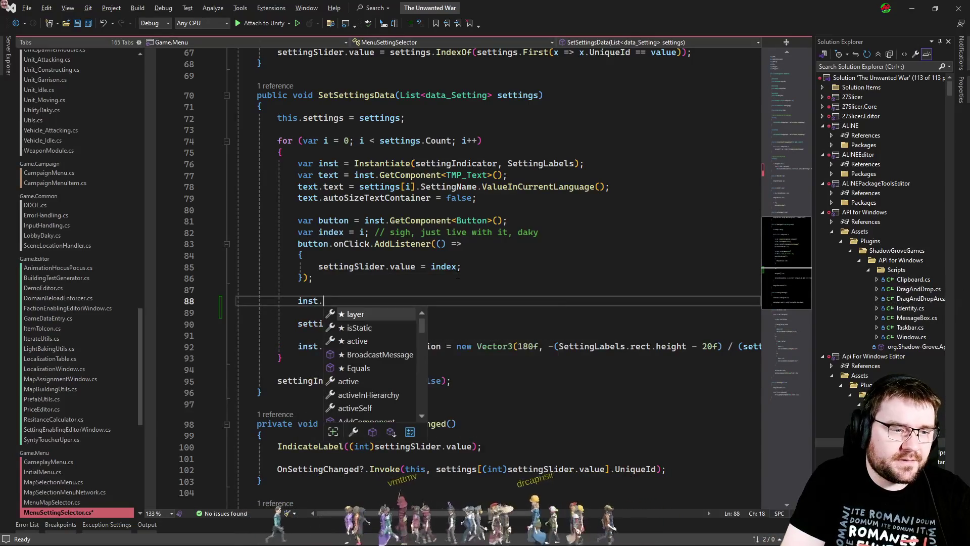
{"action": "type", "text": "getcom"}
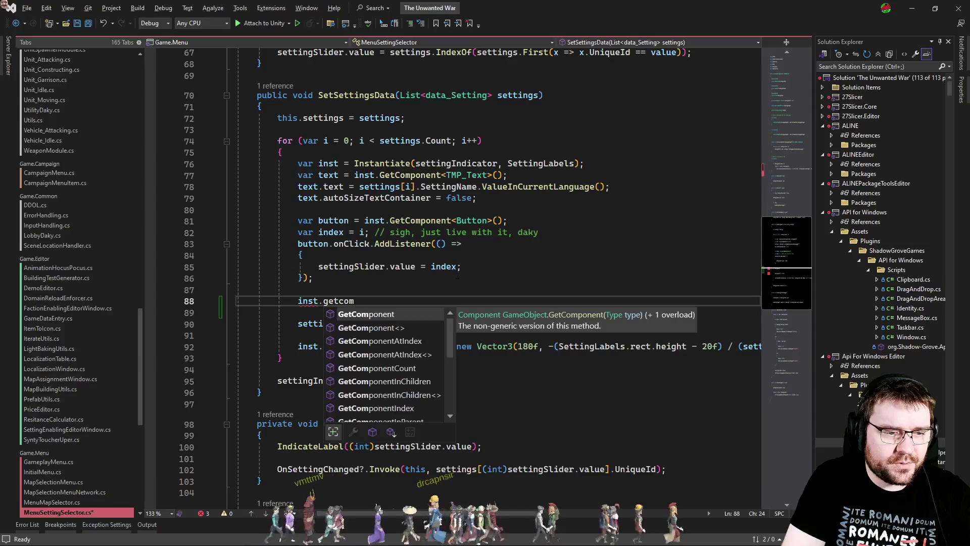
{"action": "key", "text": "Down"}
{"action": "key", "text": "Down"}
{"action": "key", "text": "Down"}
{"action": "key", "text": "Down"}
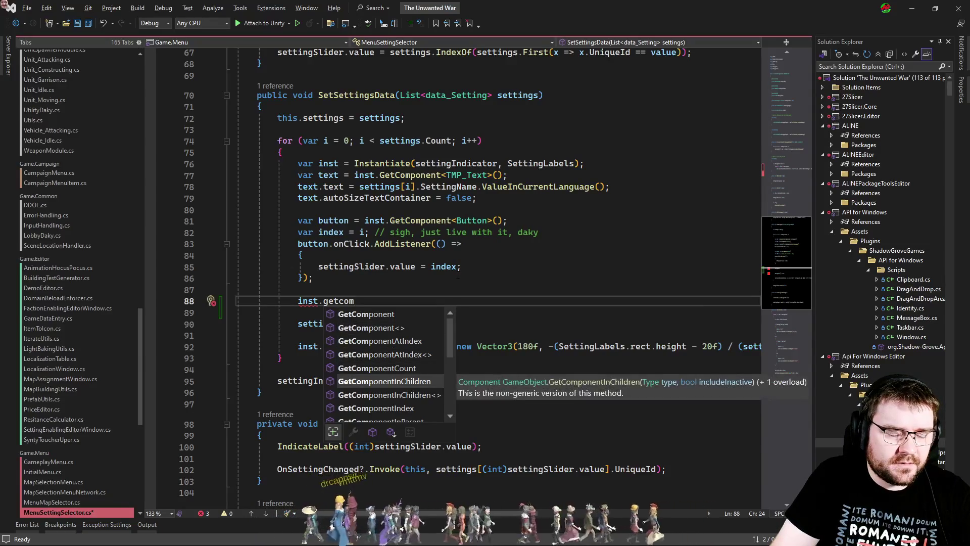
{"action": "key", "text": "Up"}
{"action": "key", "text": "Up"}
{"action": "key", "text": "Up"}
{"action": "key", "text": "Tab"}
{"action": "type", "text": "ThemeSt"}
{"action": "type", "text": ">"}
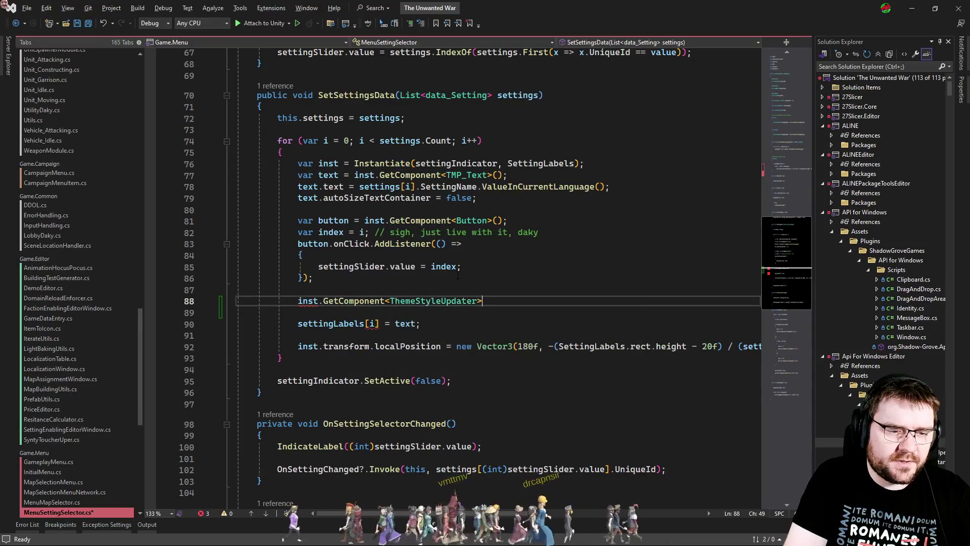
{"action": "type", "text": "var update ="}
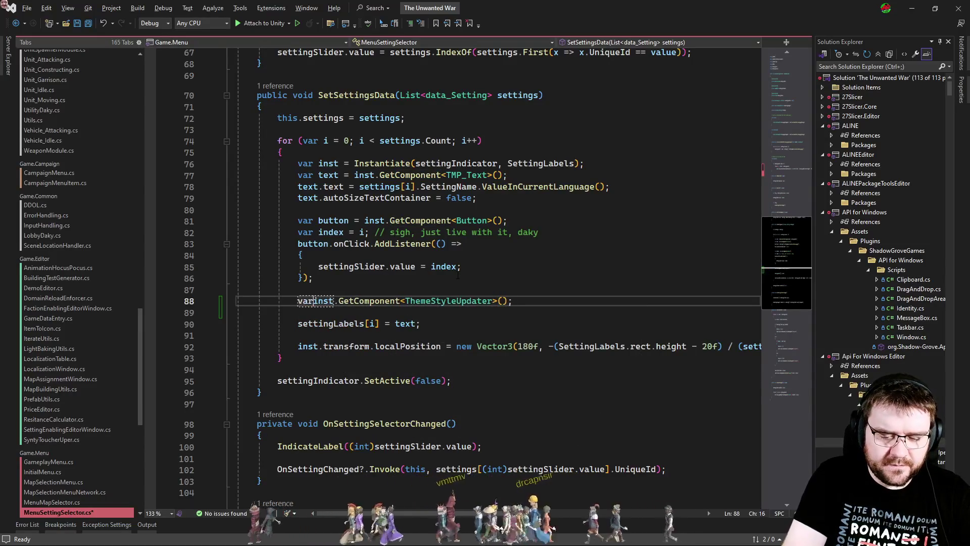
{"action": "key", "text": "BackSpace"}
{"action": "key", "text": "BackSpace"}
{"action": "type", "text": "r ="}
{"action": "key", "text": "End"}
{"action": "key", "text": "Delete"}
{"action": "key", "text": "Return"}
{"action": "key", "text": "Return"}
{"action": "key", "text": "Up"}
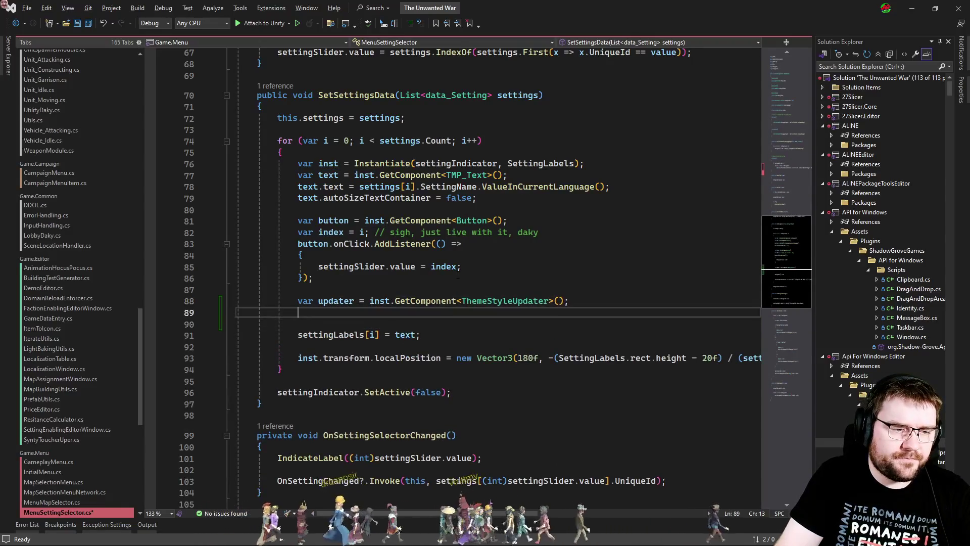
Step: Add updater.ForceUnhook() and updater.ApplyTheme(settings[i].Theme), then save all files
{"action": "type", "text": "updater.un"}
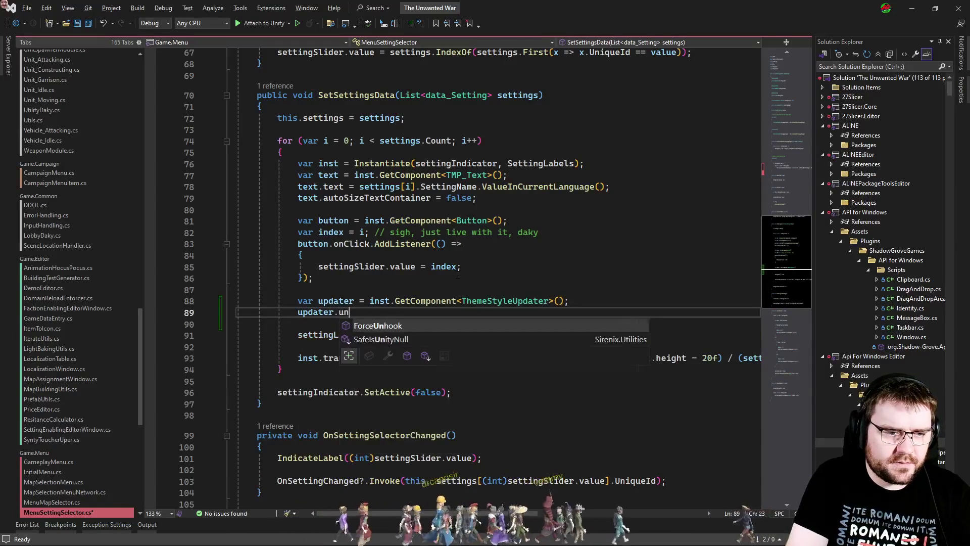
{"action": "key", "text": "Tab"}
{"action": "type", "text": "();"}
{"action": "key", "text": "Return"}
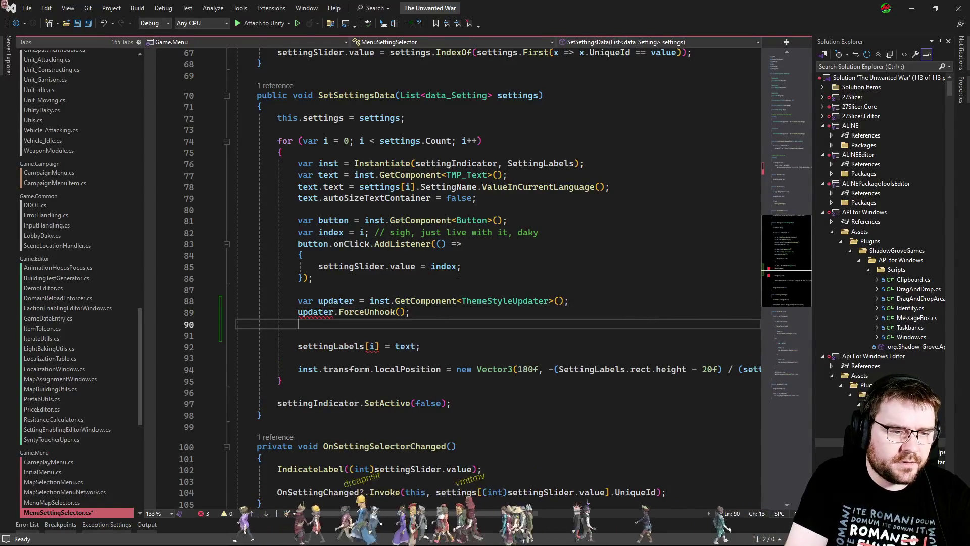
{"action": "type", "text": "updater.ap"}
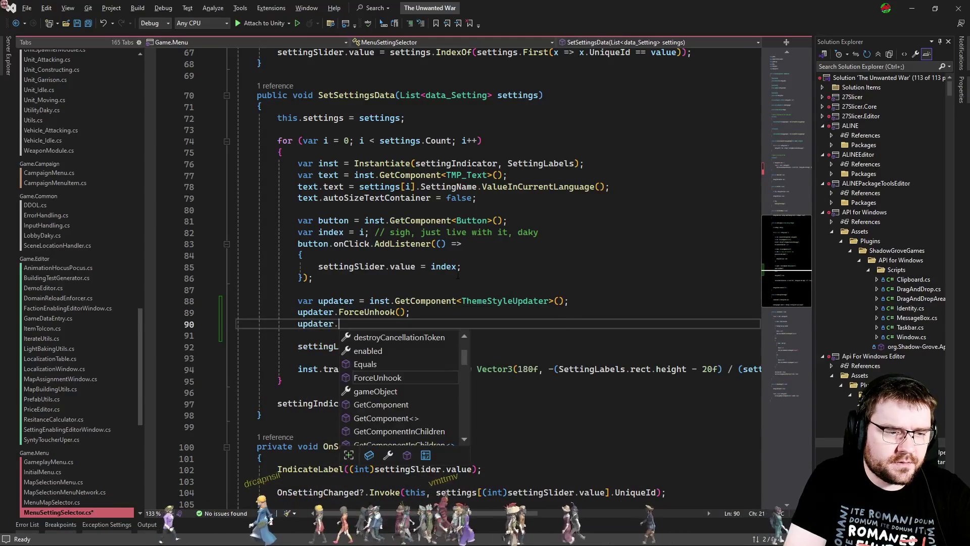
{"action": "key", "text": "Tab"}
{"action": "type", "text": "("}
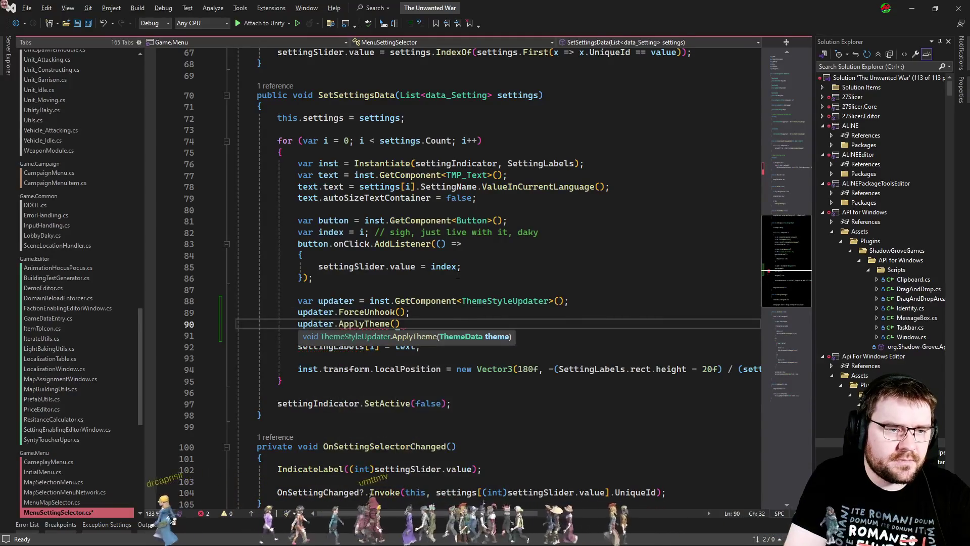
{"action": "type", "text": "settings["}
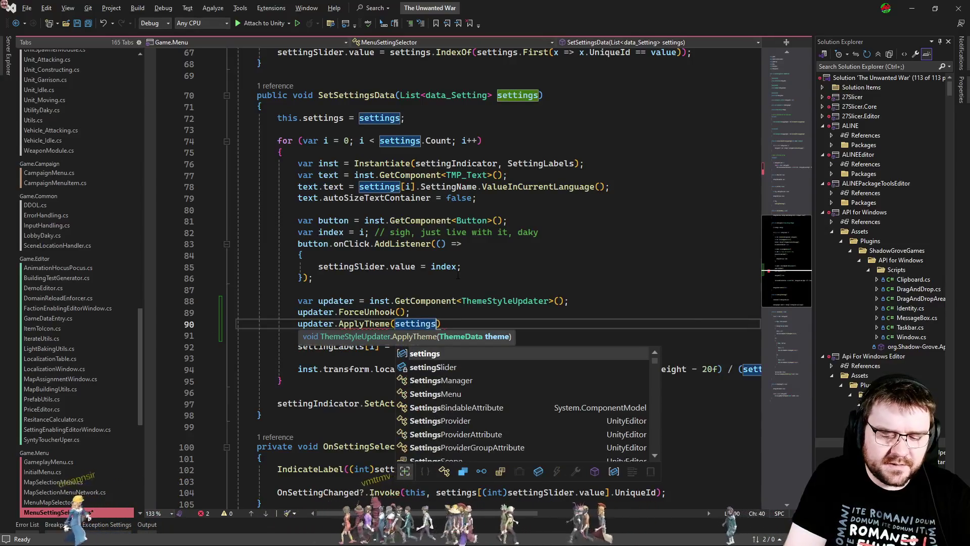
{"action": "type", "text": "i].The"}
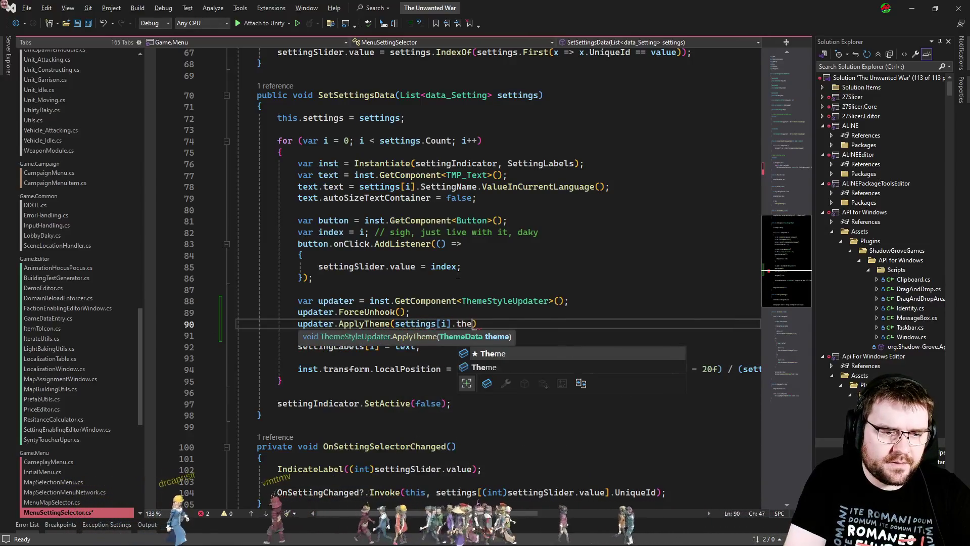
{"action": "key", "text": "Tab"}
{"action": "type", "text": ");"}
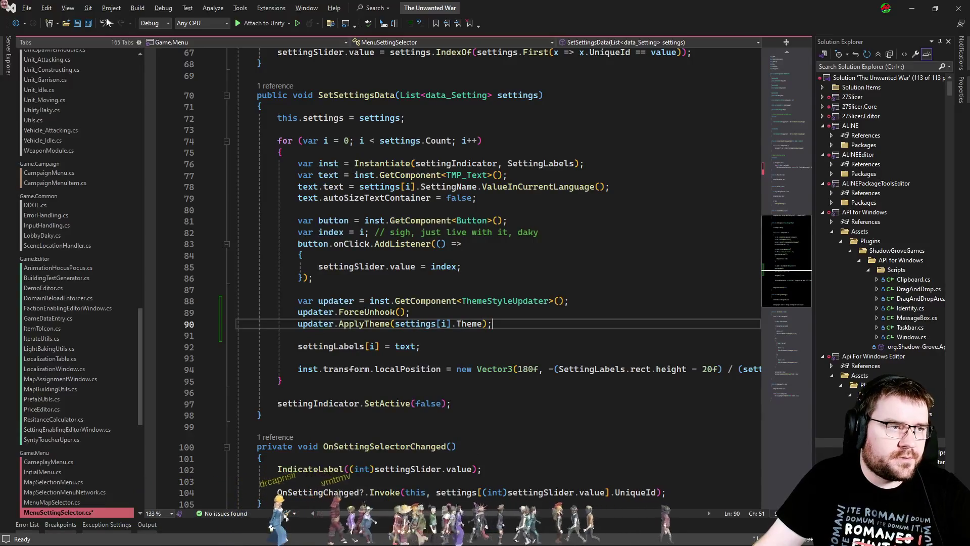
{"action": "left_click", "coordinate": [89, 24]}
{"action": "key", "text": "alt+Tab"}
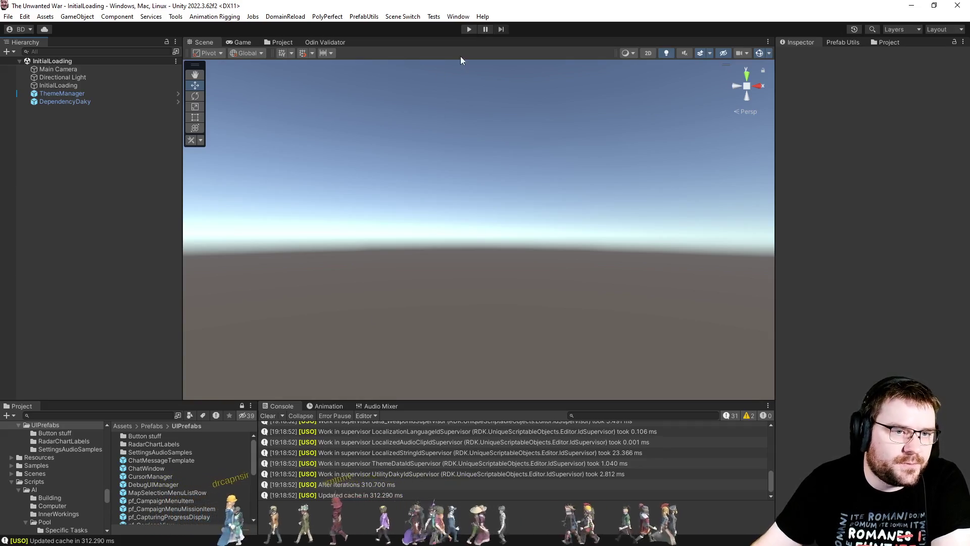
Step: Enter play mode once script compilation and domain reload finish
{"action": "left_click", "coordinate": [469, 29]}
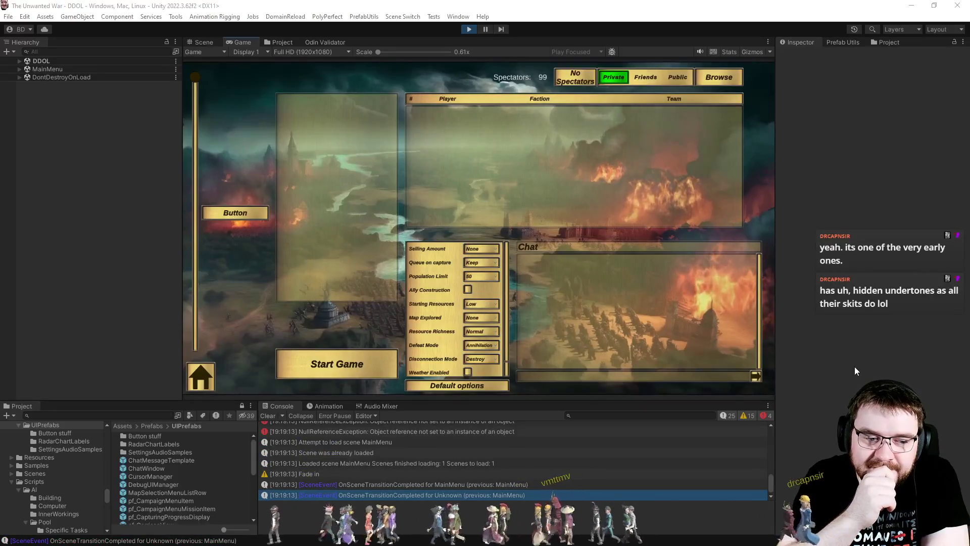
Step: Check the Console's NullReferenceException errors, then stop play mode
{"action": "scroll", "coordinate": [483, 459], "scroll_direction": "up", "scroll_amount": 3}
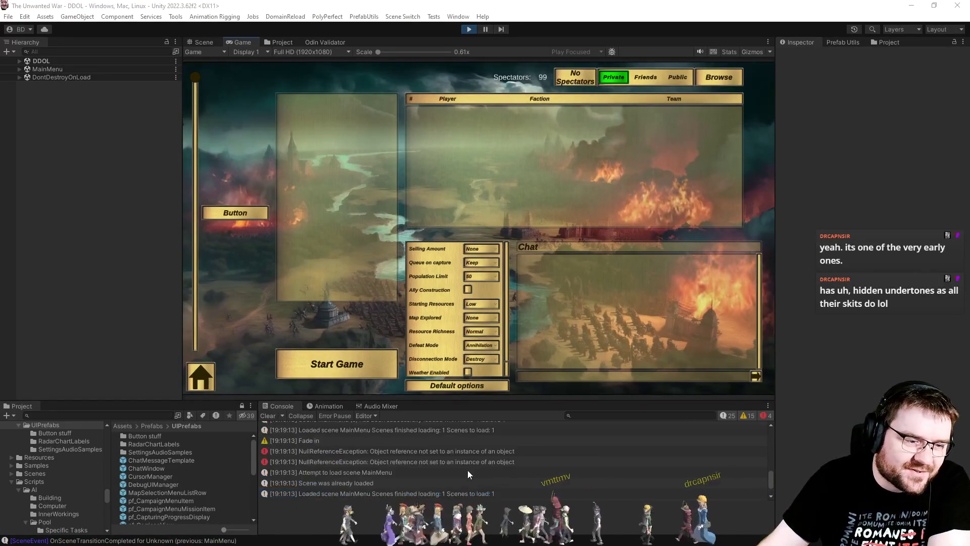
{"action": "left_click", "coordinate": [475, 32]}
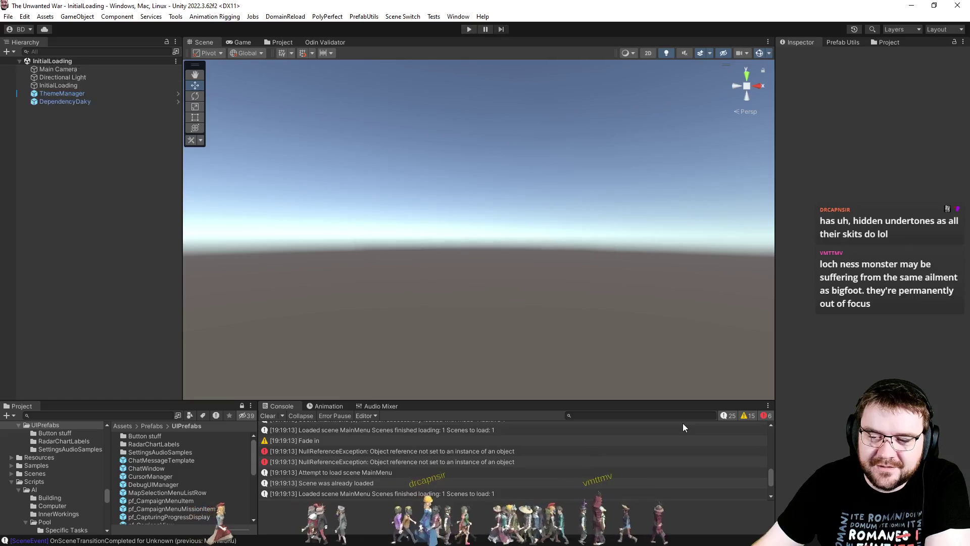
Step: Filter the Console to errors and open the NullReferenceException's trace lines in SettingHandler and SkirmishSettingsMenu
{"action": "scroll", "coordinate": [668, 435], "scroll_direction": "up", "scroll_amount": 5}
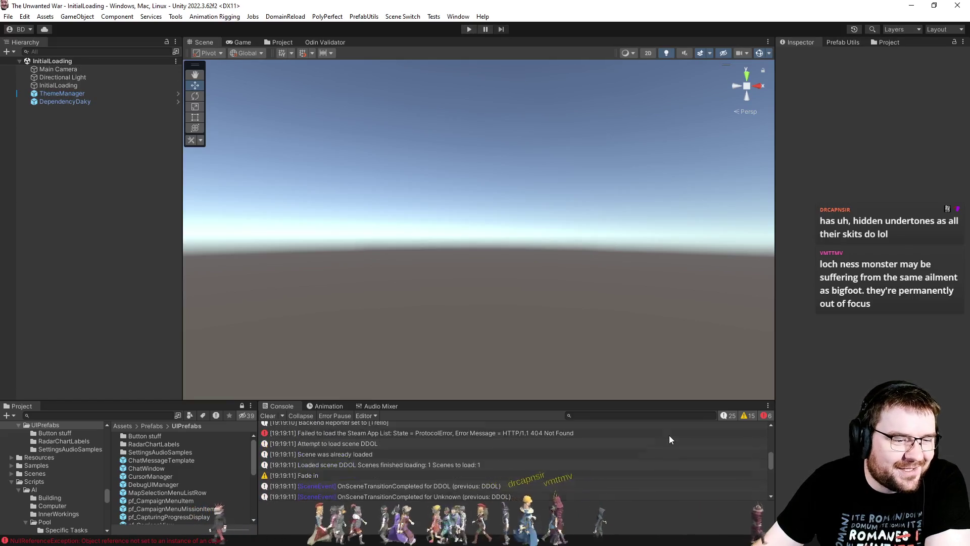
{"action": "left_click", "coordinate": [731, 415]}
{"action": "left_click", "coordinate": [746, 416]}
{"action": "left_click", "coordinate": [424, 448]}
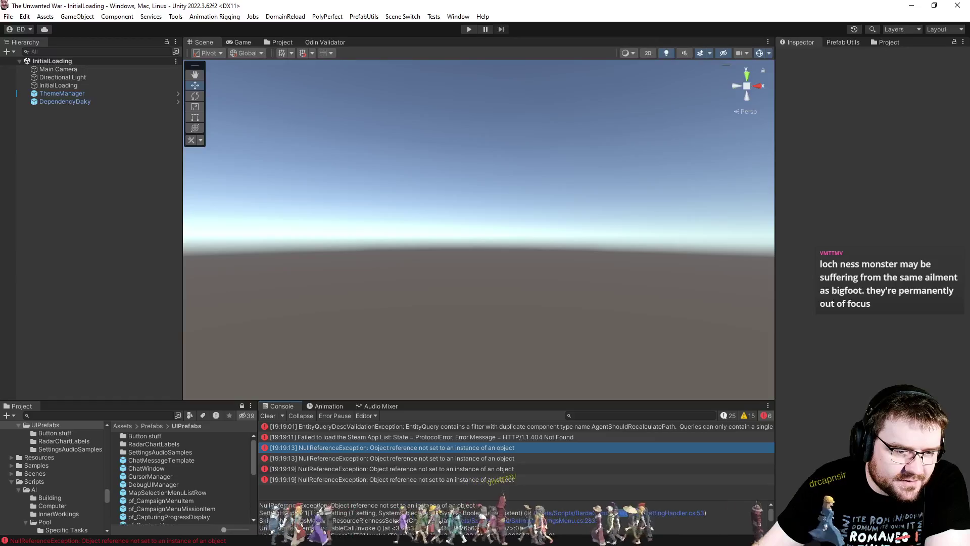
{"action": "left_click", "coordinate": [706, 504]}
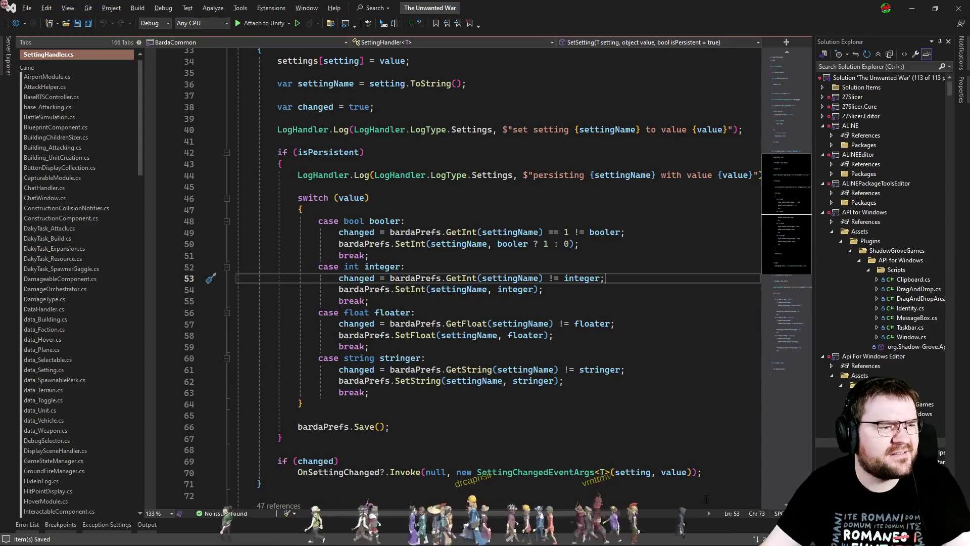
{"action": "key", "text": "alt+Tab"}
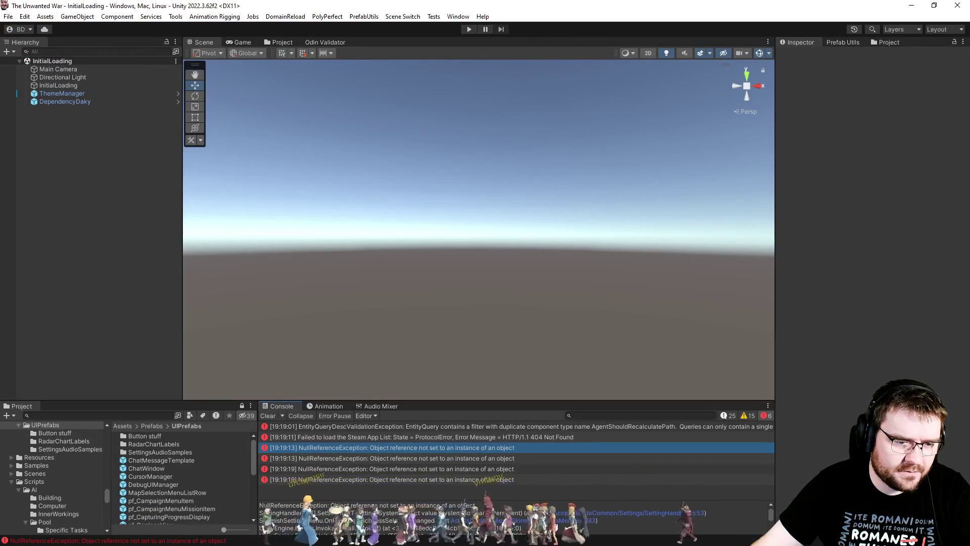
{"action": "left_click", "coordinate": [734, 486]}
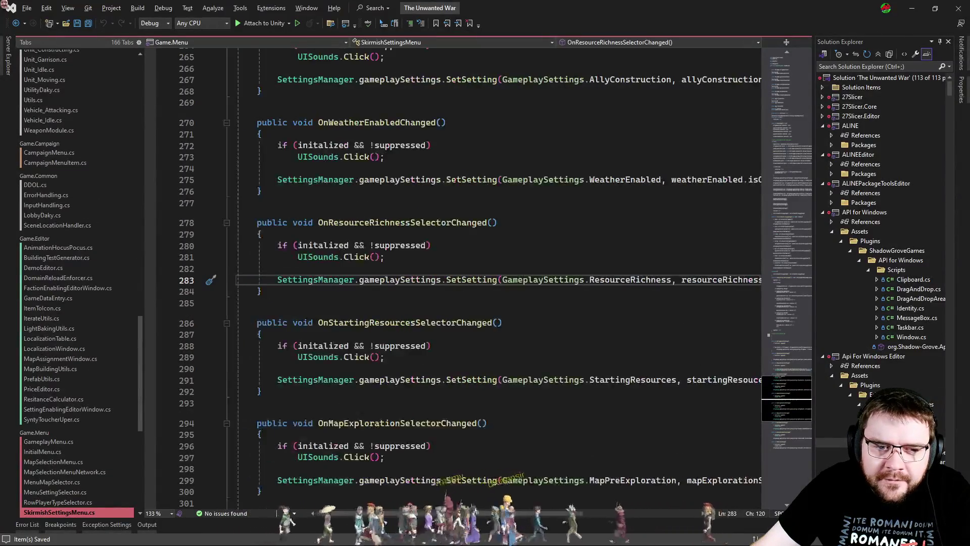
{"action": "key", "text": "alt+Tab"}
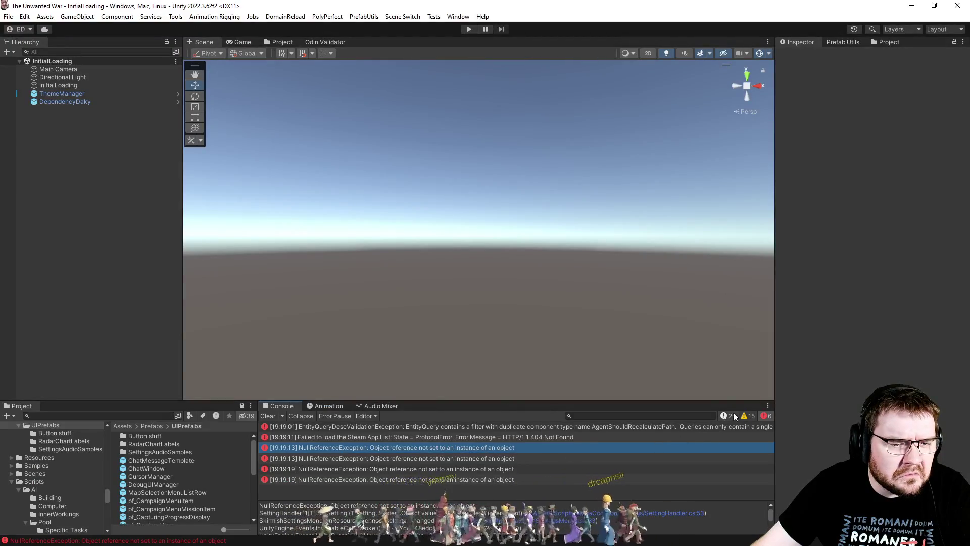
Step: Re-enable info and warning messages and view the first NullReferenceException's stack trace in the full log
{"action": "left_click", "coordinate": [745, 415]}
{"action": "scroll", "coordinate": [715, 453], "scroll_direction": "down", "scroll_amount": 5}
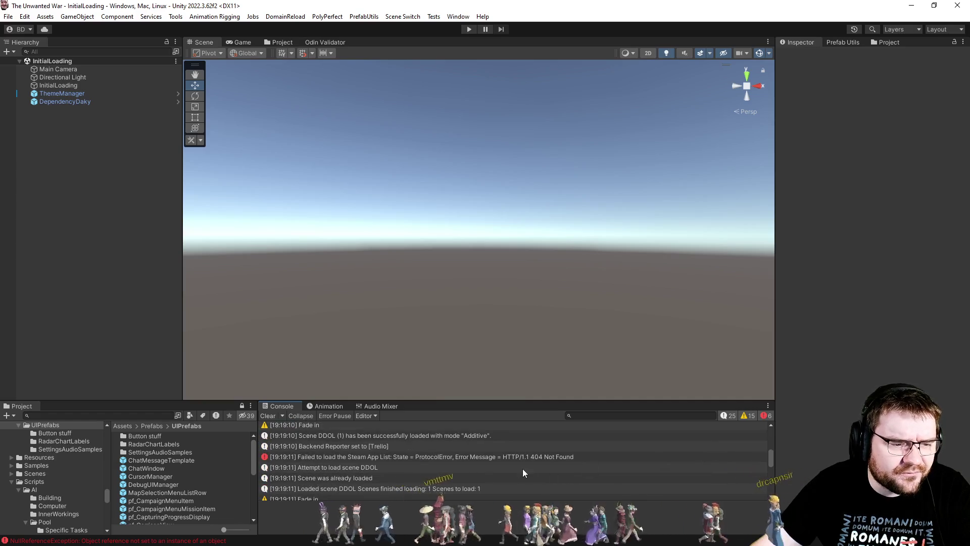
{"action": "scroll", "coordinate": [530, 457], "scroll_direction": "down", "scroll_amount": 2}
{"action": "scroll", "coordinate": [532, 453], "scroll_direction": "down", "scroll_amount": 3}
{"action": "left_click", "coordinate": [499, 465]}
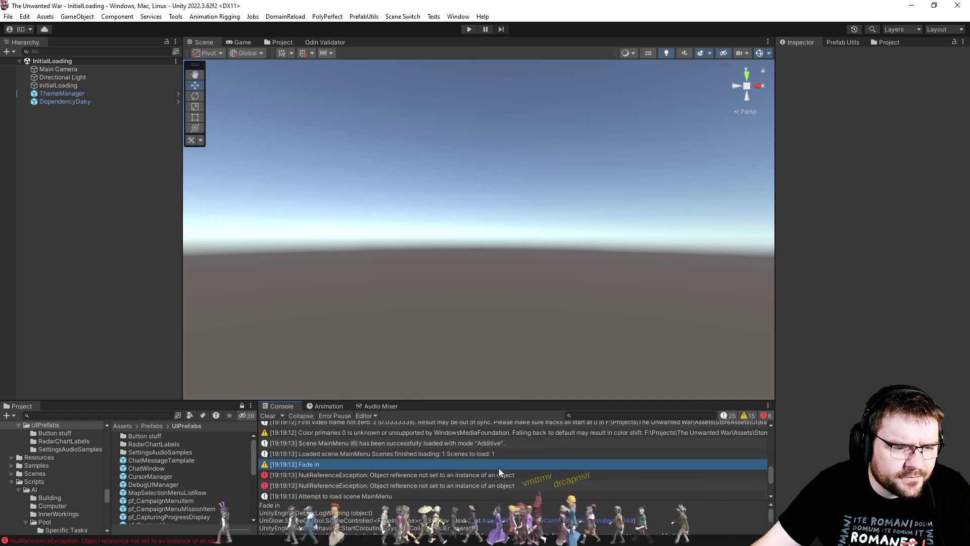
{"action": "left_click", "coordinate": [498, 476]}
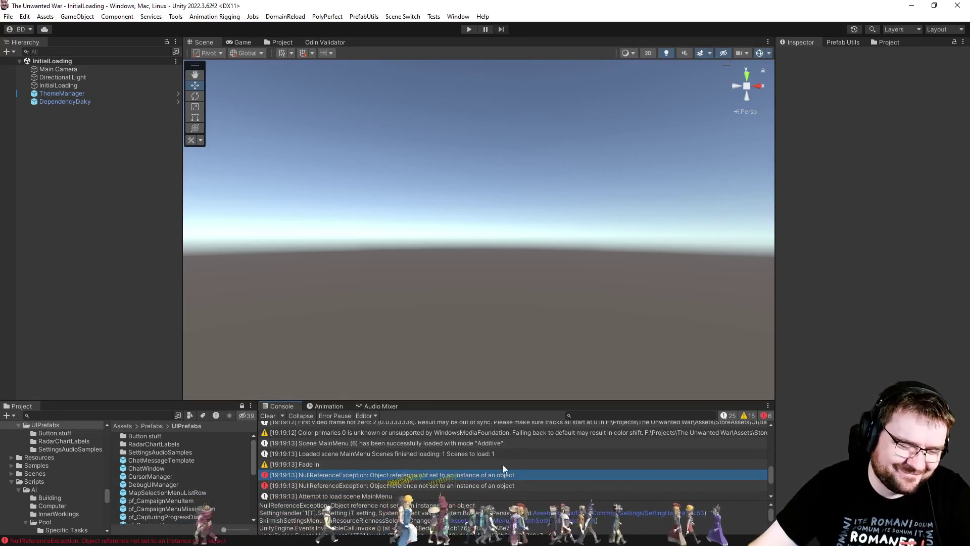
Step: Follow the NullReferenceException stack traces to the failing line in MenuSettingSelector.cs
{"action": "scroll", "coordinate": [525, 488], "scroll_direction": "down", "scroll_amount": 1}
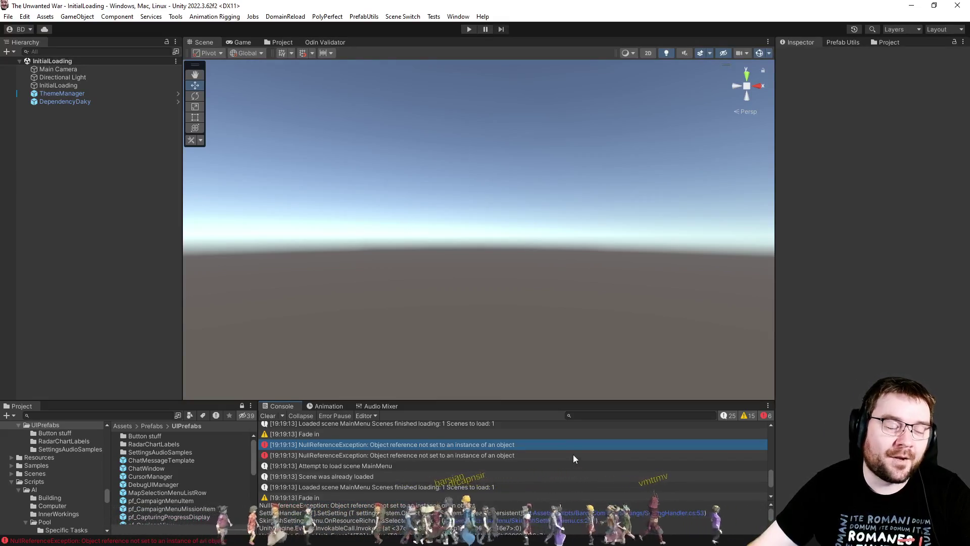
{"action": "left_click", "coordinate": [532, 455]}
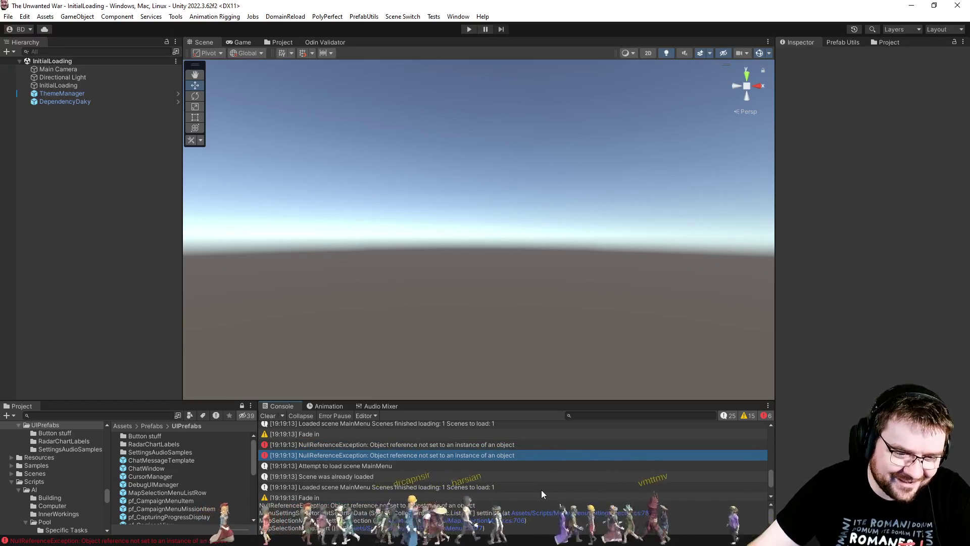
{"action": "left_click", "coordinate": [571, 517]}
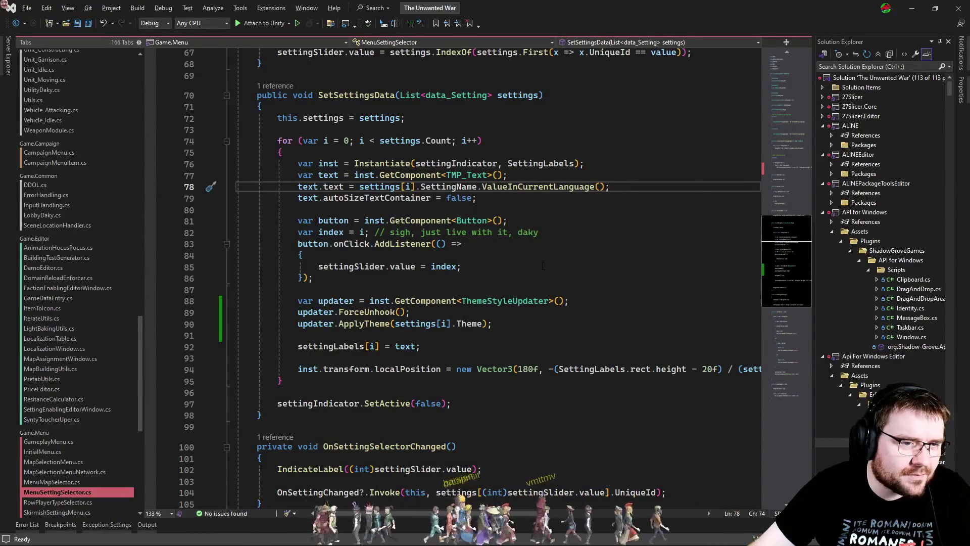
{"action": "key", "text": "alt+Tab"}
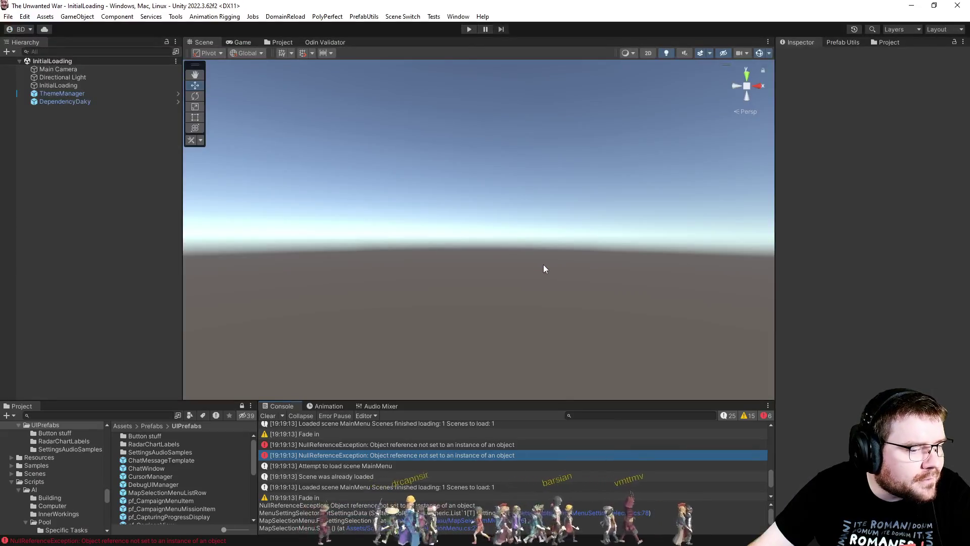
{"action": "left_click", "coordinate": [509, 446]}
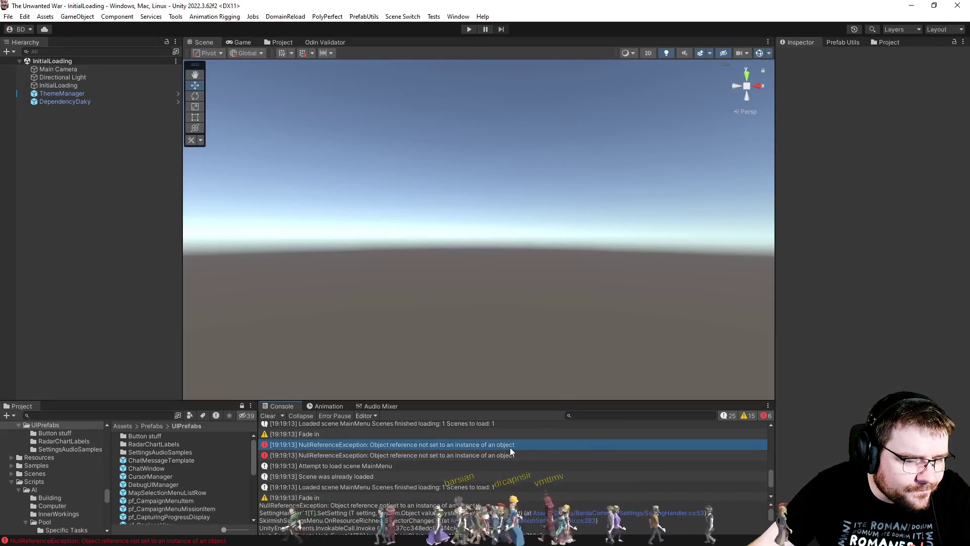
{"action": "key", "text": "alt+Tab"}
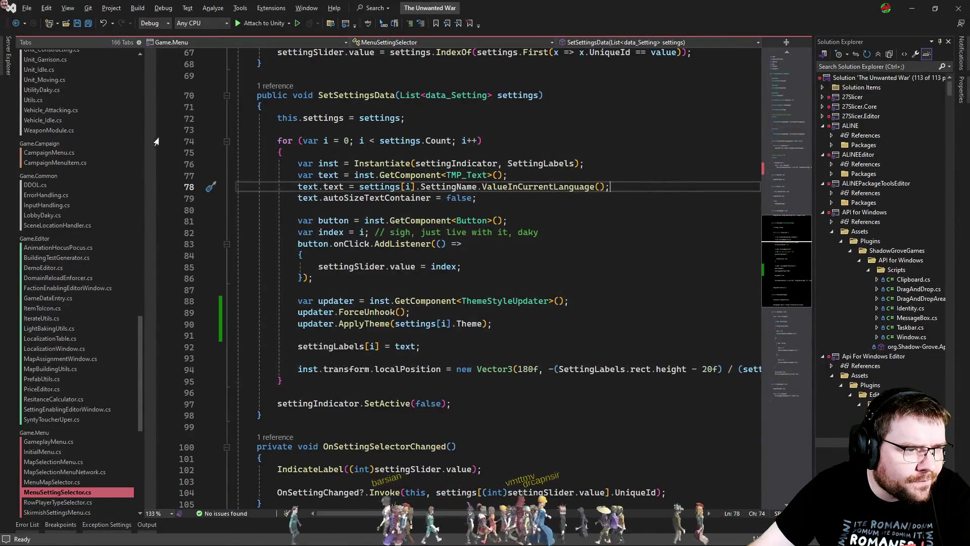
Step: Set a breakpoint on line 72 of SetSettingsData and attach the debugger to Unity
{"action": "left_click", "coordinate": [150, 119]}
{"action": "left_click", "coordinate": [274, 24]}
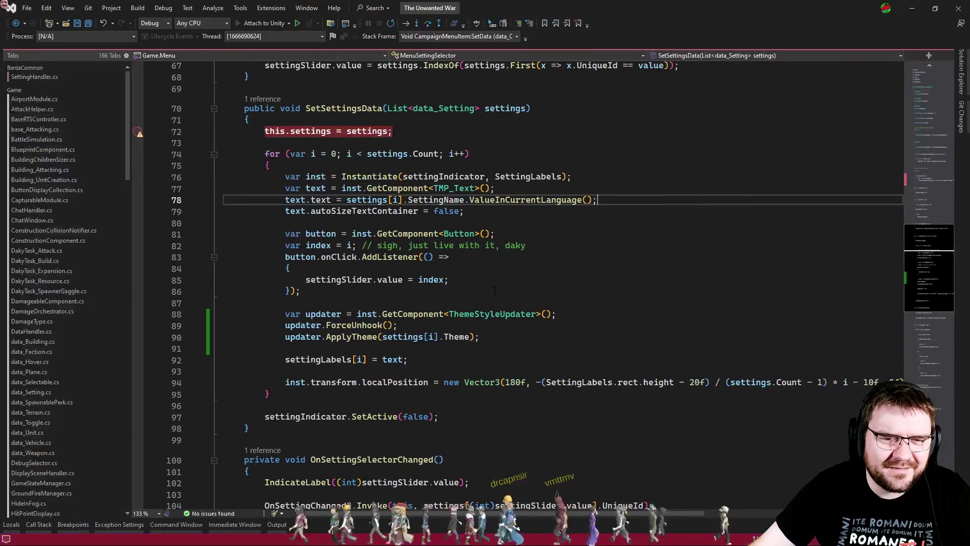
{"action": "key", "text": "alt+Tab"}
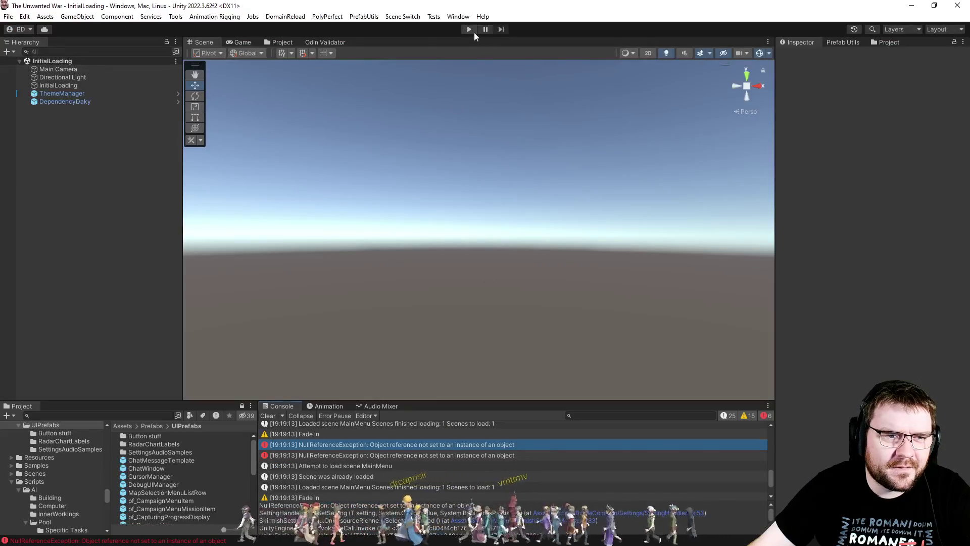
Step: Play the game, step SetSettingsData to line 78 confirming 9 settings starting with setting_name_Meme, then resume
{"action": "left_click", "coordinate": [474, 33]}
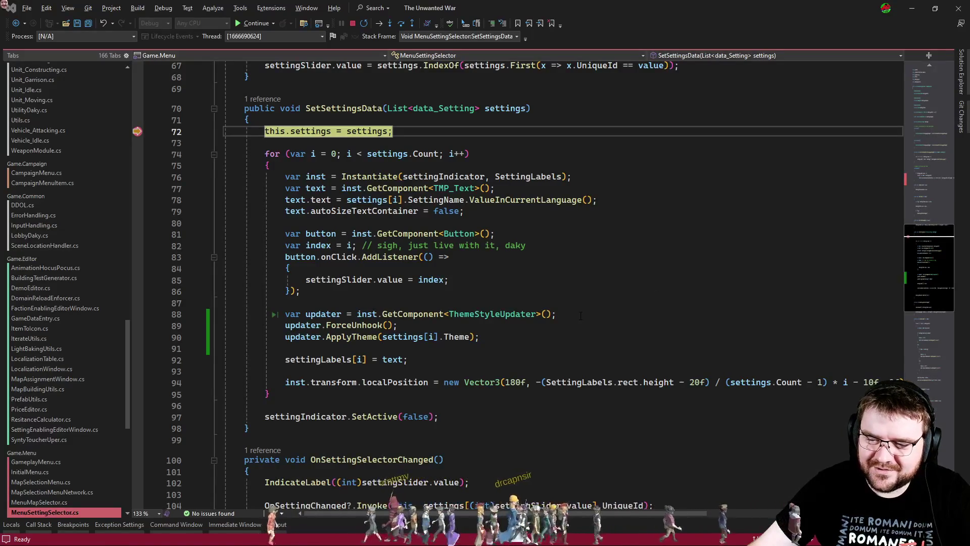
{"action": "left_click", "coordinate": [601, 260]}
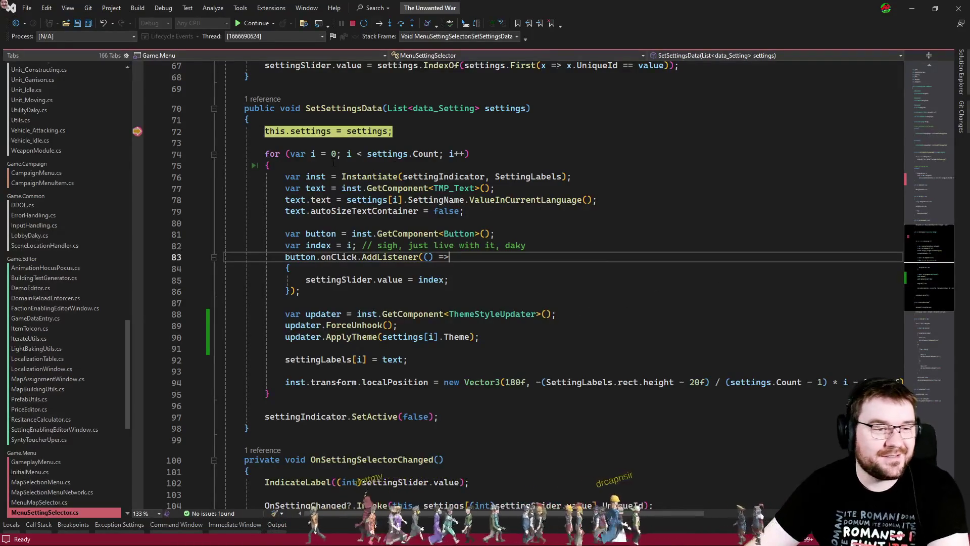
{"action": "key", "text": "F10"}
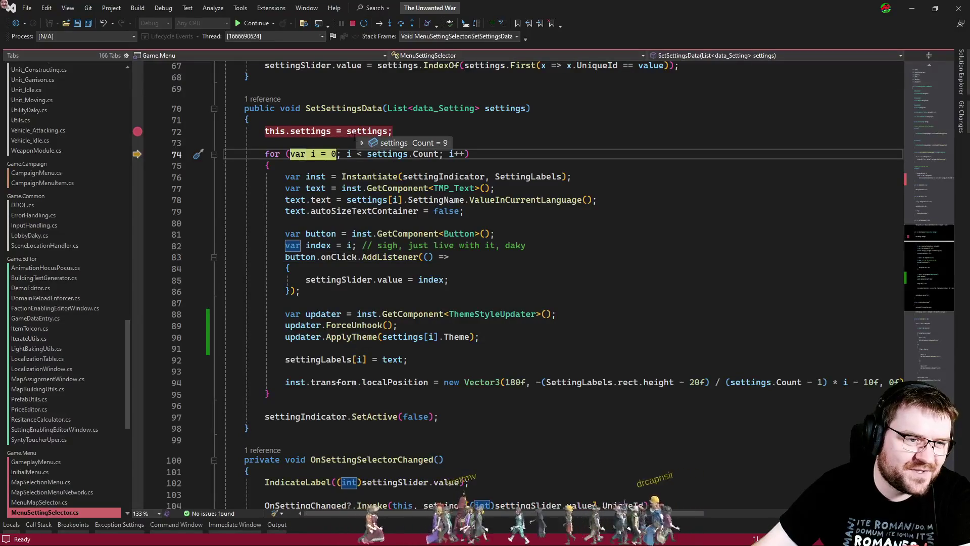
{"action": "mouse_move", "coordinate": [362, 143]}
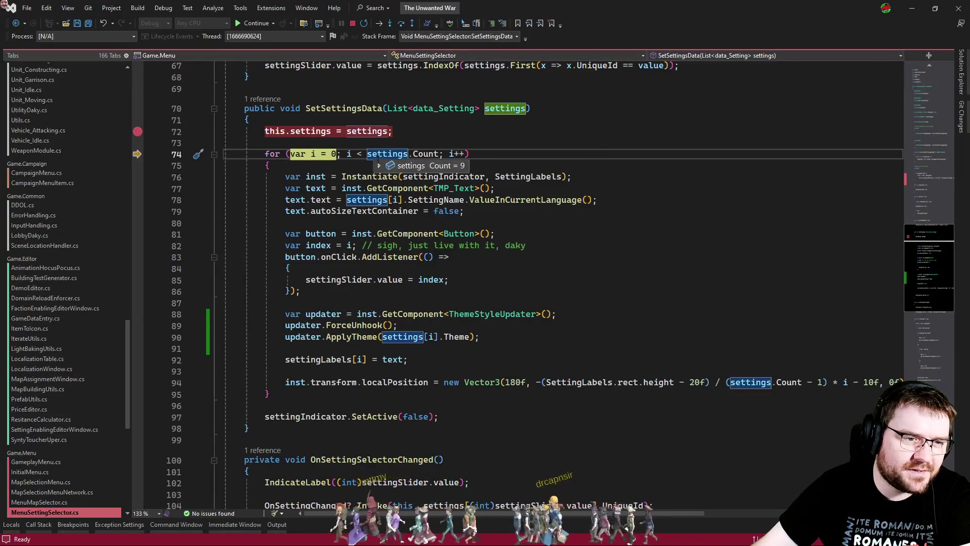
{"action": "key", "text": "F10"}
{"action": "key", "text": "F10"}
{"action": "key", "text": "F10"}
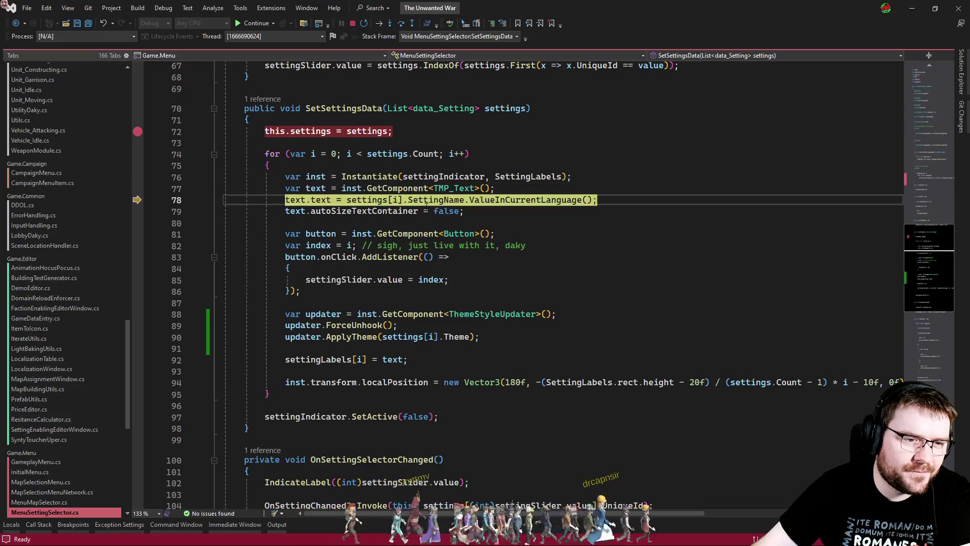
{"action": "mouse_move", "coordinate": [431, 202]}
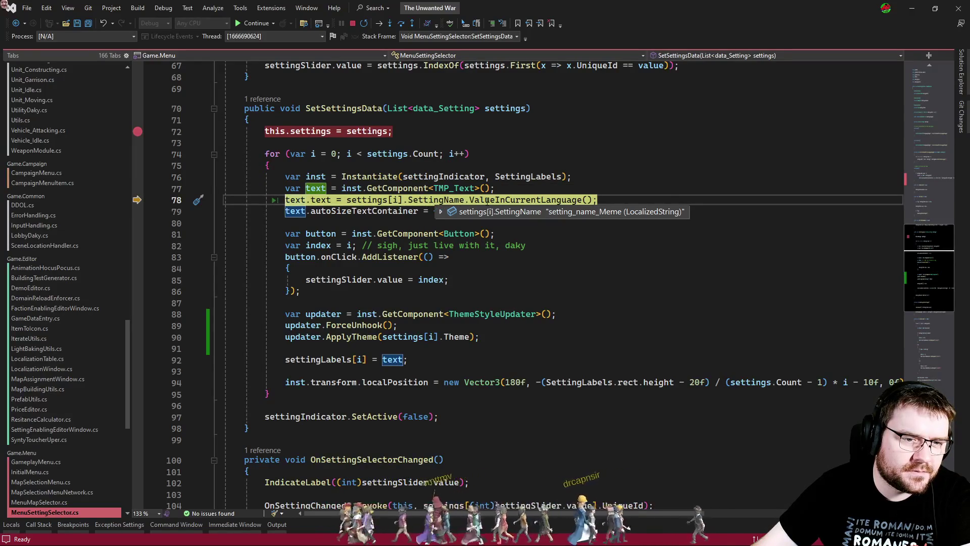
{"action": "key", "text": "F5"}
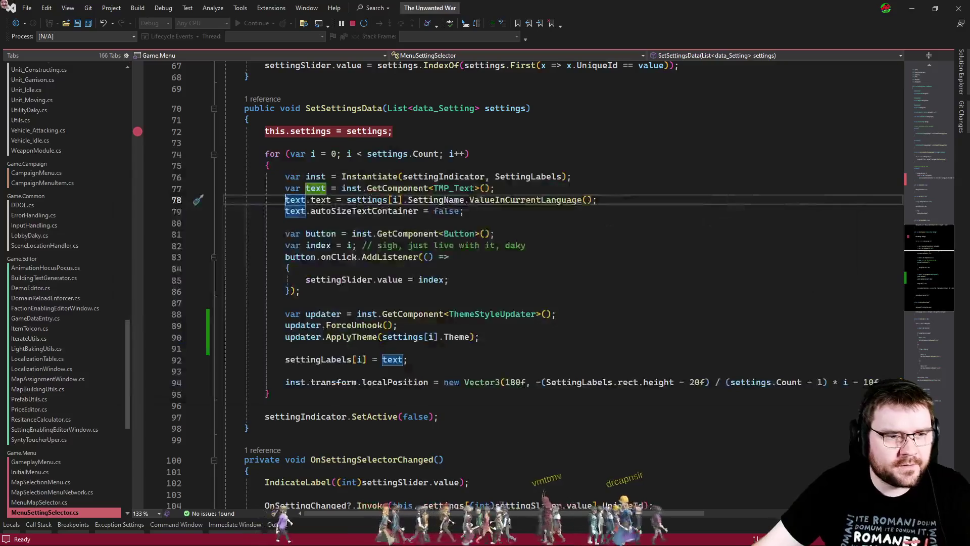
{"action": "left_click", "coordinate": [514, 212]}
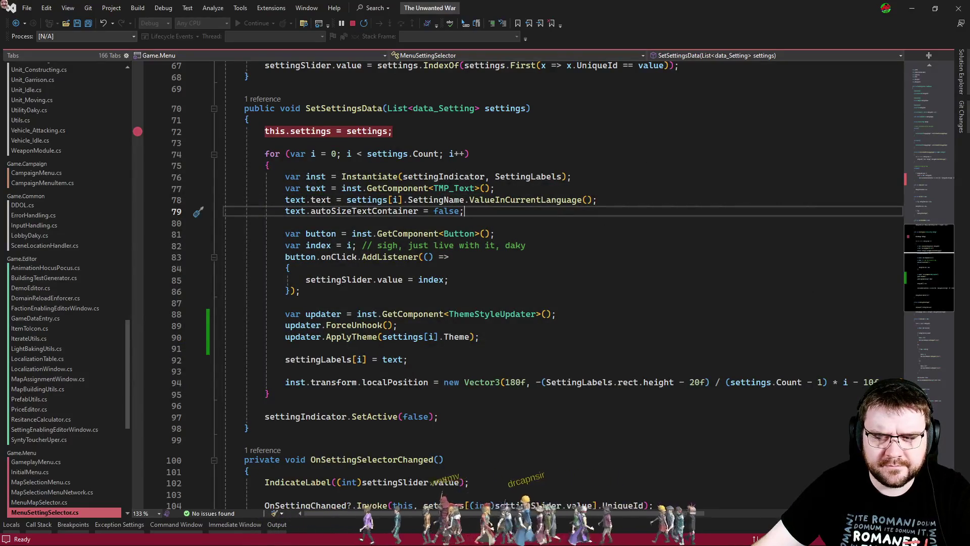
{"action": "key", "text": "alt+Tab"}
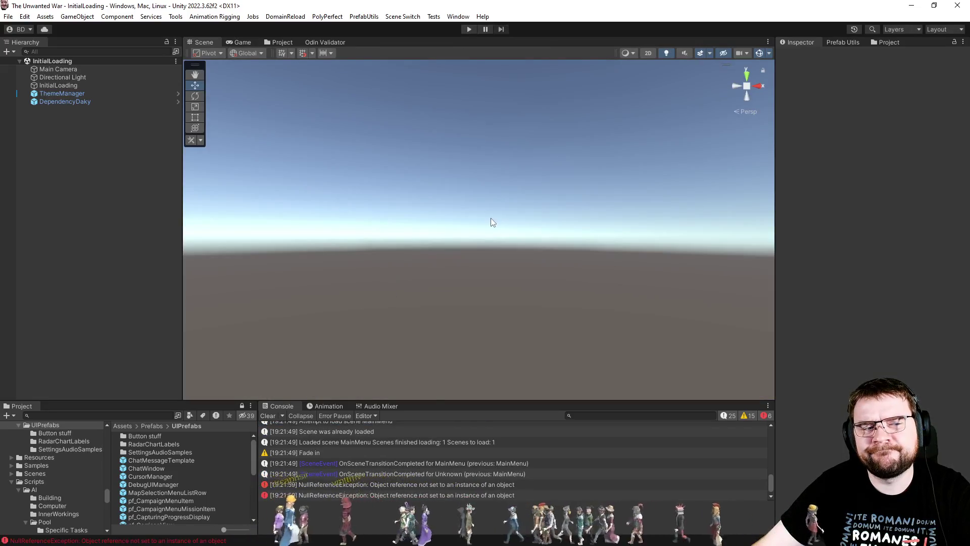
Step: Open MapSelectionMenu.cs from the CodeLens callers of SetSettingsData
{"action": "left_click", "coordinate": [282, 43]}
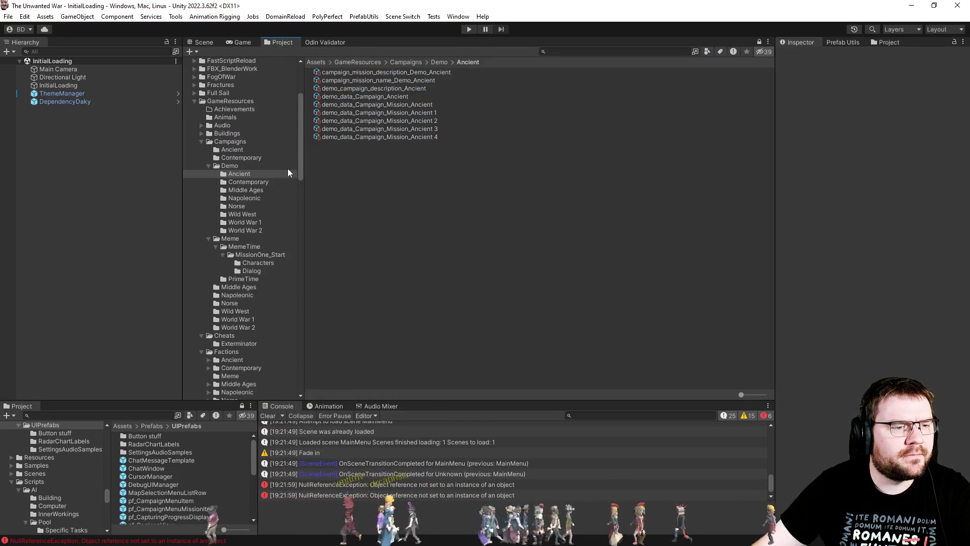
{"action": "key", "text": "alt+Tab"}
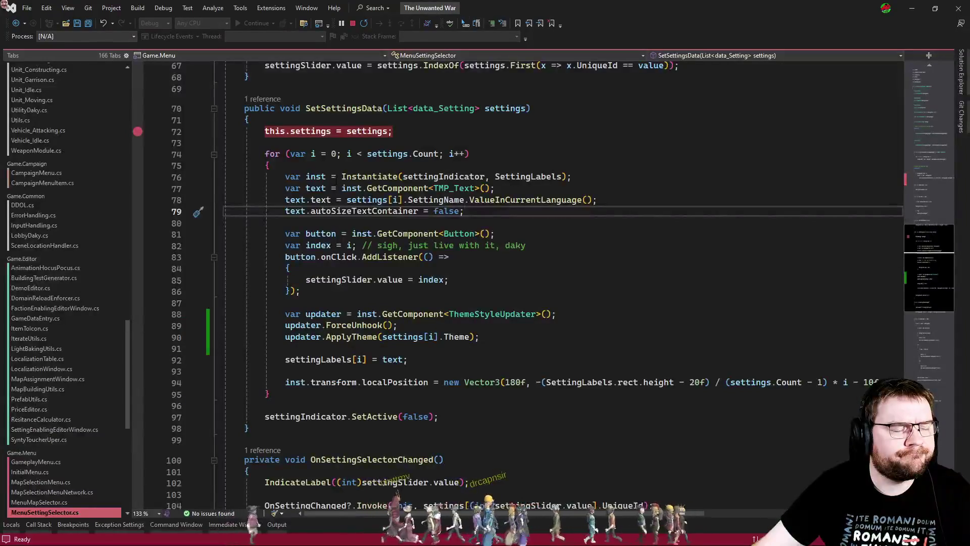
{"action": "scroll", "coordinate": [390, 282], "scroll_direction": "up", "scroll_amount": 6}
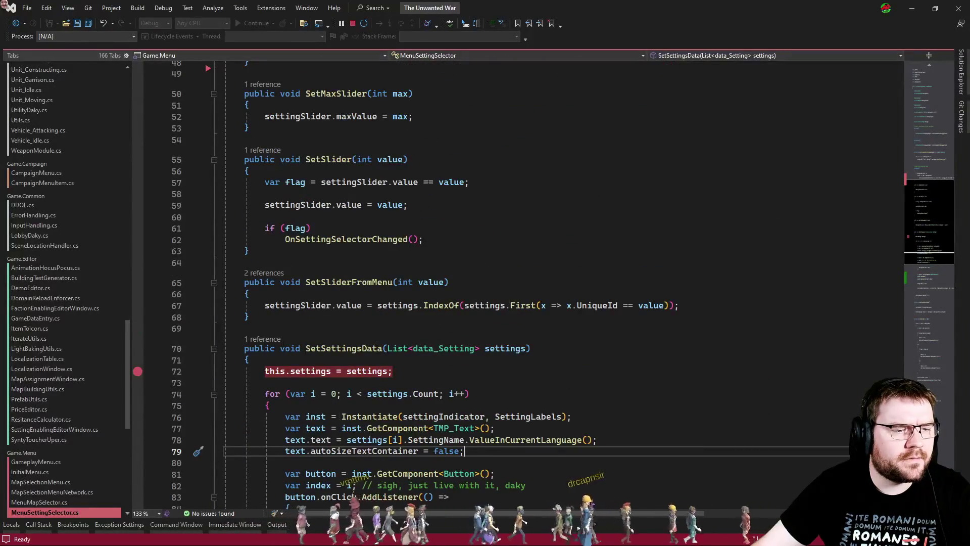
{"action": "left_click", "coordinate": [263, 338]}
{"action": "double_click", "coordinate": [361, 310]}
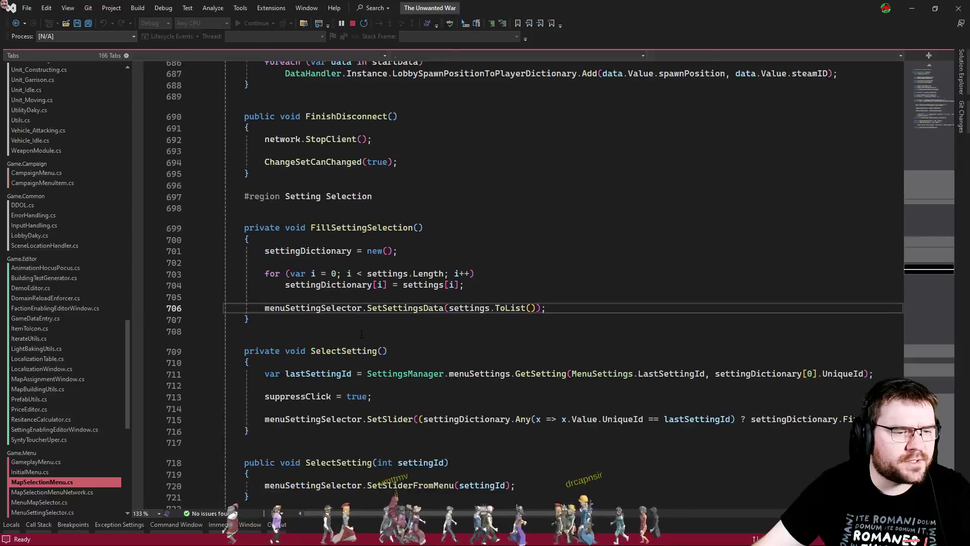
Step: Search for 'settings =' and find where Start fills the settings array from DataHandler
{"action": "left_click", "coordinate": [476, 309]}
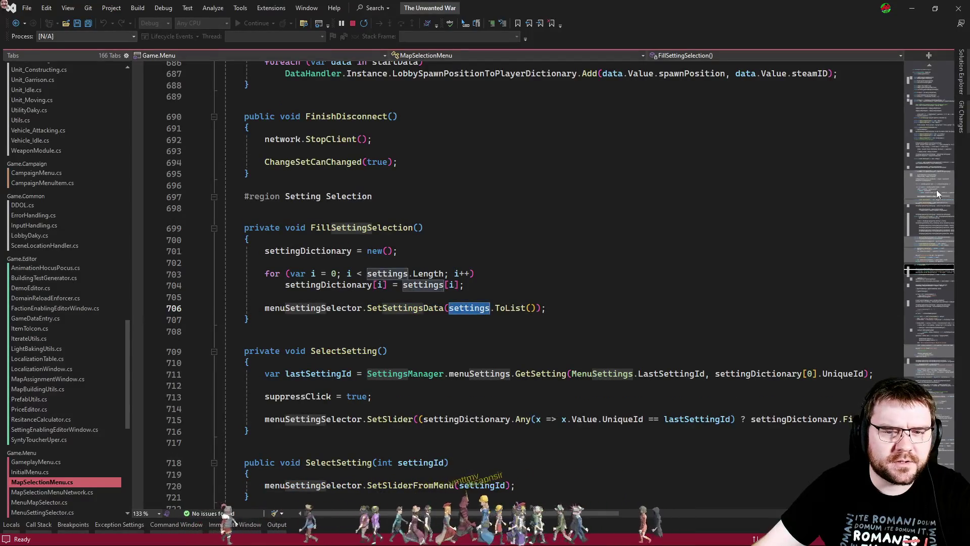
{"action": "key", "text": "ctrl+f"}
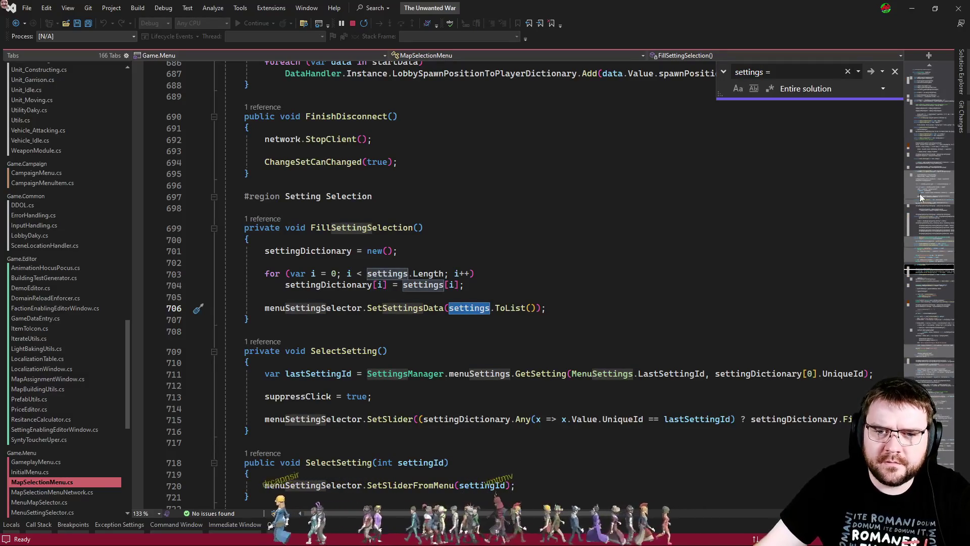
{"action": "left_click", "coordinate": [918, 144]}
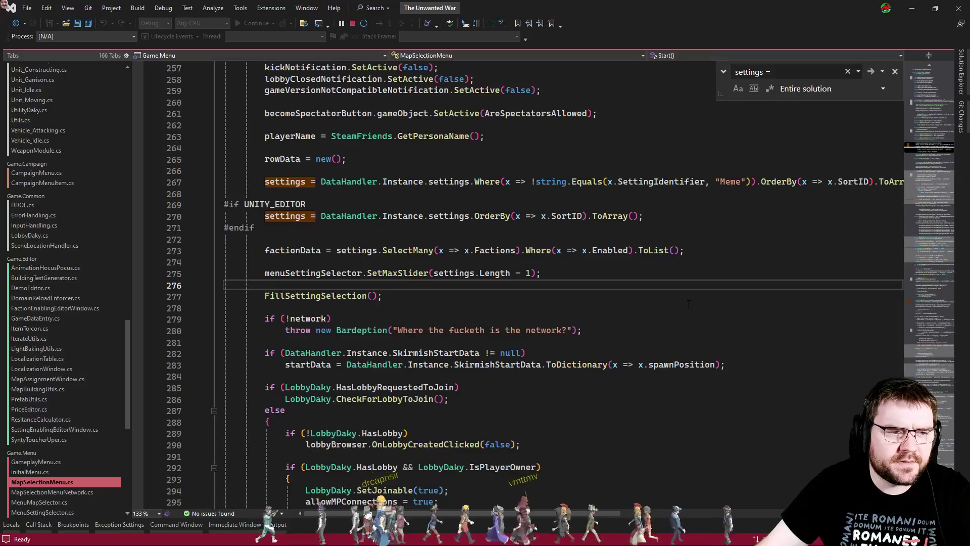
{"action": "key", "text": "Escape"}
{"action": "left_click", "coordinate": [671, 304]}
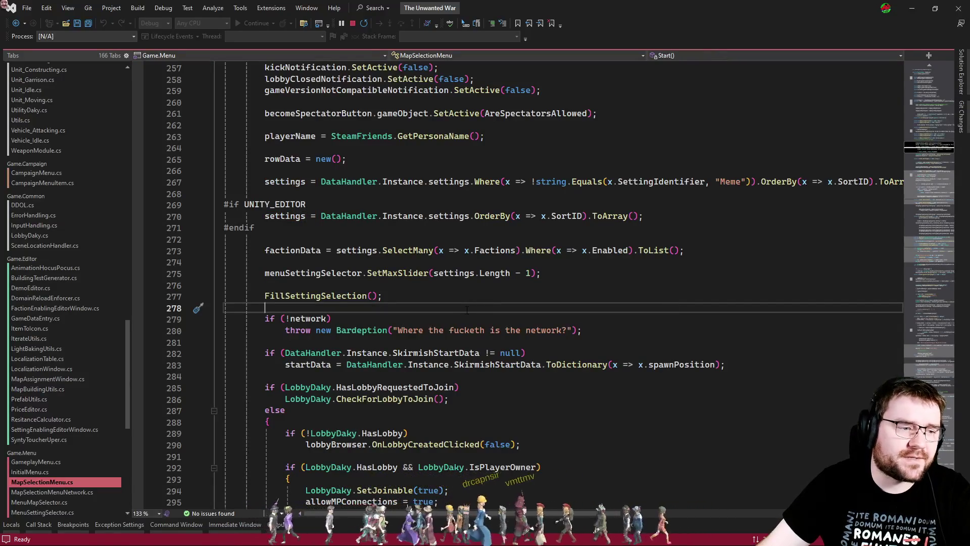
{"action": "key", "text": "alt+Tab"}
{"action": "left_click", "coordinate": [400, 16]}
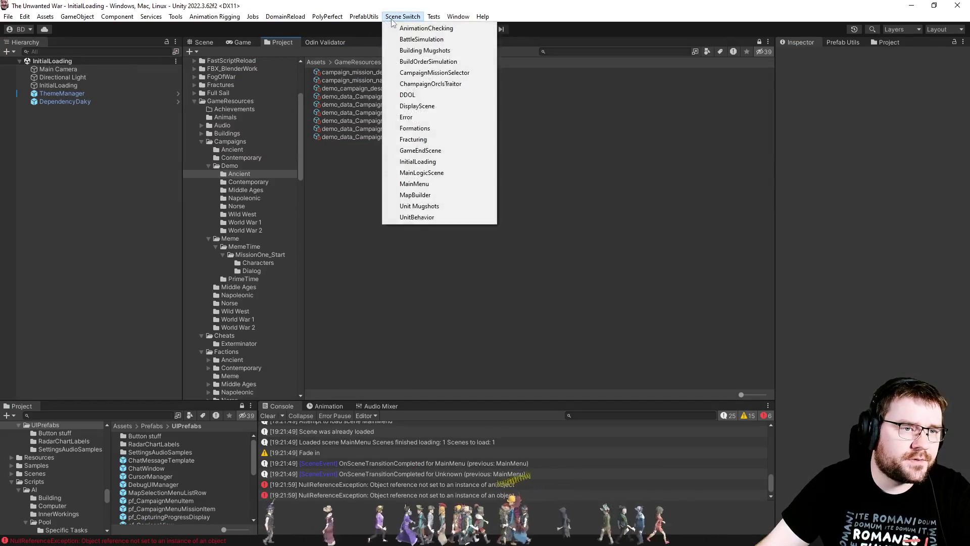
Step: Load the DDOL scene, remove data_Meme from DataHandler's Settings list, and save the scene
{"action": "left_click", "coordinate": [441, 106]}
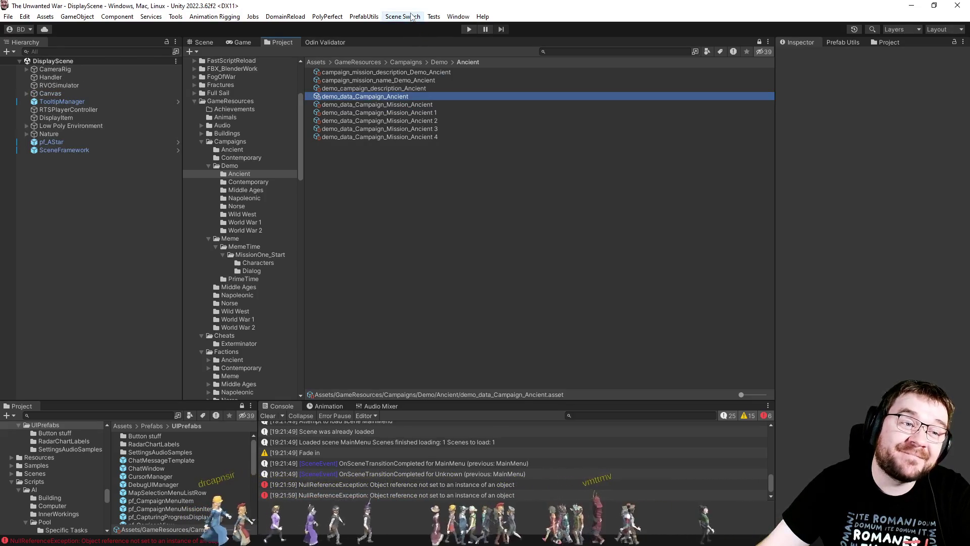
{"action": "left_click", "coordinate": [403, 16]}
{"action": "left_click", "coordinate": [436, 97]}
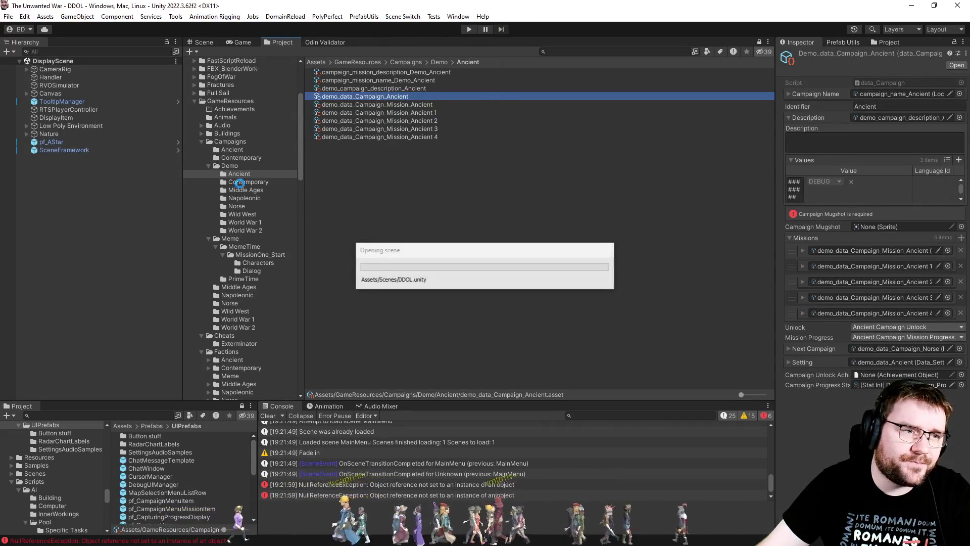
{"action": "left_click", "coordinate": [79, 111]}
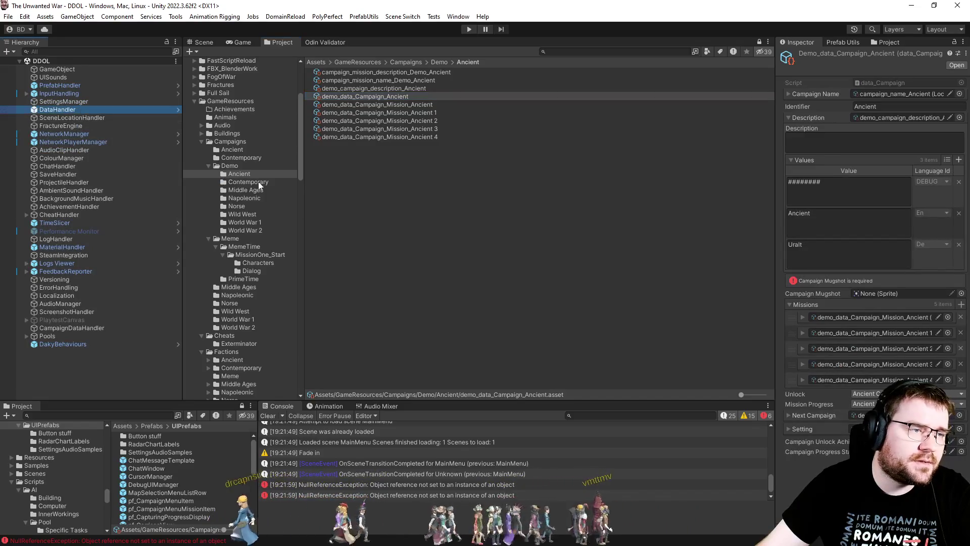
{"action": "left_click", "coordinate": [806, 180]}
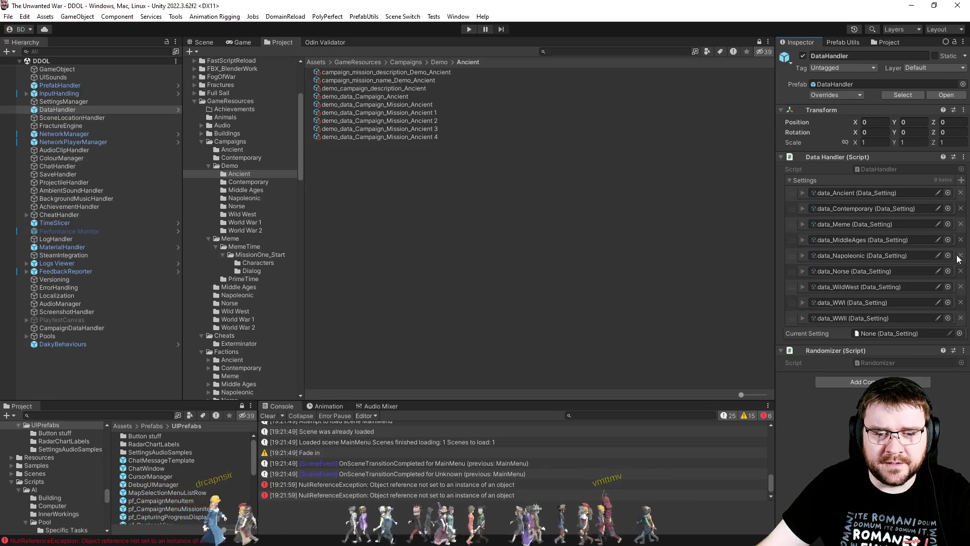
{"action": "left_click", "coordinate": [961, 225]}
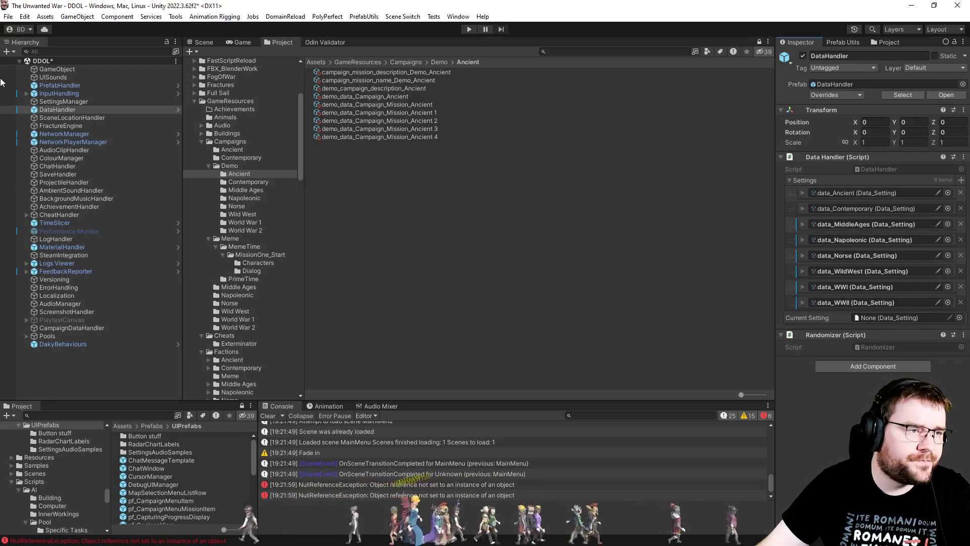
{"action": "key", "text": "ctrl+s"}
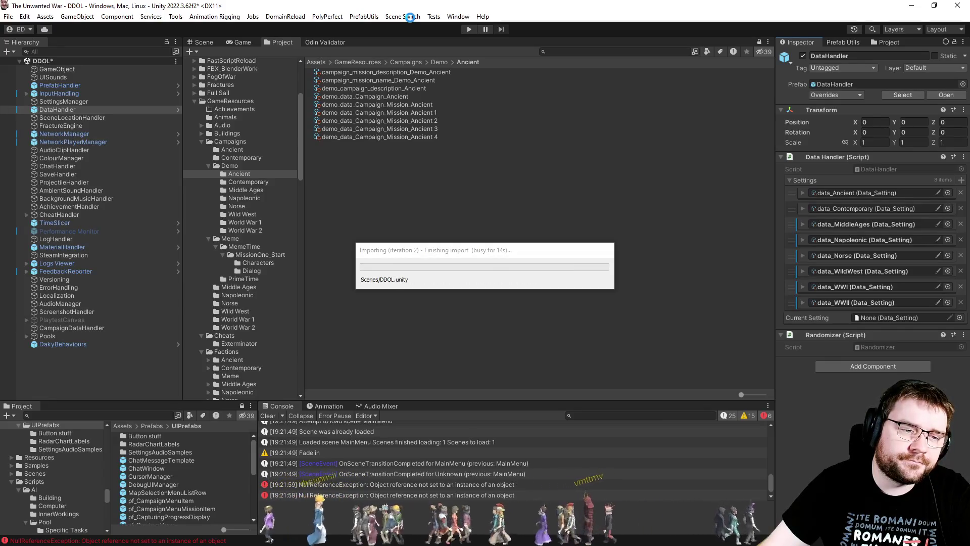
Step: Switch to the InitialLoading scene and restart Play mode from there
{"action": "left_click", "coordinate": [412, 18]}
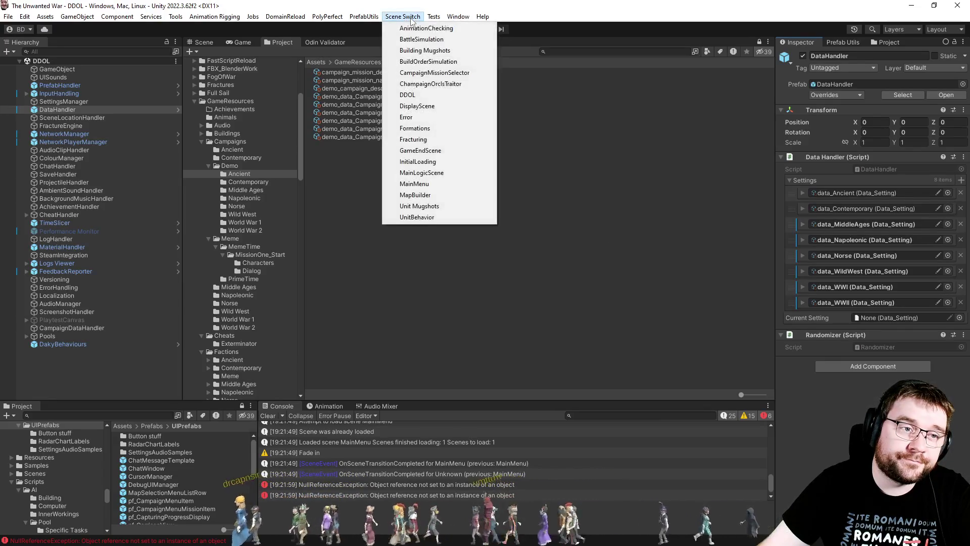
{"action": "left_click", "coordinate": [445, 162]}
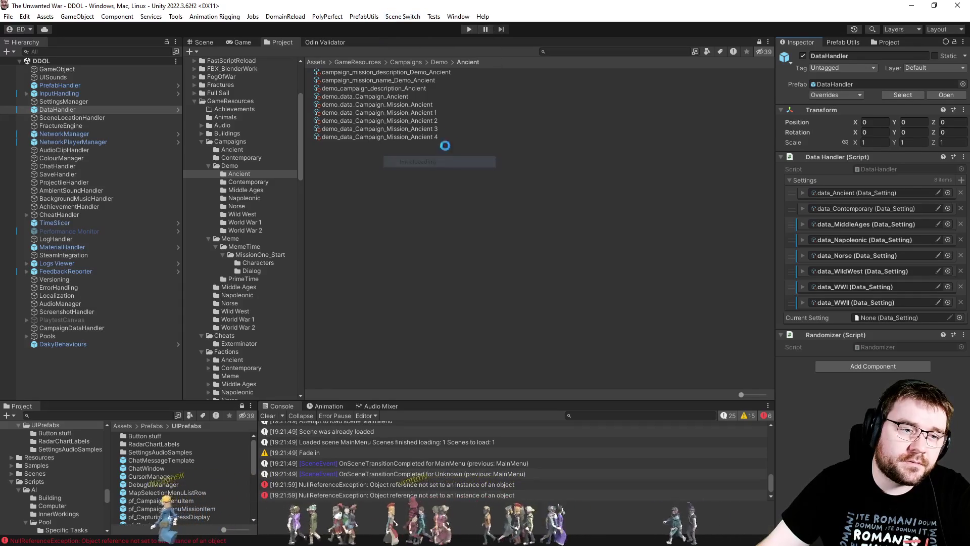
{"action": "left_click", "coordinate": [469, 30]}
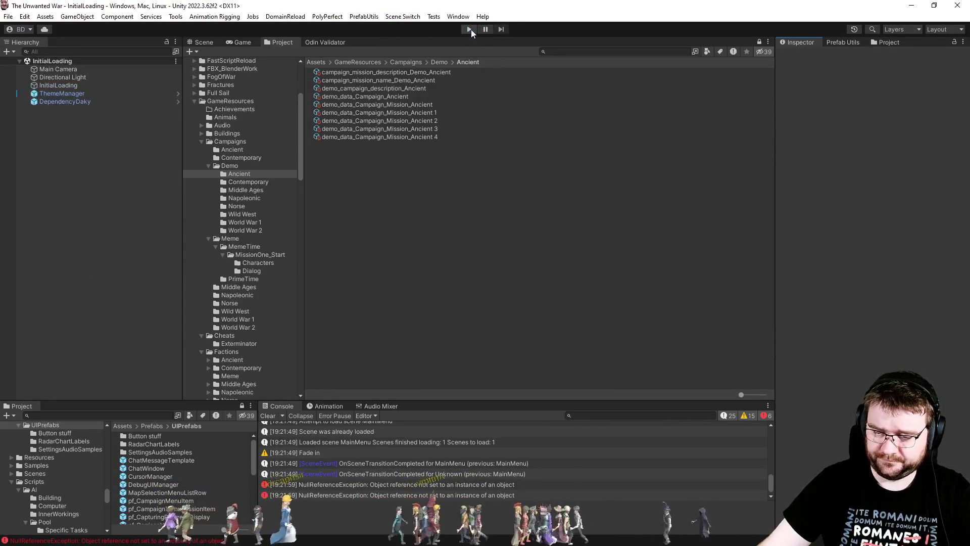
{"action": "left_click", "coordinate": [469, 30]}
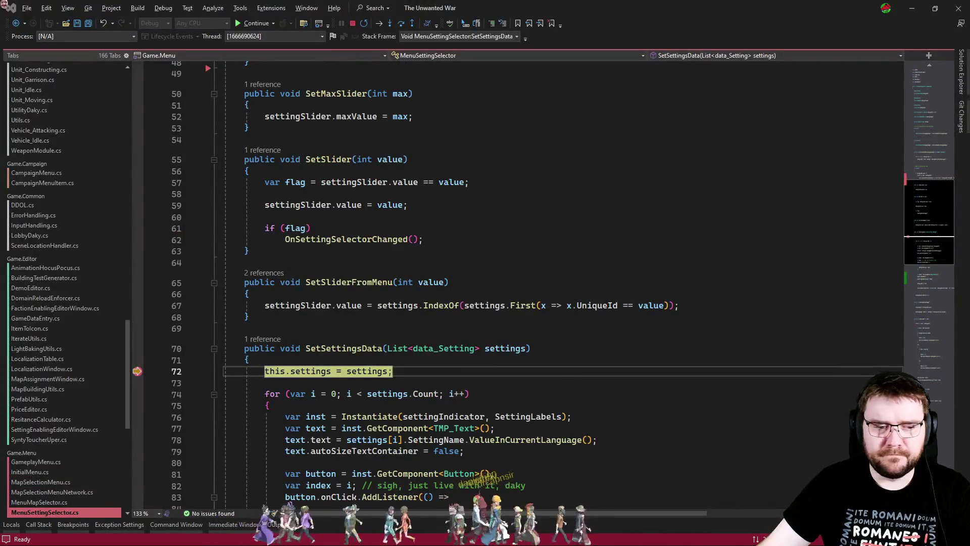
Step: Resume past the breakpoint and stop Play mode
{"action": "left_click", "coordinate": [551, 329]}
{"action": "key", "text": "F5"}
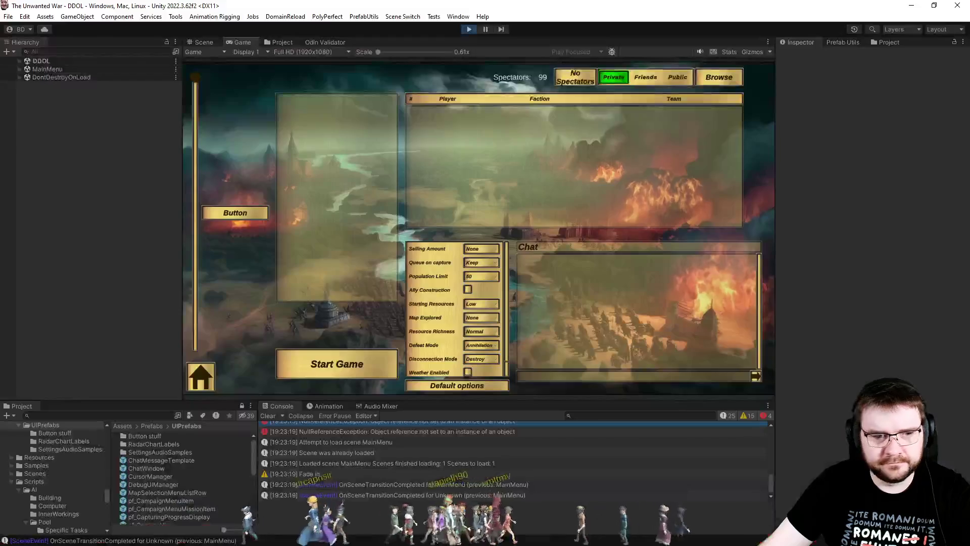
{"action": "key", "text": "ctrl+p"}
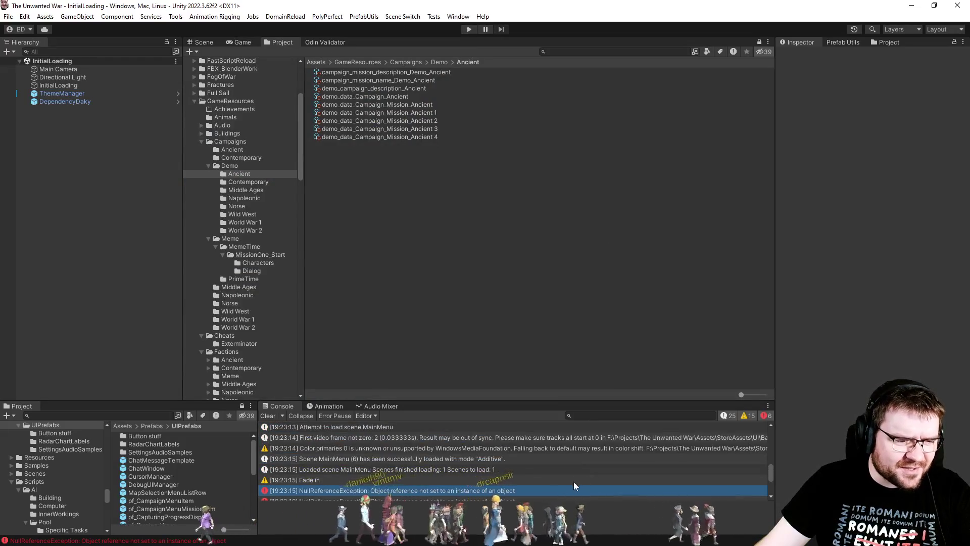
Step: Open the NullReferenceException's failing line, SkirmishSettingsMenu.cs line 95
{"action": "left_click", "coordinate": [495, 491]}
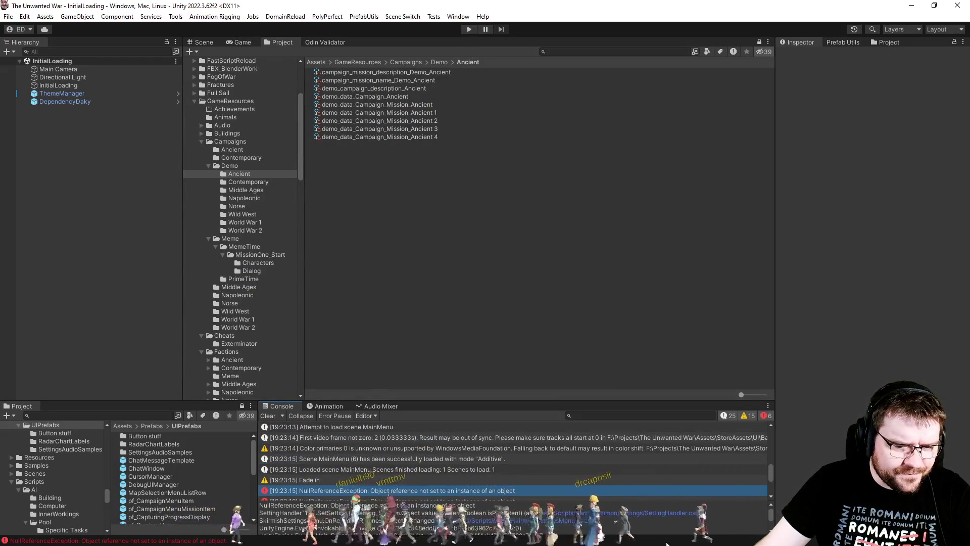
{"action": "scroll", "coordinate": [771, 520], "scroll_direction": "down", "scroll_amount": 3}
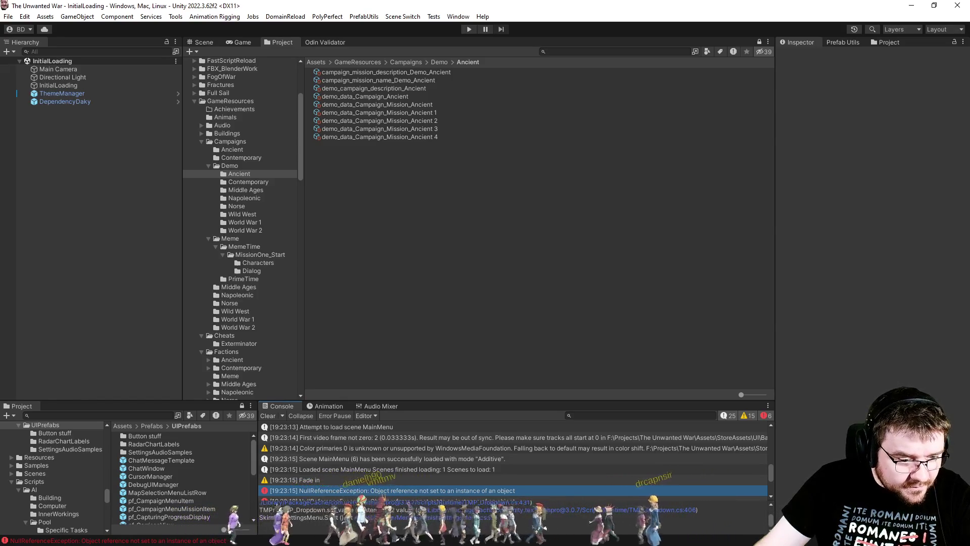
{"action": "left_click", "coordinate": [404, 518]}
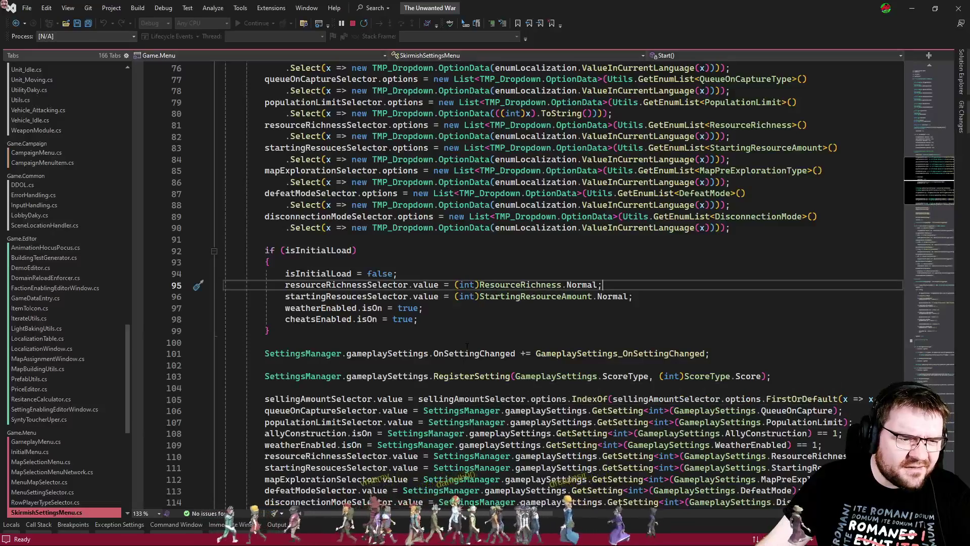
Step: Highlight resourceRichnessSelector's uses and compare against the Console stack trace
{"action": "scroll", "coordinate": [467, 345], "scroll_direction": "up", "scroll_amount": 1}
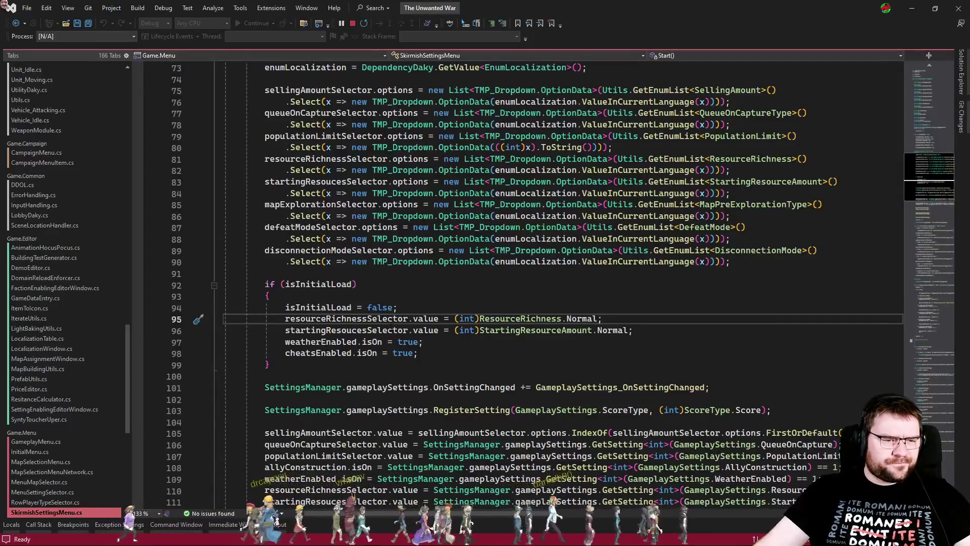
{"action": "double_click", "coordinate": [346, 318]}
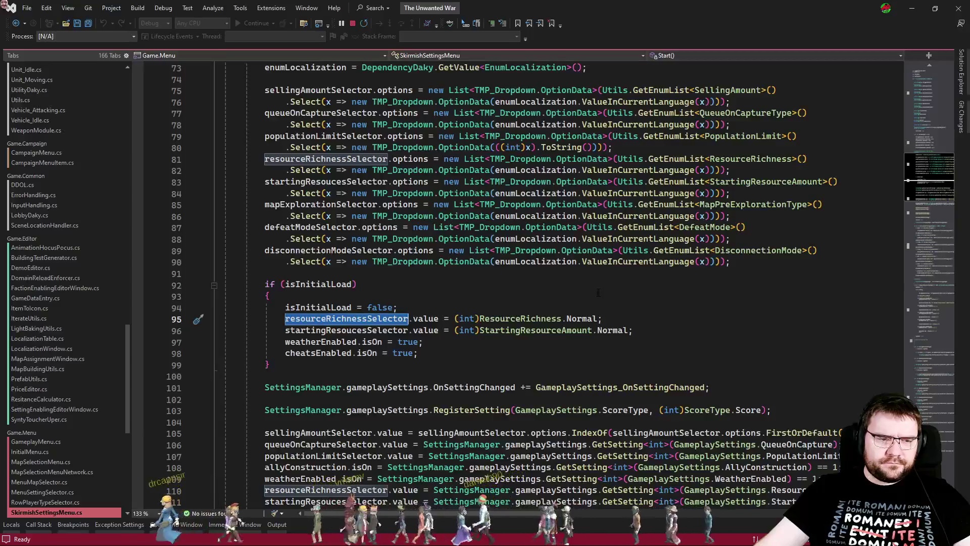
{"action": "key", "text": "alt+Tab"}
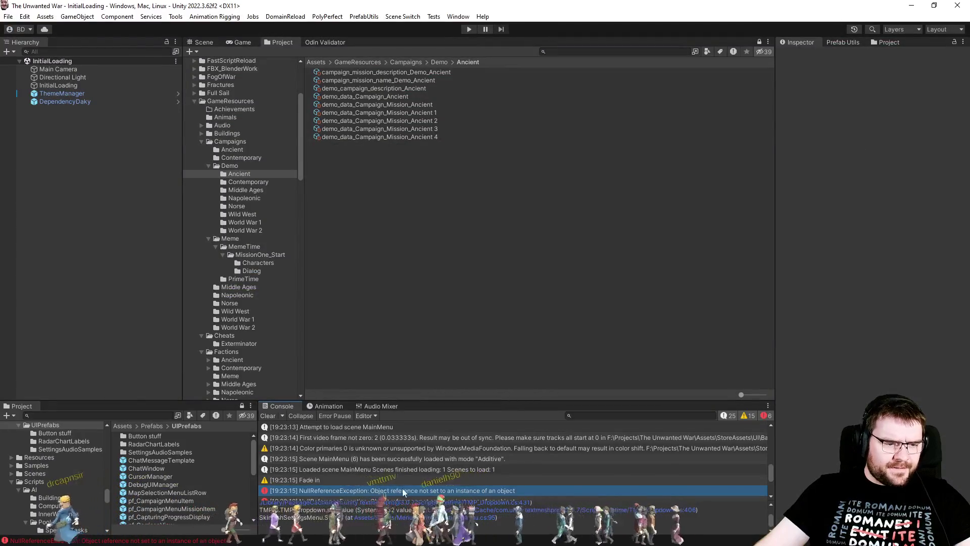
{"action": "left_click", "coordinate": [771, 505]}
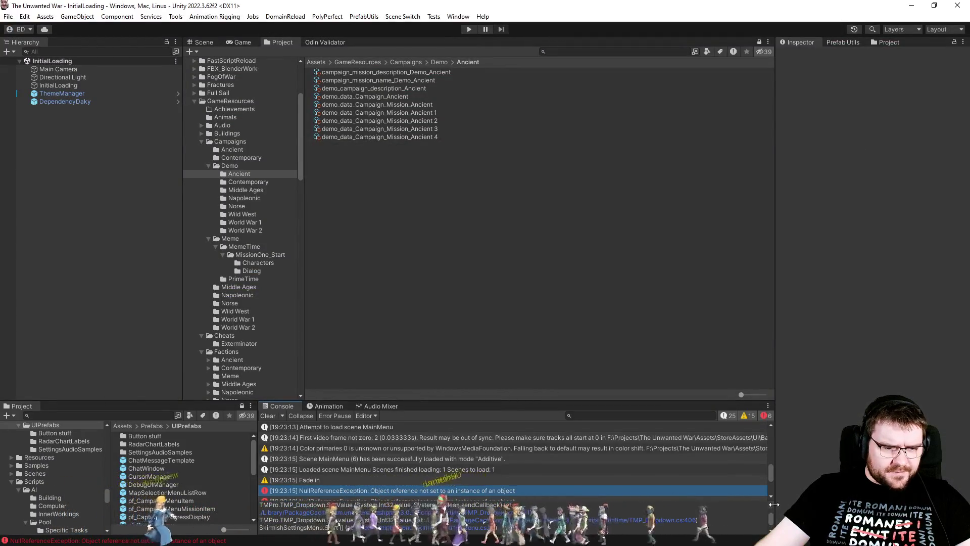
Step: Go to SetSetting's definition in SettingHandler.cs and review its int case
{"action": "scroll", "coordinate": [771, 502], "scroll_direction": "up", "scroll_amount": 2}
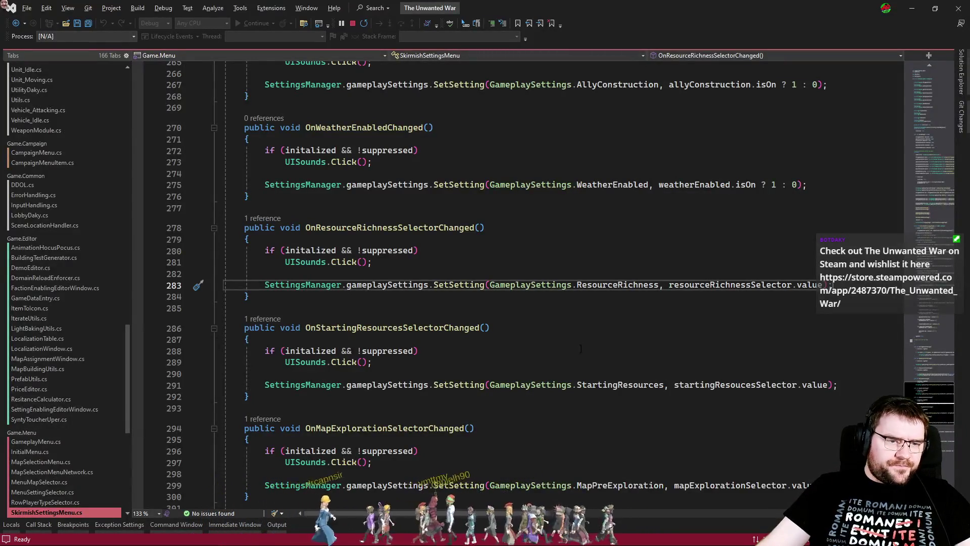
{"action": "key", "text": "Down"}
{"action": "key", "text": "Down"}
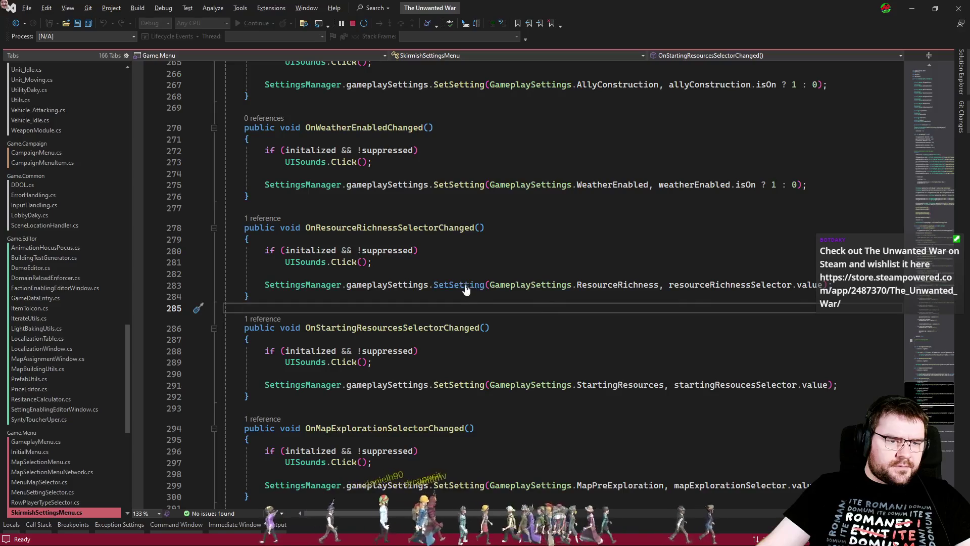
{"action": "left_click", "coordinate": [465, 286], "text": "ctrl"}
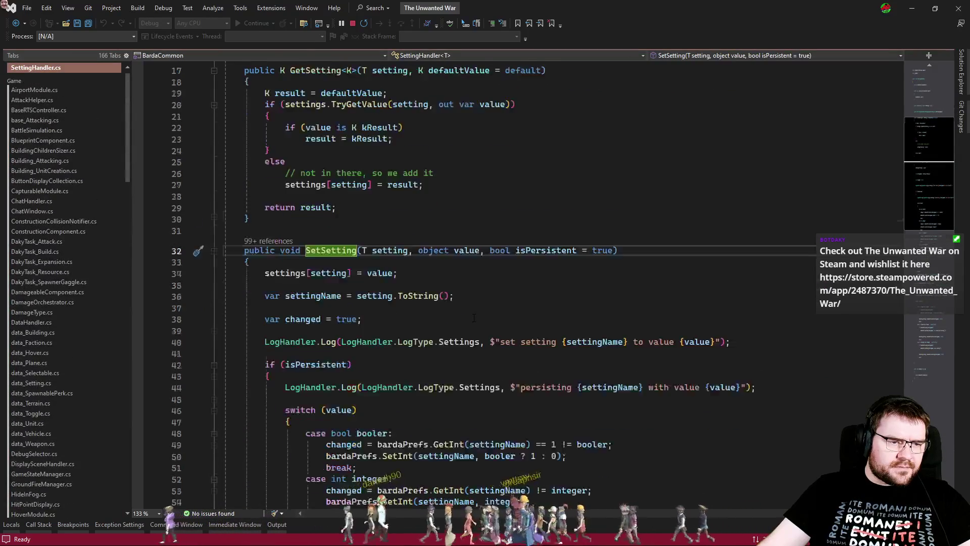
{"action": "scroll", "coordinate": [474, 317], "scroll_direction": "down", "scroll_amount": 1}
{"action": "key", "text": "alt+Tab"}
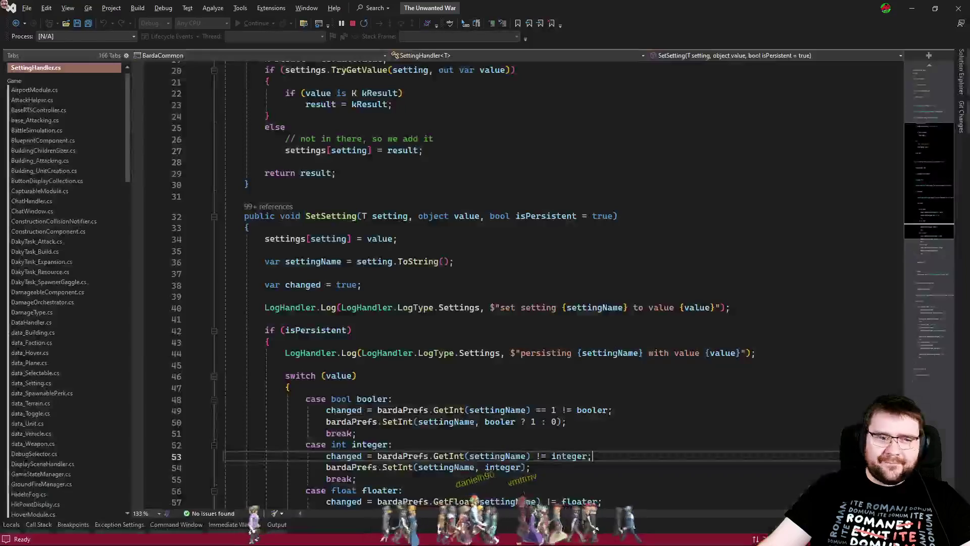
{"action": "scroll", "coordinate": [587, 391], "scroll_direction": "down", "scroll_amount": 3}
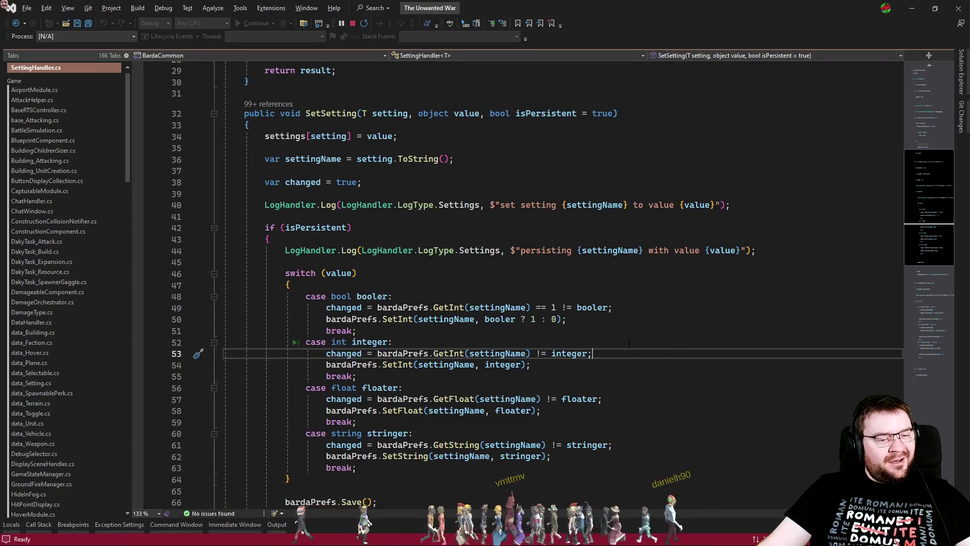
{"action": "key", "text": "alt+Tab"}
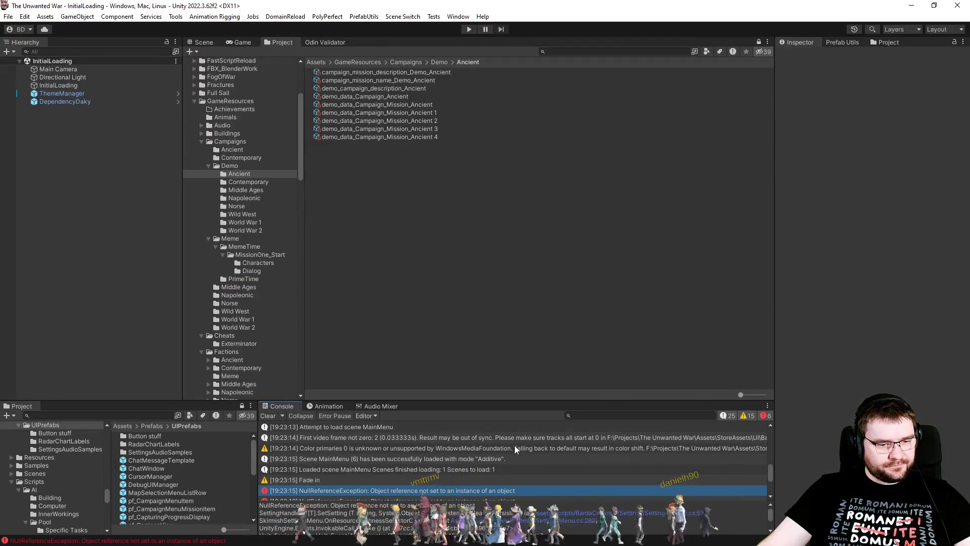
{"action": "left_click", "coordinate": [79, 18]}
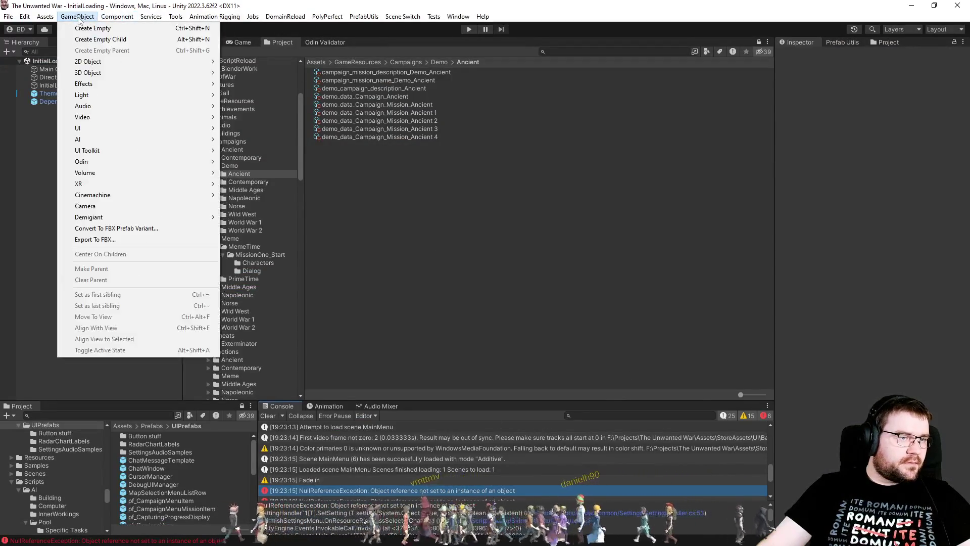
Step: Browse the GameObject and Tools menus and submenus, then close them without choosing anything
{"action": "mouse_move", "coordinate": [133, 19]}
{"action": "mouse_move", "coordinate": [176, 17]}
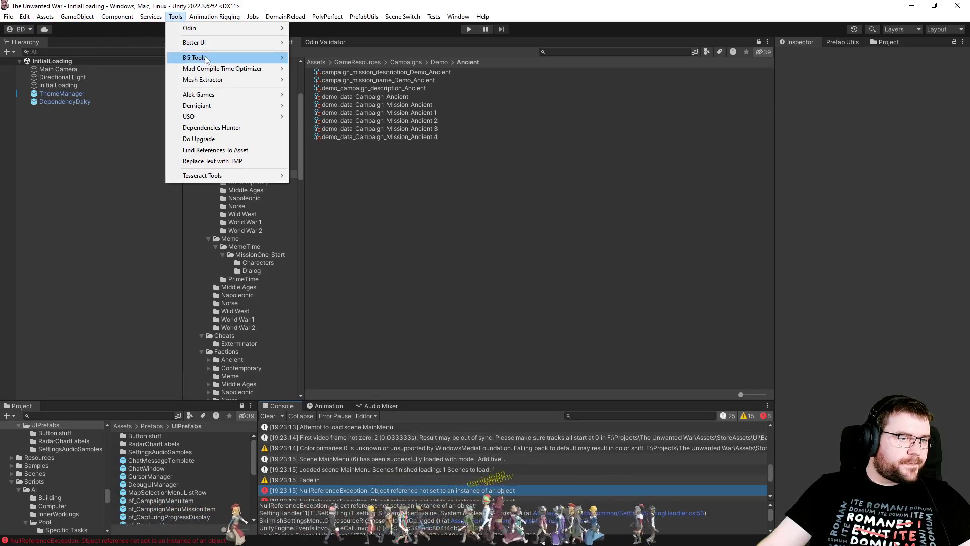
{"action": "mouse_move", "coordinate": [214, 117]}
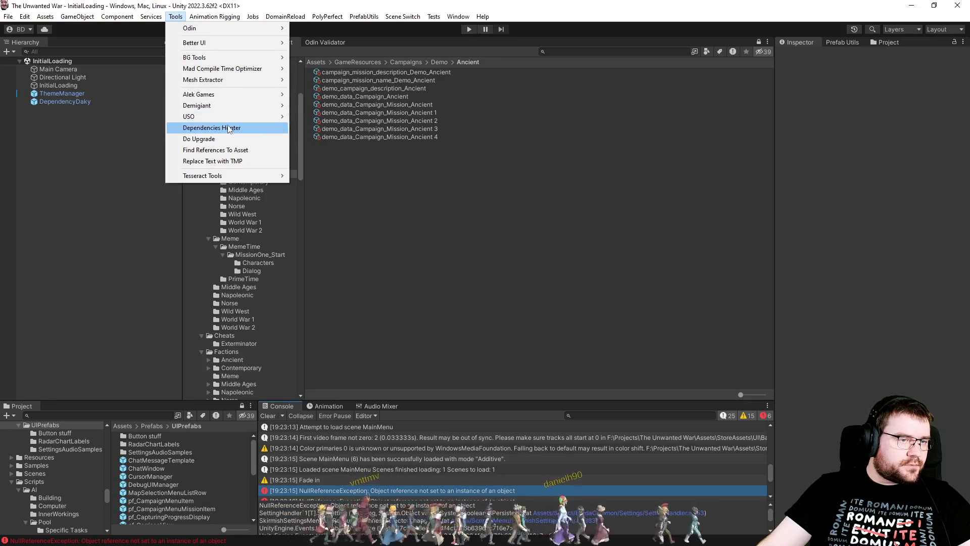
{"action": "mouse_move", "coordinate": [254, 75]}
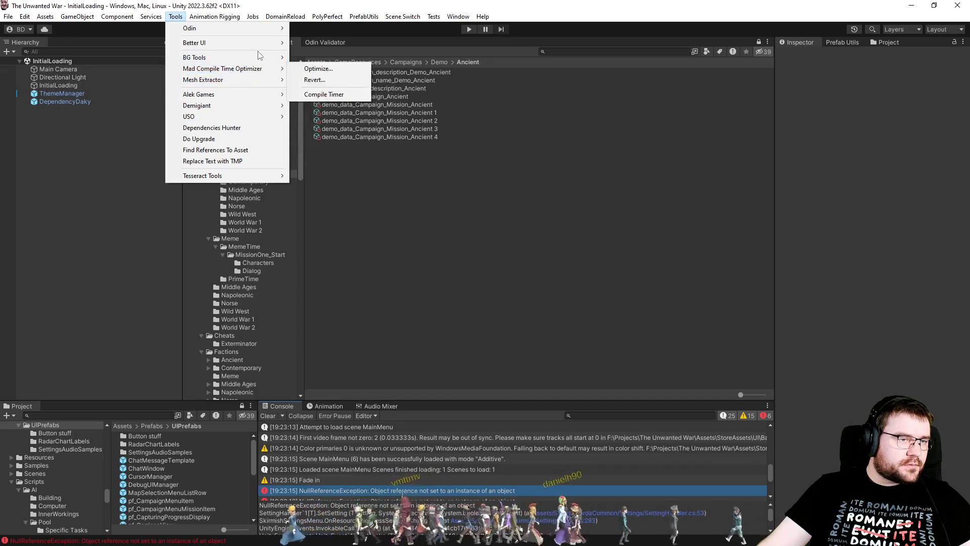
{"action": "left_click", "coordinate": [790, 291]}
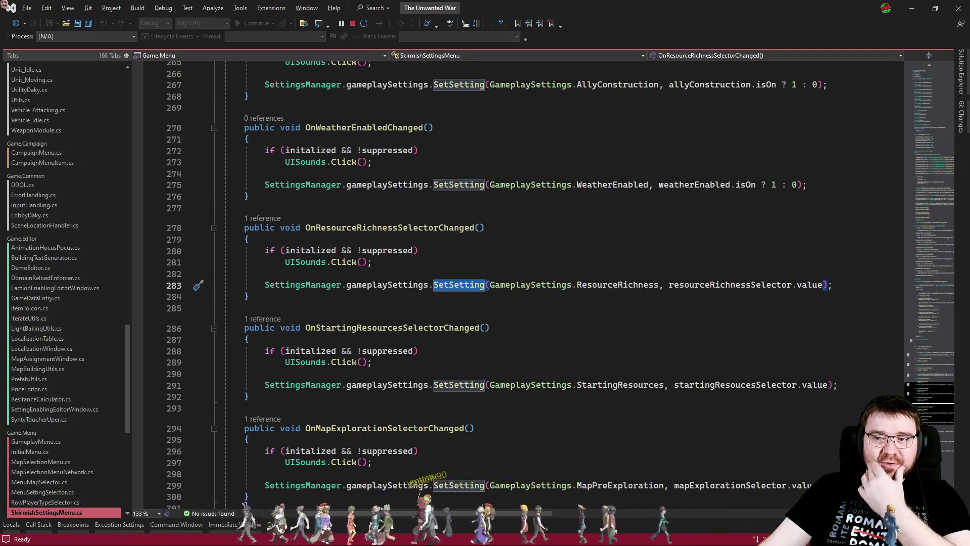
Step: Set a breakpoint on the line 283 SetSetting call and start Play mode
{"action": "left_click", "coordinate": [458, 285]}
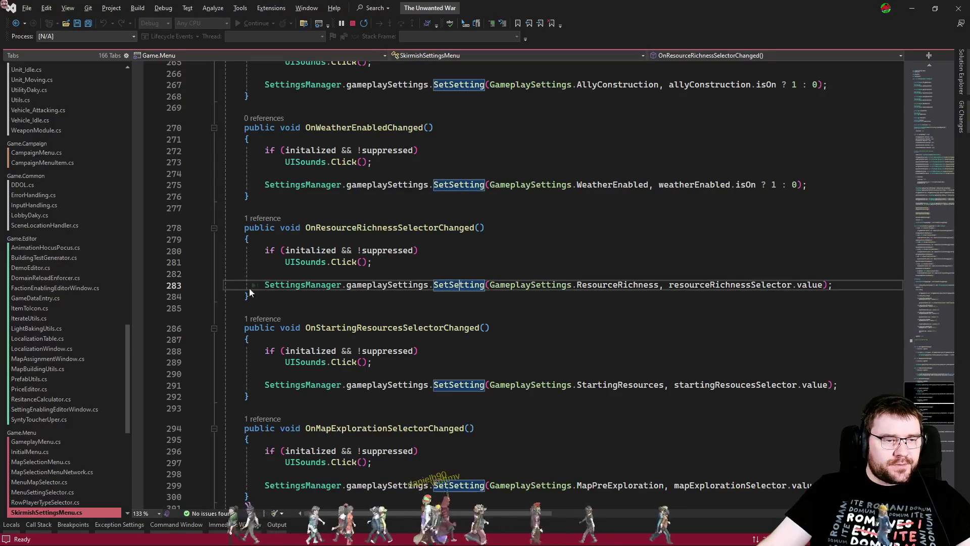
{"action": "key", "text": "F9"}
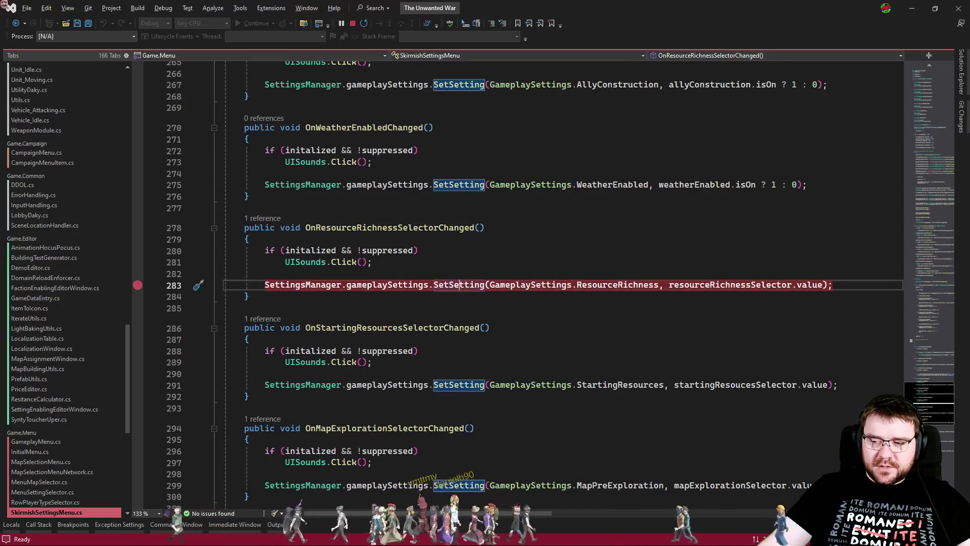
{"action": "key", "text": "alt+Tab"}
{"action": "left_click", "coordinate": [469, 30]}
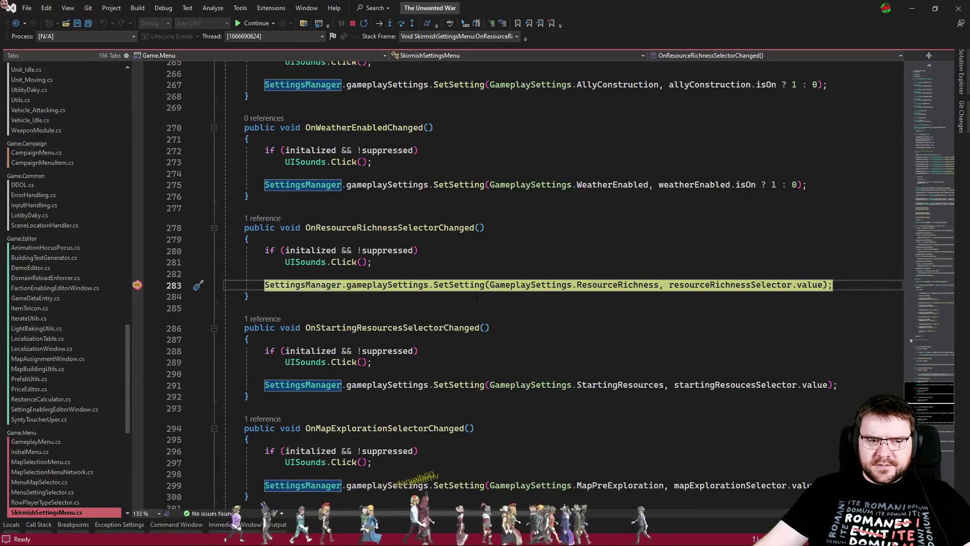
Step: Step through TMP_Dropdown's value getter and into SettingHandler.SetSetting
{"action": "key", "text": "F11"}
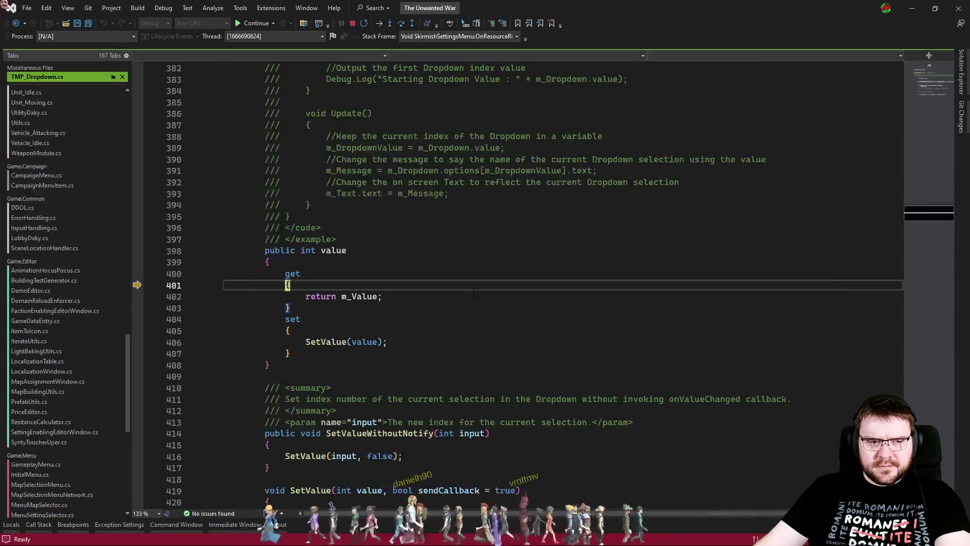
{"action": "key", "text": "F10"}
{"action": "key", "text": "F10"}
{"action": "key", "text": "F10"}
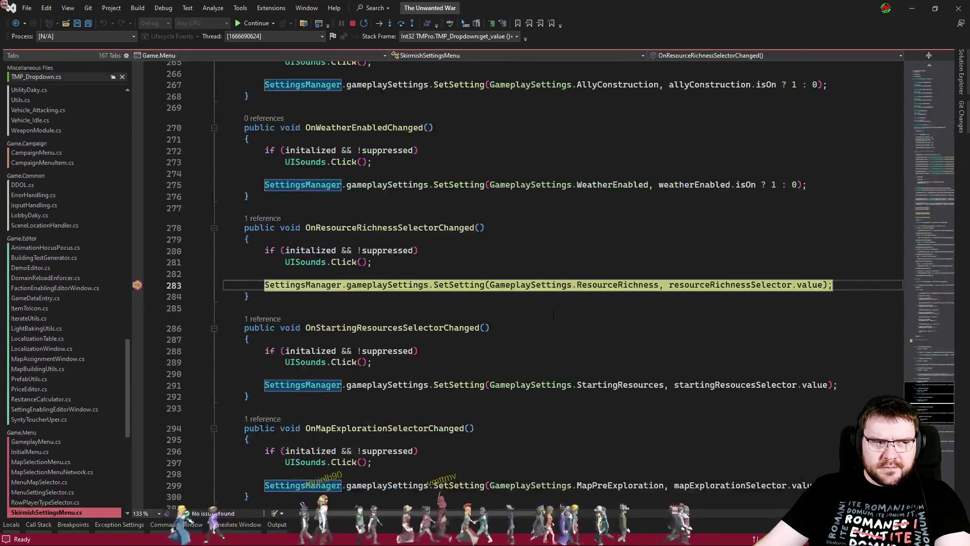
{"action": "key", "text": "F11"}
{"action": "key", "text": "F10"}
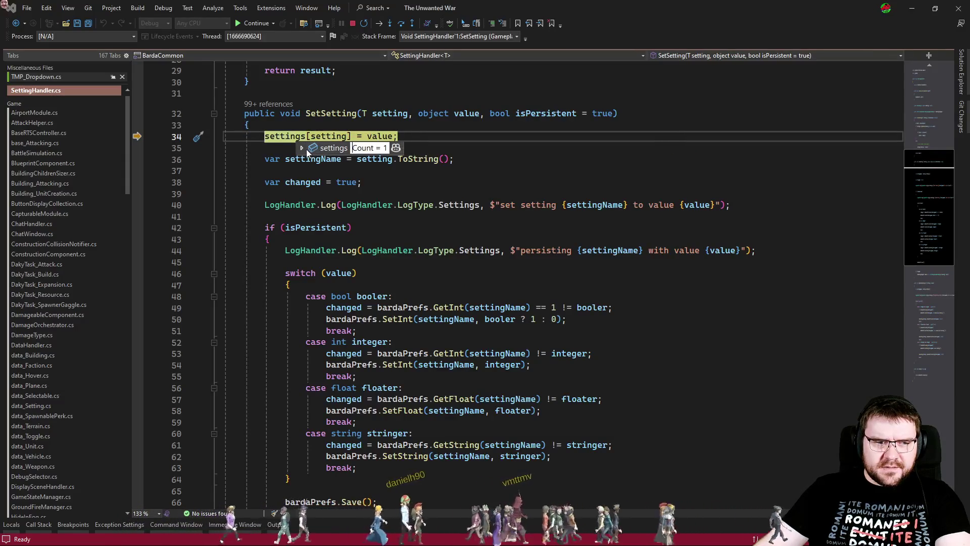
Step: Step SetSetting down to its integer case and confirm bardaPrefs is null
{"action": "key", "text": "F10"}
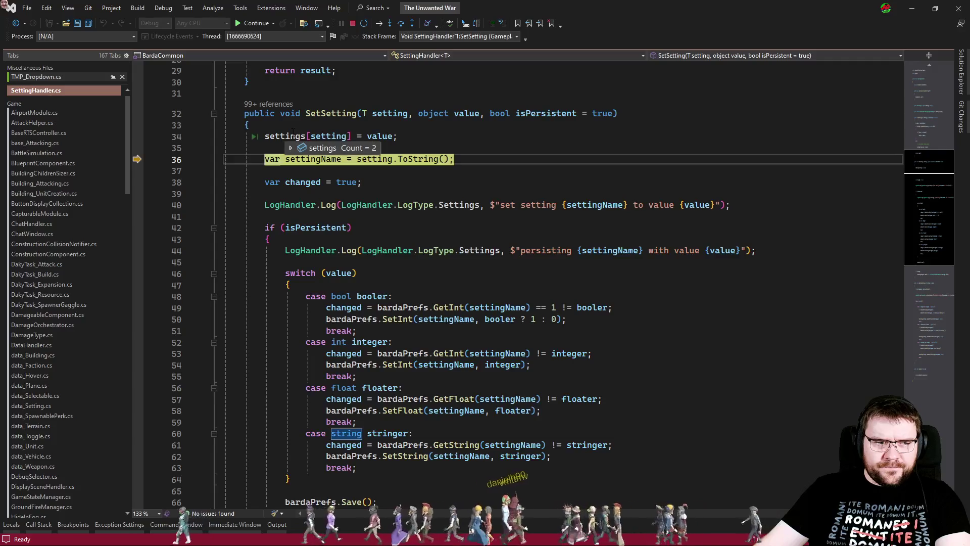
{"action": "mouse_move", "coordinate": [293, 148]}
{"action": "key", "text": "F10"}
{"action": "key", "text": "F10"}
{"action": "key", "text": "F10"}
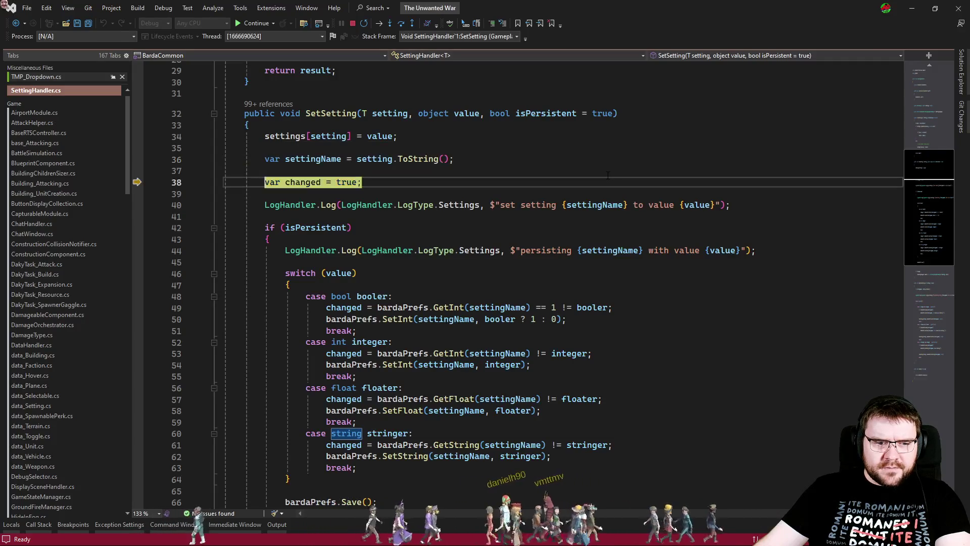
{"action": "key", "text": "F10"}
{"action": "key", "text": "F10"}
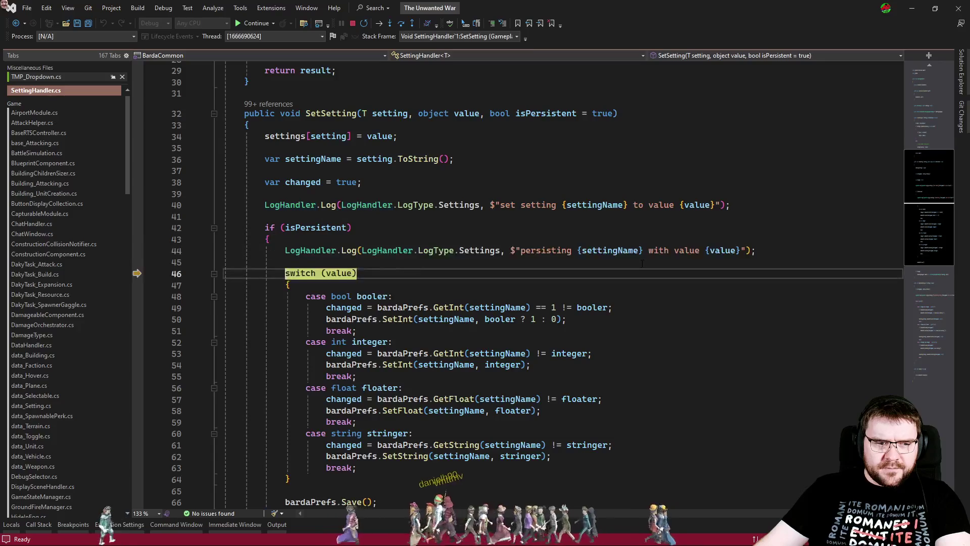
{"action": "key", "text": "F10"}
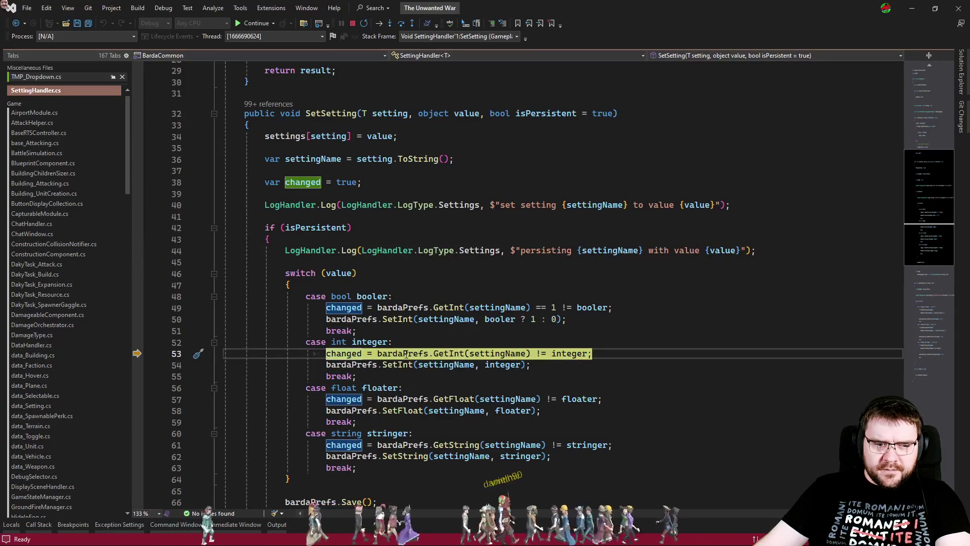
{"action": "key", "text": "Up"}
{"action": "key", "text": "Up"}
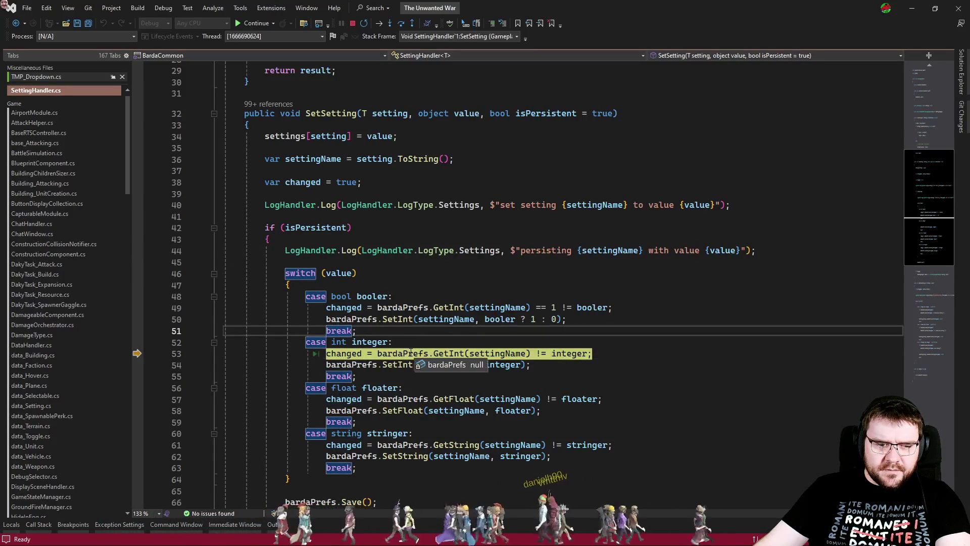
{"action": "left_click", "coordinate": [410, 353]}
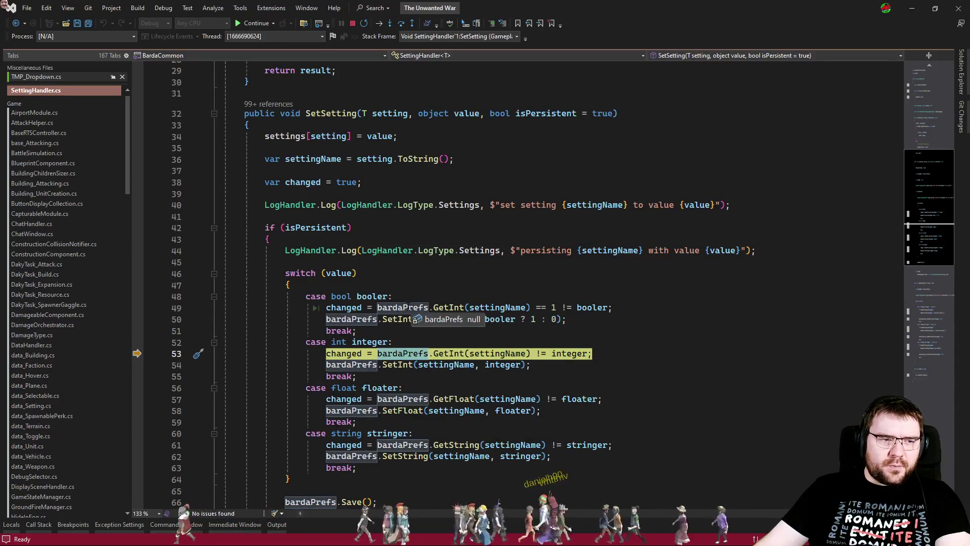
Step: Trace Initialize's callers to SettingsManager's OnInitialize, where handlers receive bardaPrefs
{"action": "double_click", "coordinate": [408, 308]}
{"action": "scroll", "coordinate": [937, 69], "scroll_direction": "up", "scroll_amount": 9}
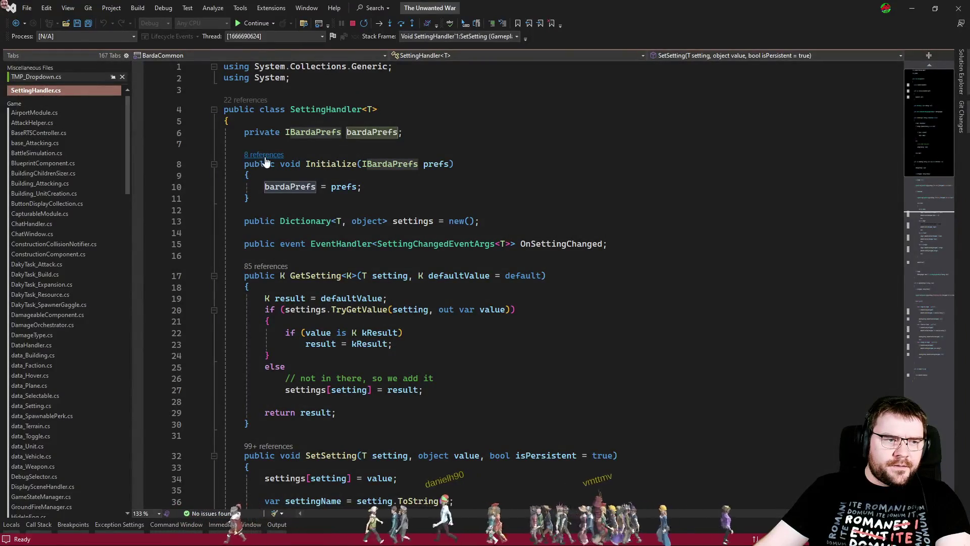
{"action": "left_click", "coordinate": [264, 157]}
{"action": "scroll", "coordinate": [457, 99], "scroll_direction": "down", "scroll_amount": 2}
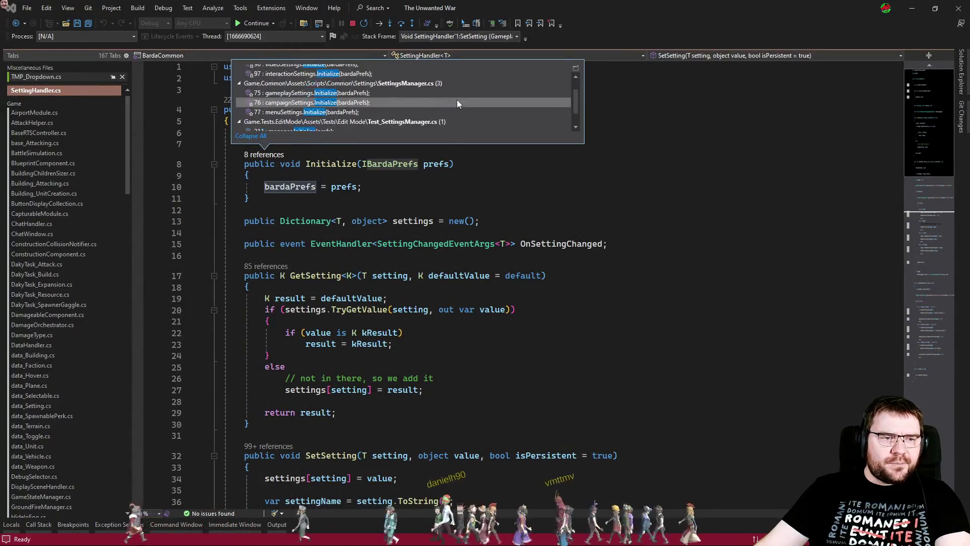
{"action": "mouse_move", "coordinate": [454, 92]}
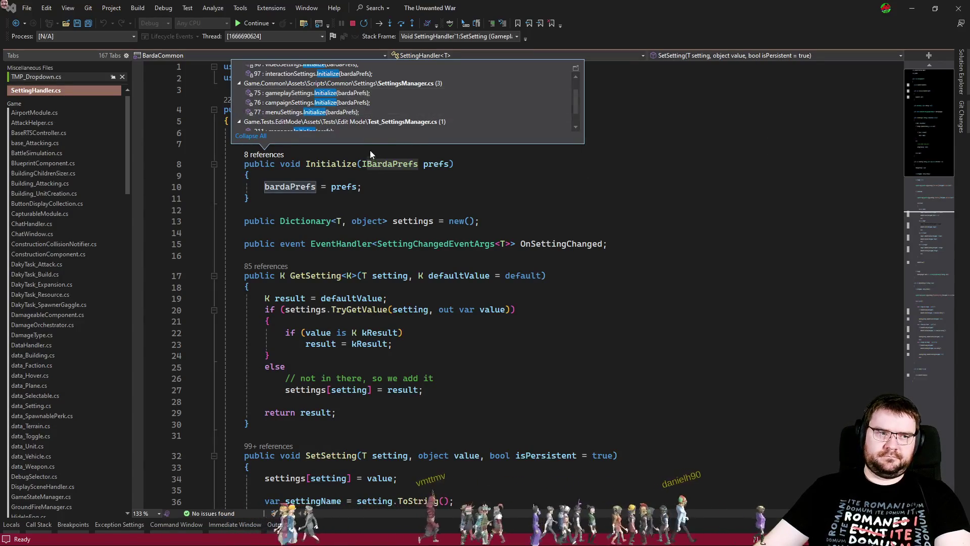
{"action": "key", "text": "Escape"}
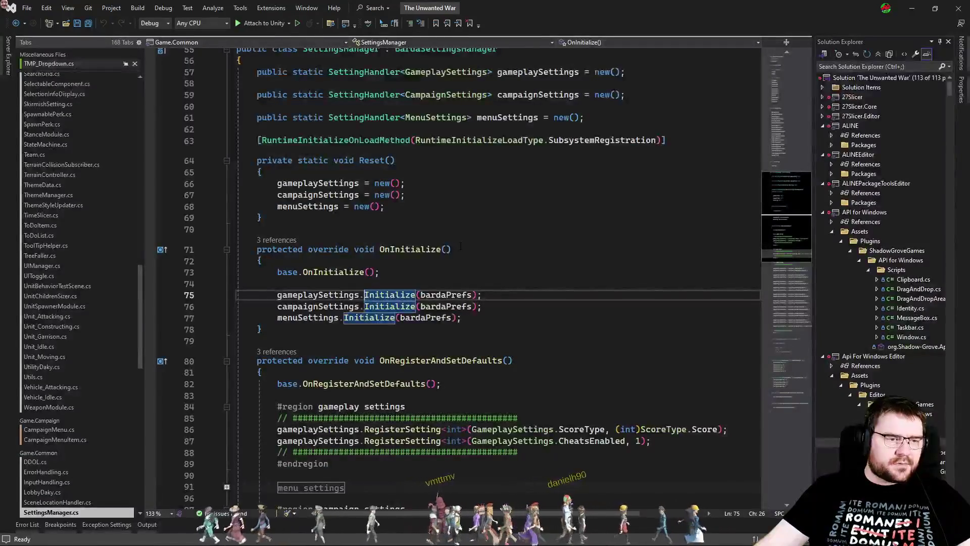
Step: List OnInitialize's references and jump to the base.OnInitialize call on line 73
{"action": "left_click", "coordinate": [410, 249]}
{"action": "left_click", "coordinate": [445, 295]}
{"action": "left_click", "coordinate": [427, 283]}
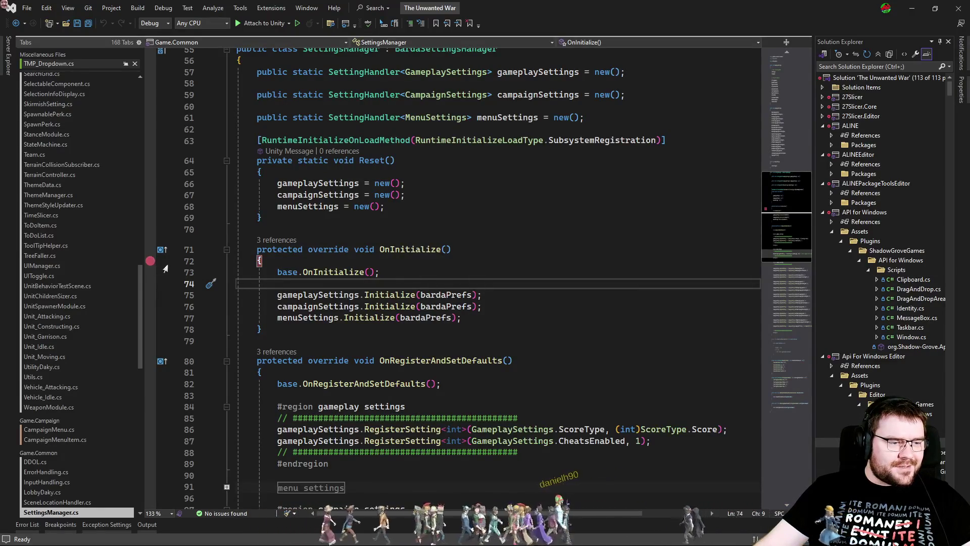
{"action": "left_click", "coordinate": [272, 240]}
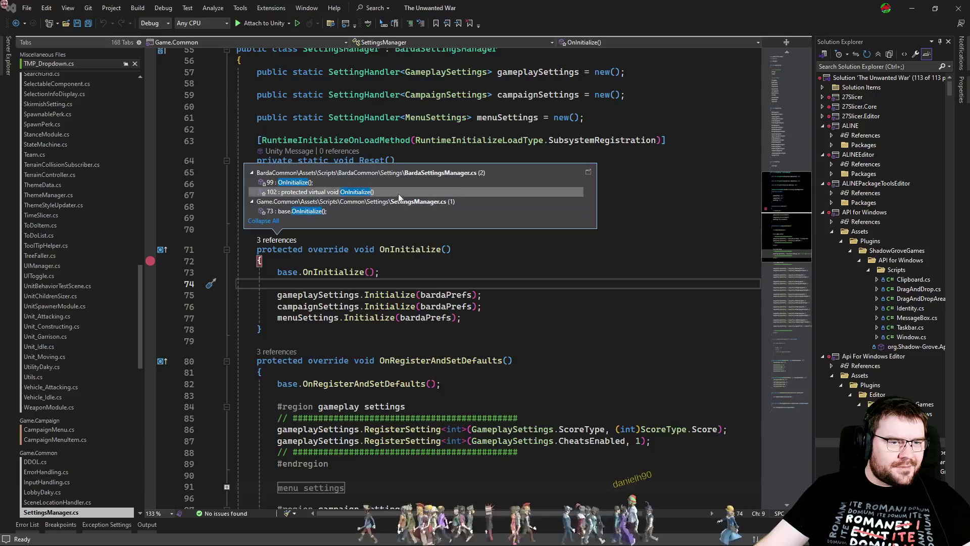
{"action": "left_click", "coordinate": [441, 211]}
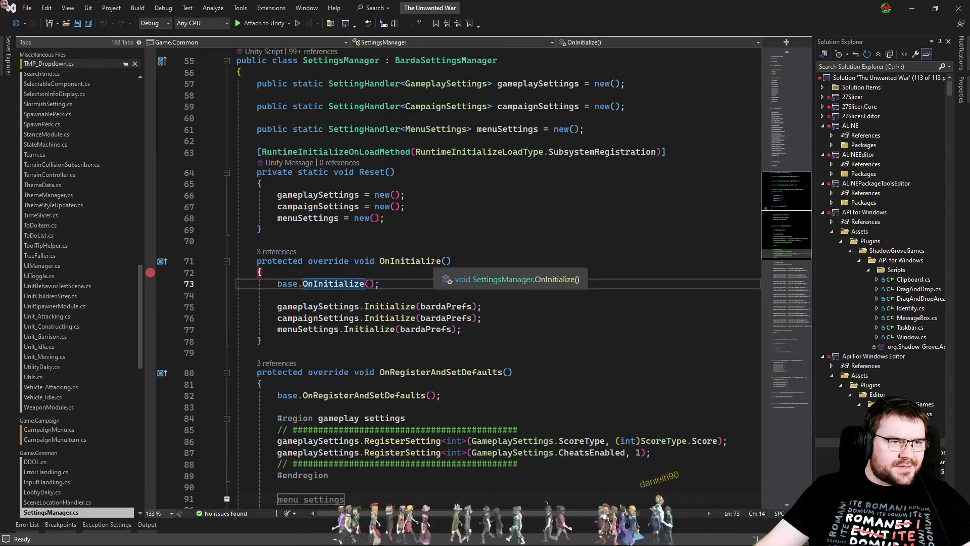
Step: Trace callers from BardaSettingsManager's Initialize to the RegisterAndSetDefaults call in InitialMenu
{"action": "left_click", "coordinate": [277, 251]}
{"action": "left_click", "coordinate": [293, 194]}
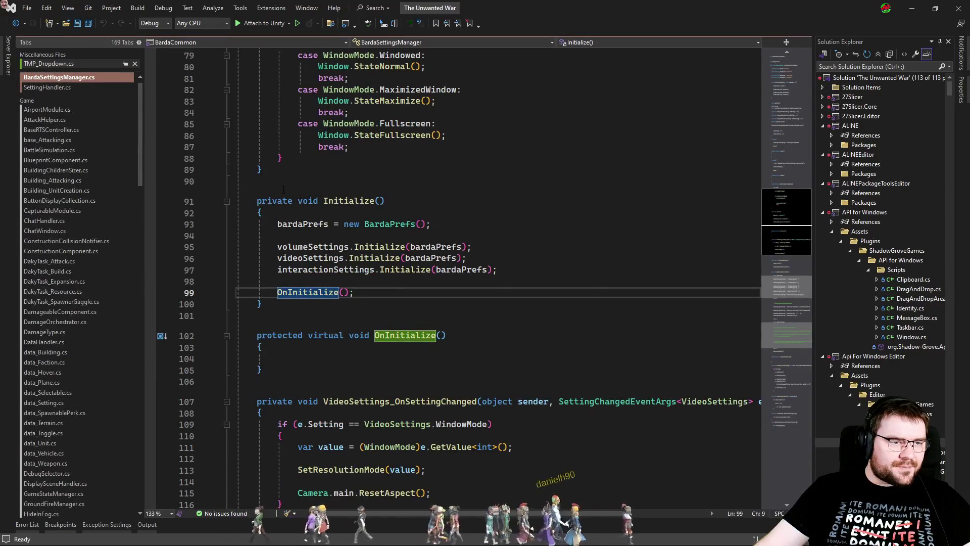
{"action": "left_click", "coordinate": [282, 192]}
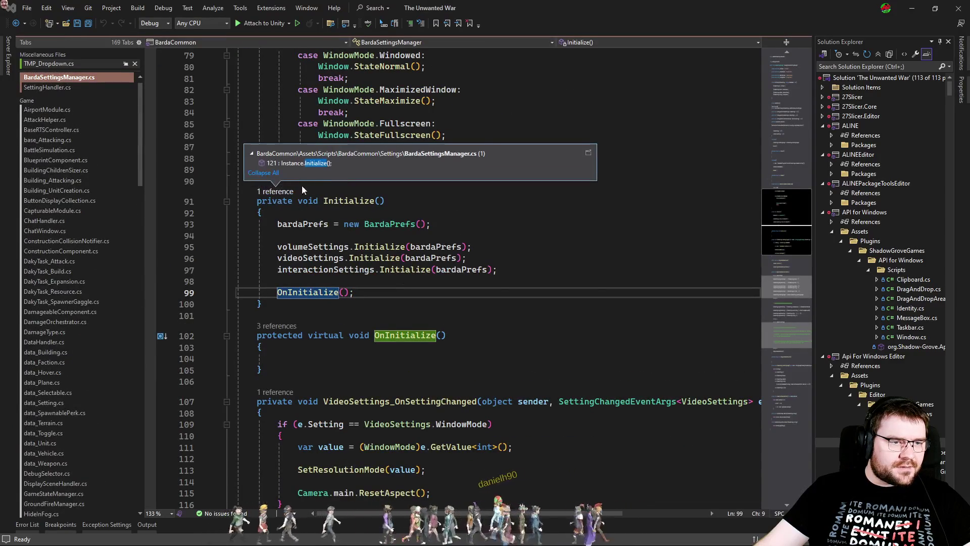
{"action": "left_click", "coordinate": [331, 163]}
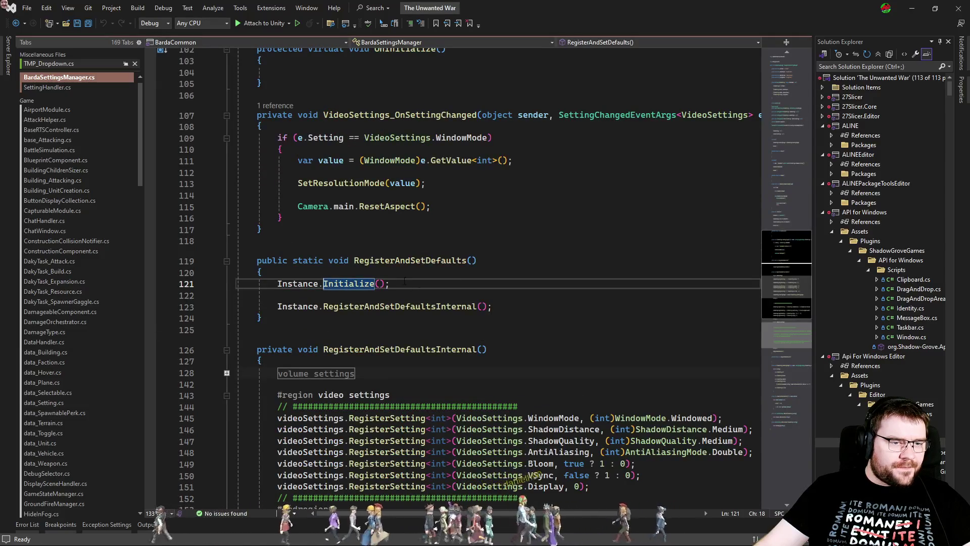
{"action": "left_click", "coordinate": [276, 251]}
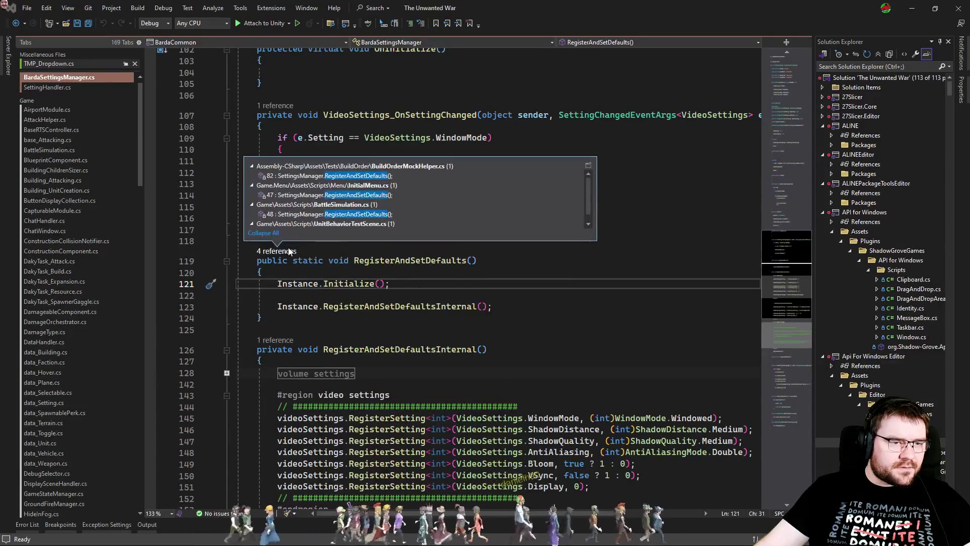
{"action": "double_click", "coordinate": [402, 194]}
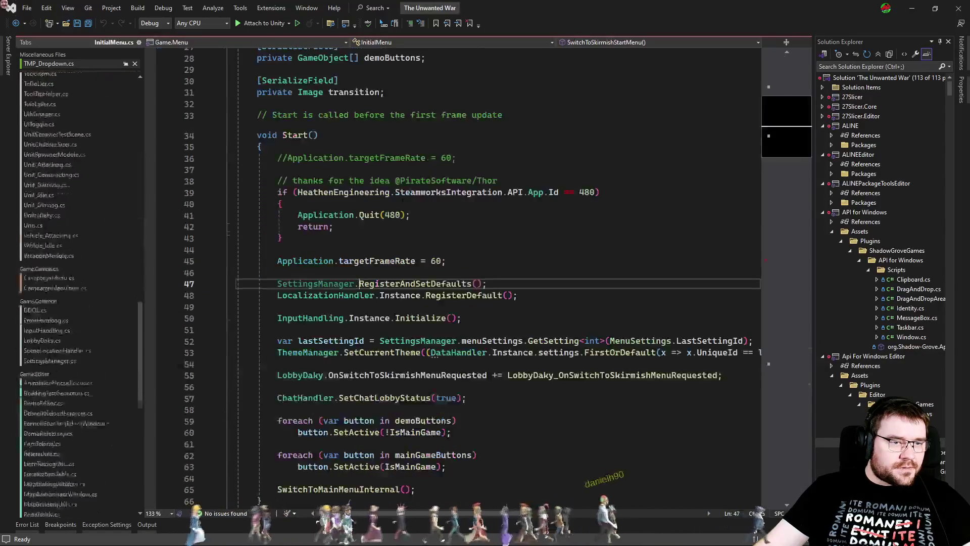
Step: Set a breakpoint on InitialMenu line 47's RegisterAndSetDefaults call and close TMP_Dropdown.cs
{"action": "left_click", "coordinate": [152, 285]}
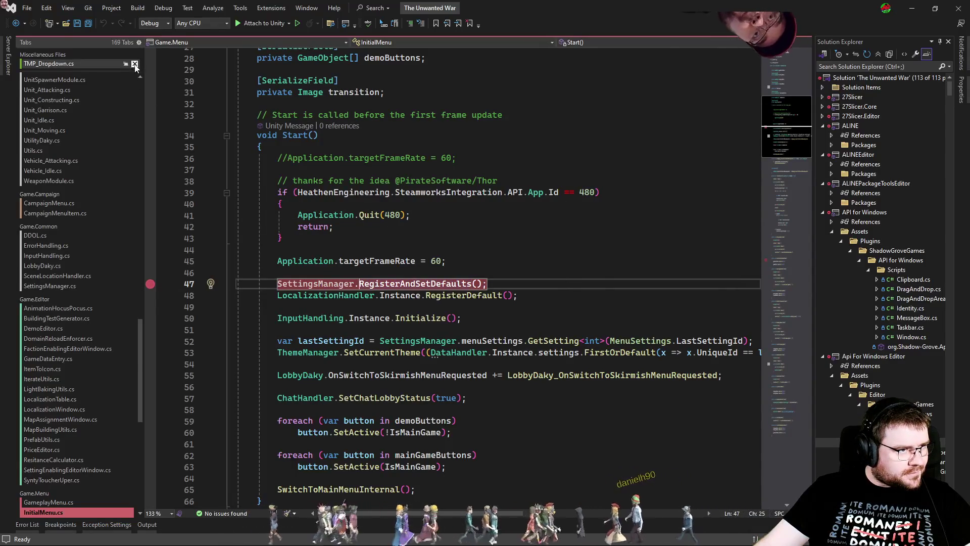
{"action": "left_click", "coordinate": [136, 66]}
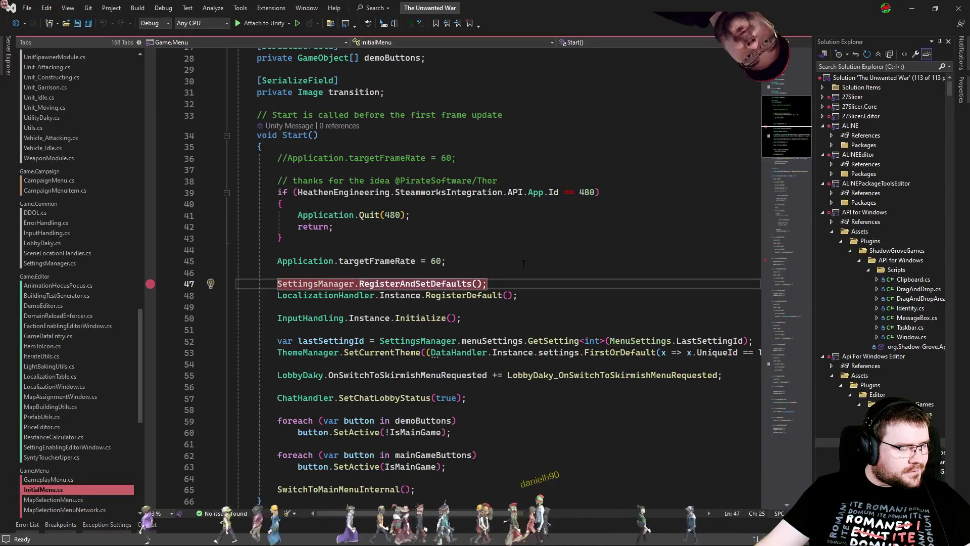
{"action": "scroll", "coordinate": [523, 264], "scroll_direction": "down", "scroll_amount": 2}
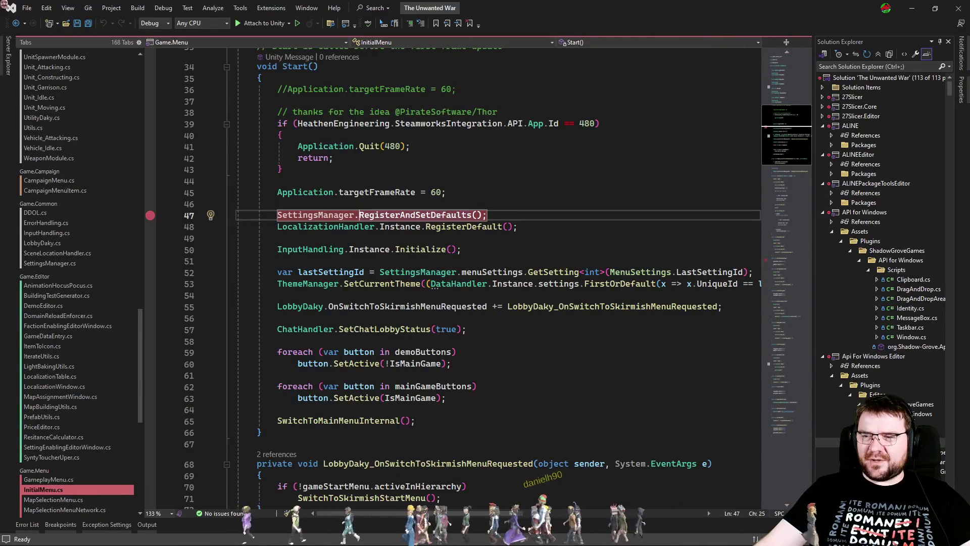
{"action": "key", "text": "alt+Tab"}
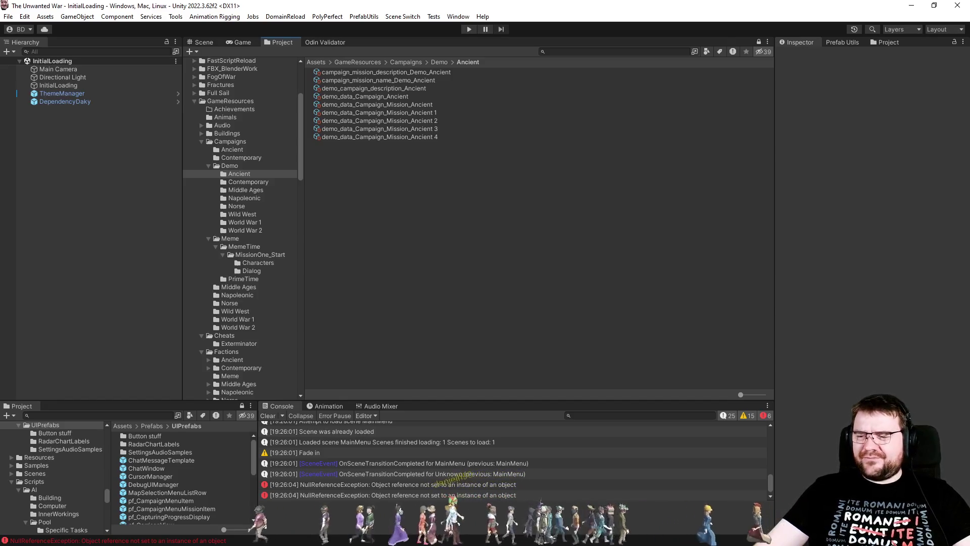
Step: Attach the Visual Studio debugger to Unity with F5 and start Play mode with Ctrl+P
{"action": "key", "text": "alt+Tab"}
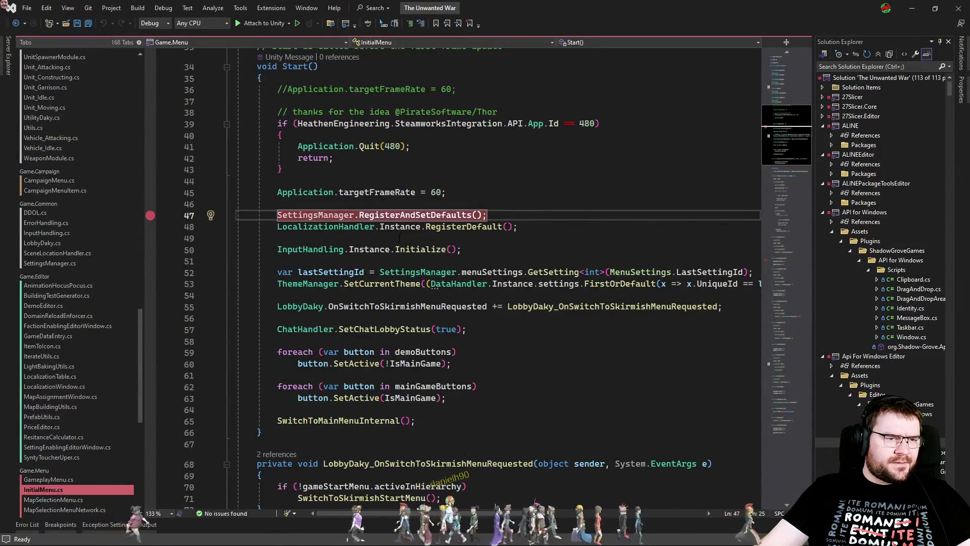
{"action": "key", "text": "ctrl+Tab"}
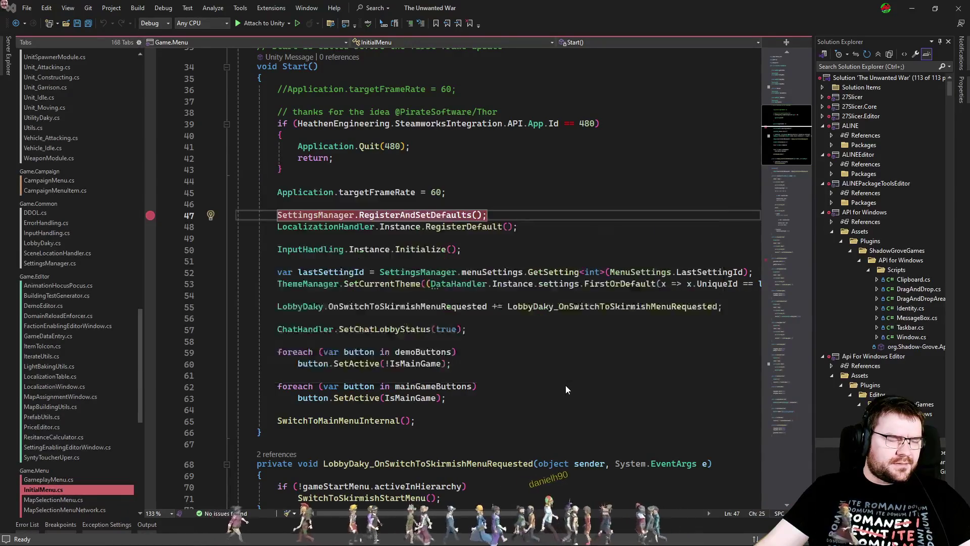
{"action": "key", "text": "ctrl+Tab"}
{"action": "key", "text": "F5"}
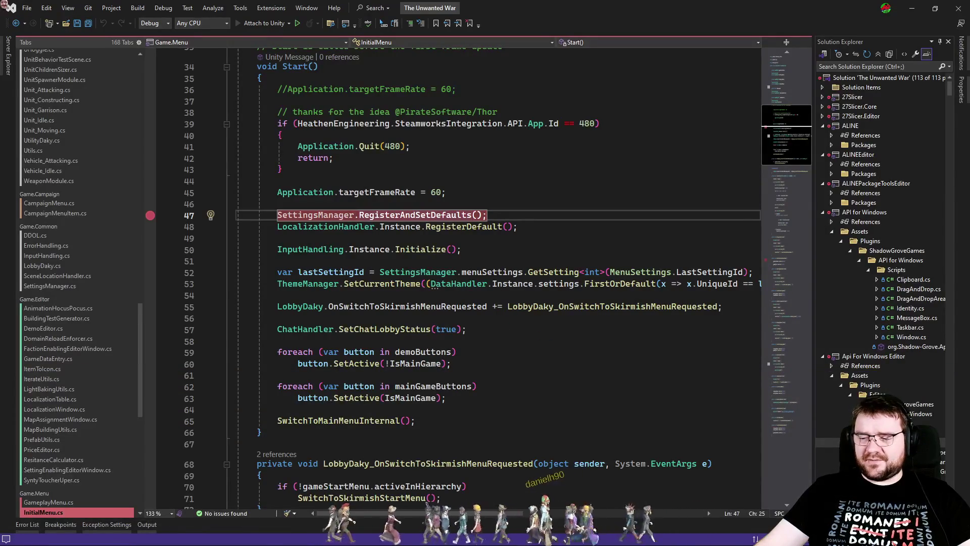
{"action": "key", "text": "alt+Tab"}
{"action": "key", "text": "ctrl+p"}
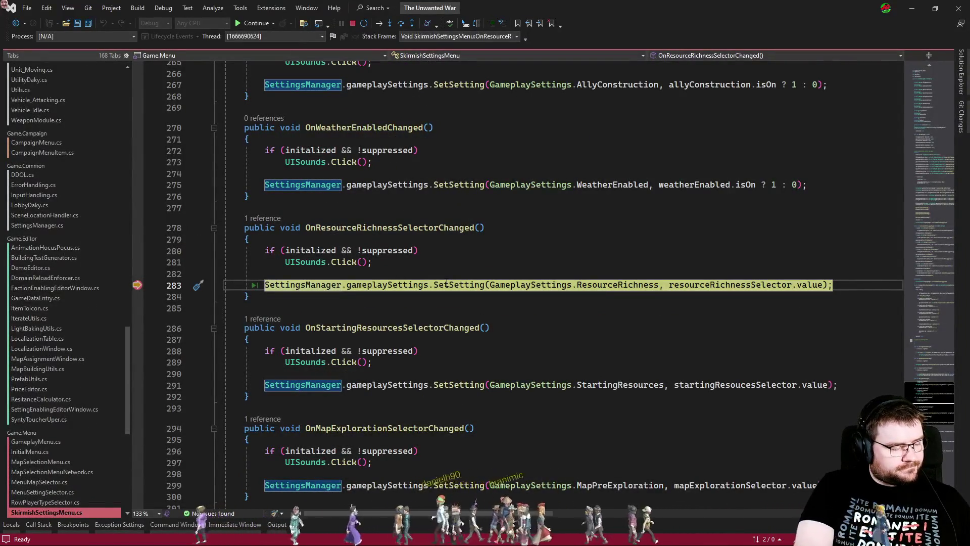
Step: Use the call stack to jump to the SkirmishSettingsMenu.Start caller
{"action": "left_click", "coordinate": [500, 274]}
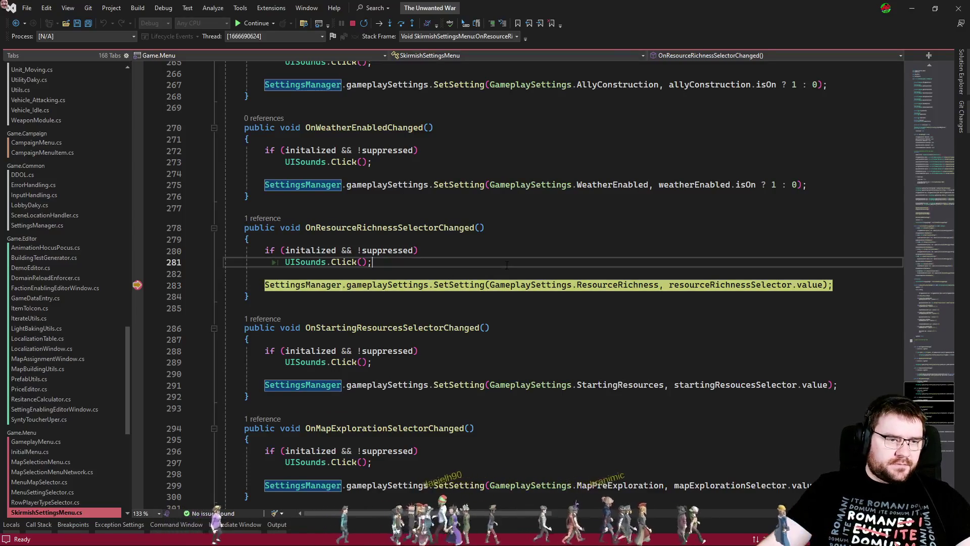
{"action": "left_click", "coordinate": [38, 524]}
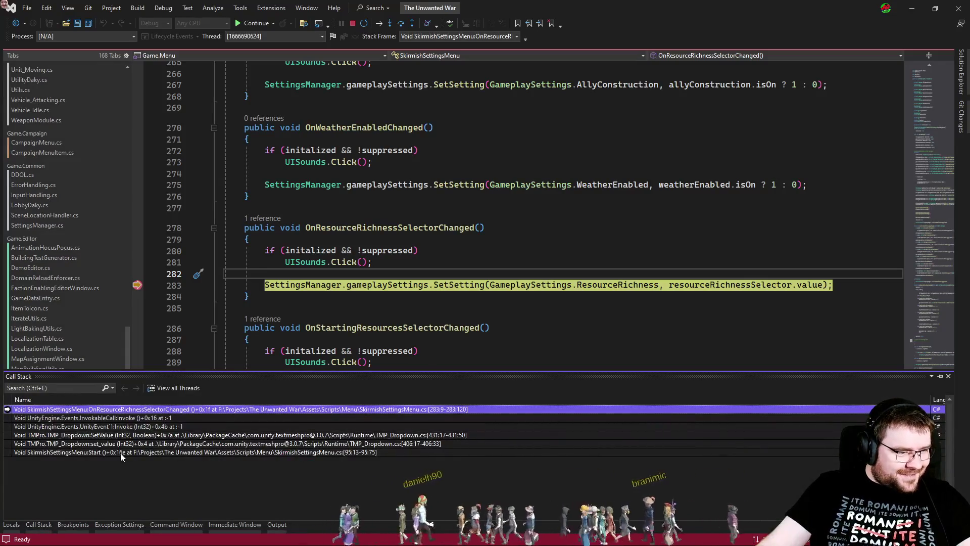
{"action": "double_click", "coordinate": [120, 453]}
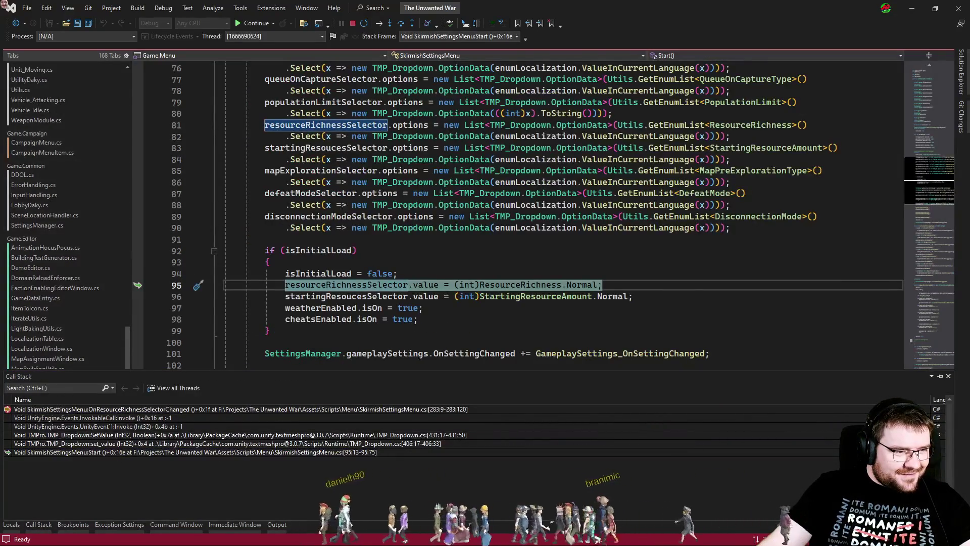
{"action": "scroll", "coordinate": [500, 334], "scroll_direction": "up", "scroll_amount": 12}
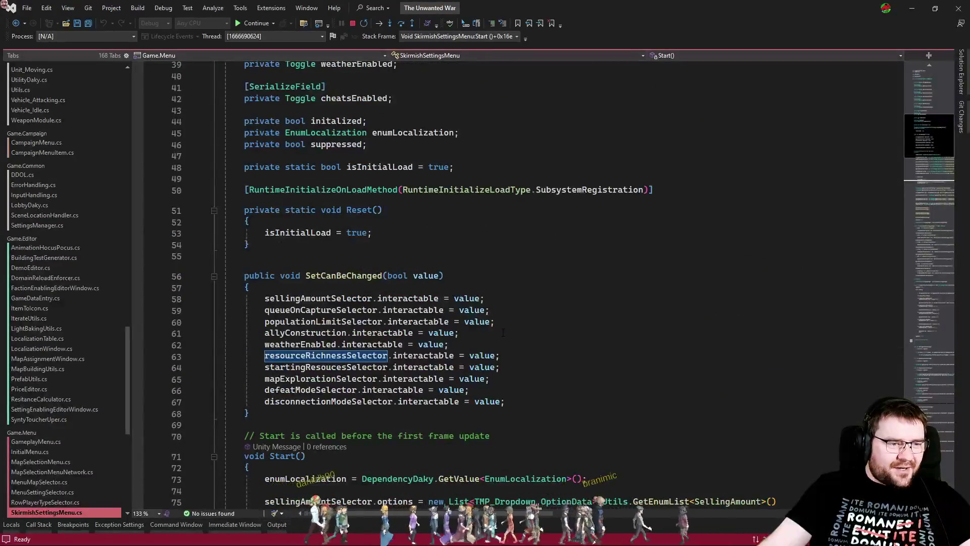
{"action": "scroll", "coordinate": [513, 335], "scroll_direction": "down", "scroll_amount": 5}
{"action": "scroll", "coordinate": [513, 335], "scroll_direction": "up", "scroll_amount": 4}
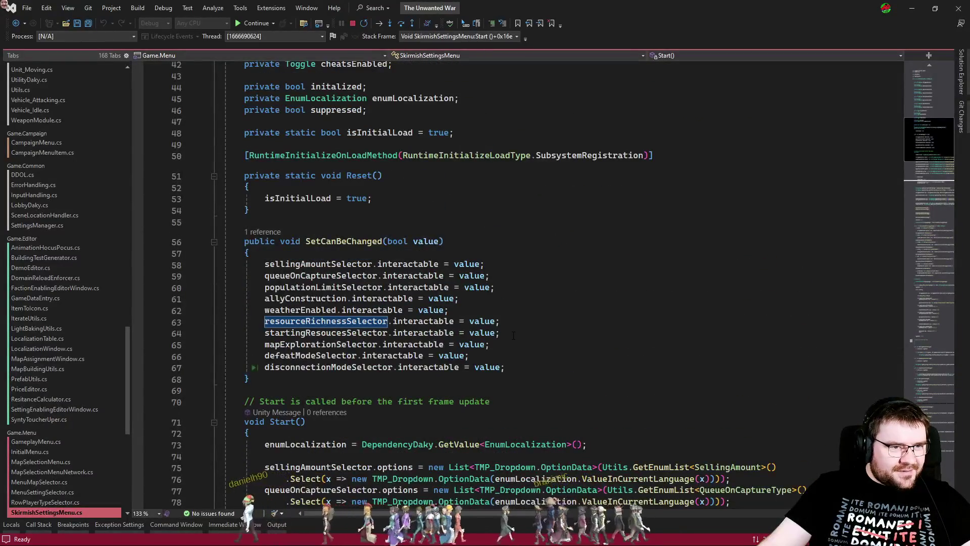
Step: Switch via BardaSettingsManager.cs to InitialMenu.cs's Start method
{"action": "key", "text": "ctrl+Tab"}
{"action": "key", "text": "ctrl+Tab"}
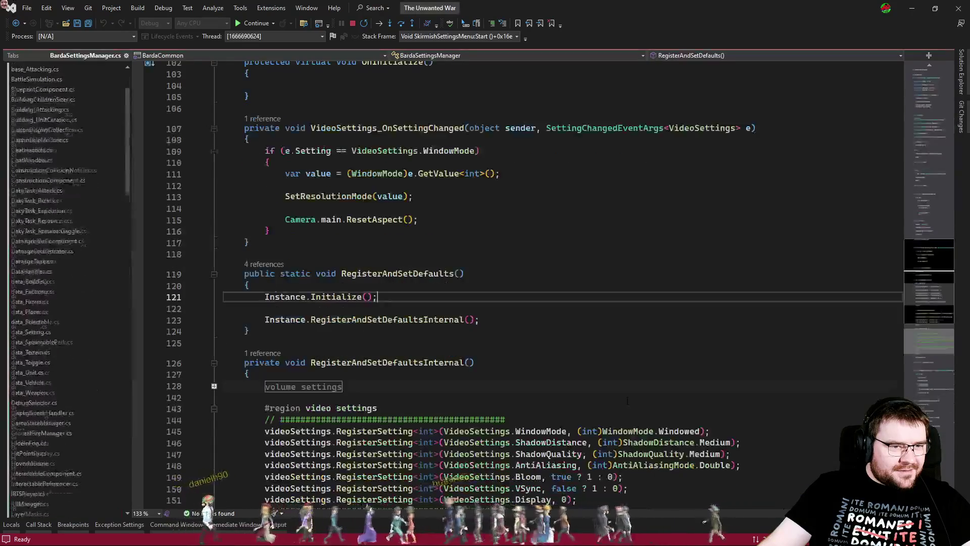
{"action": "key", "text": "ctrl+Tab"}
{"action": "key", "text": "ctrl+Tab"}
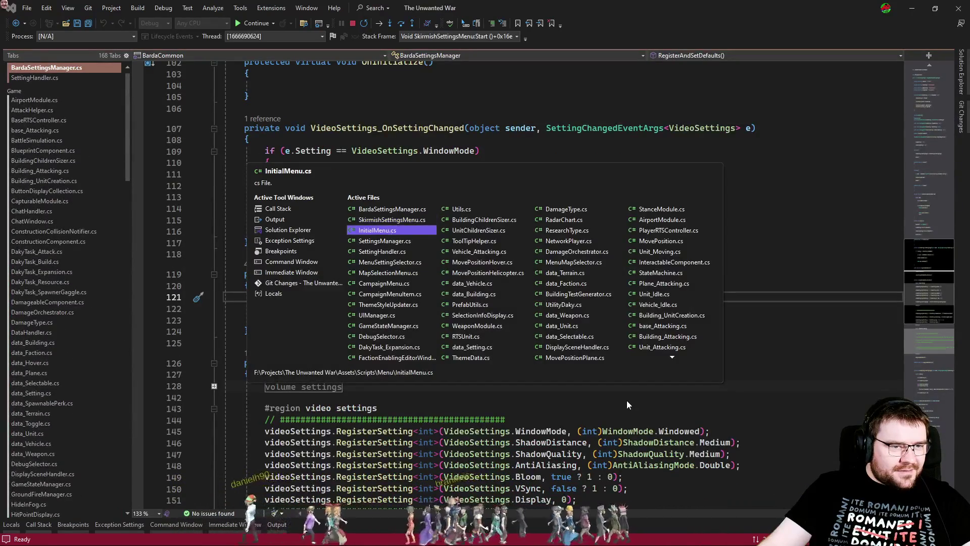
{"action": "scroll", "coordinate": [616, 385], "scroll_direction": "down", "scroll_amount": 4}
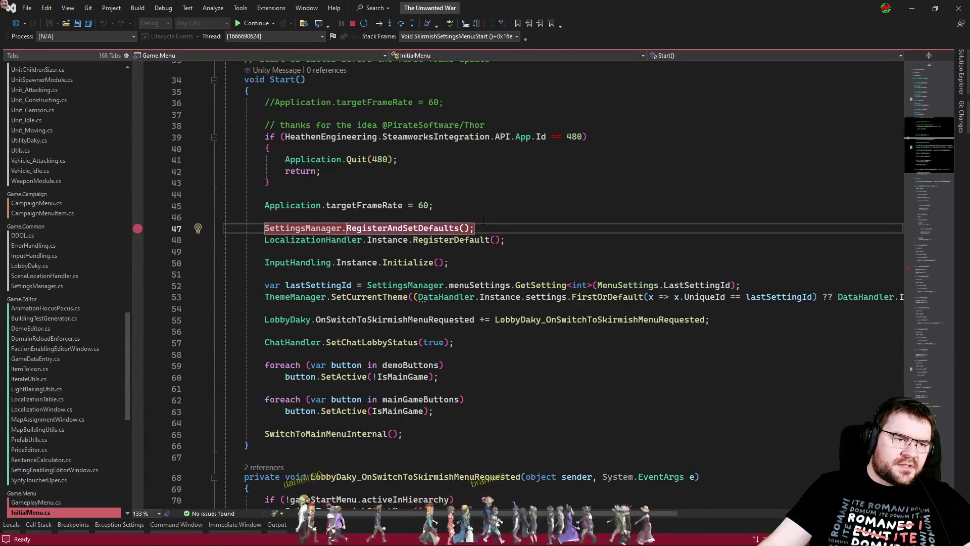
Step: Stop the debug session and remove the line 47 breakpoint in InitialMenu.cs
{"action": "left_click", "coordinate": [353, 24]}
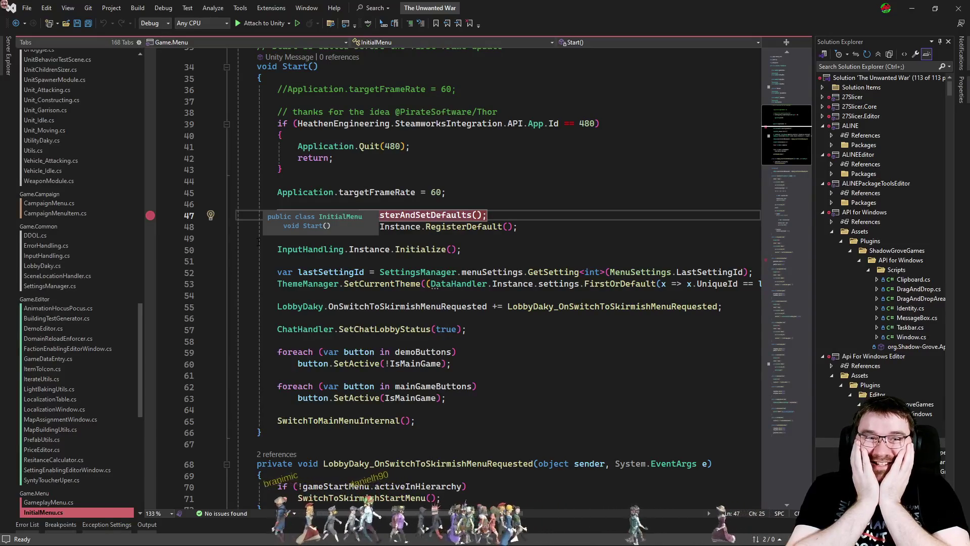
{"action": "key", "text": "Home"}
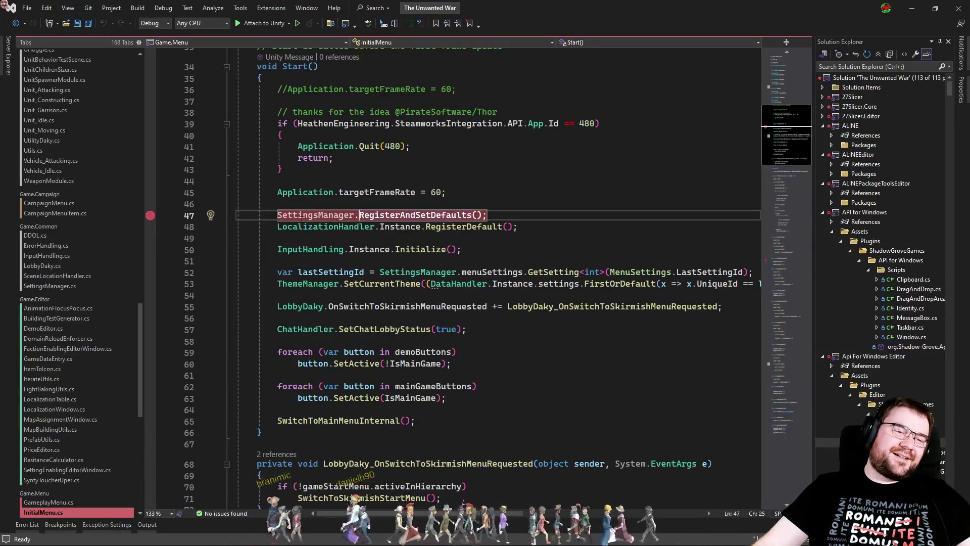
{"action": "left_click", "coordinate": [152, 216]}
{"action": "left_click", "coordinate": [534, 361]}
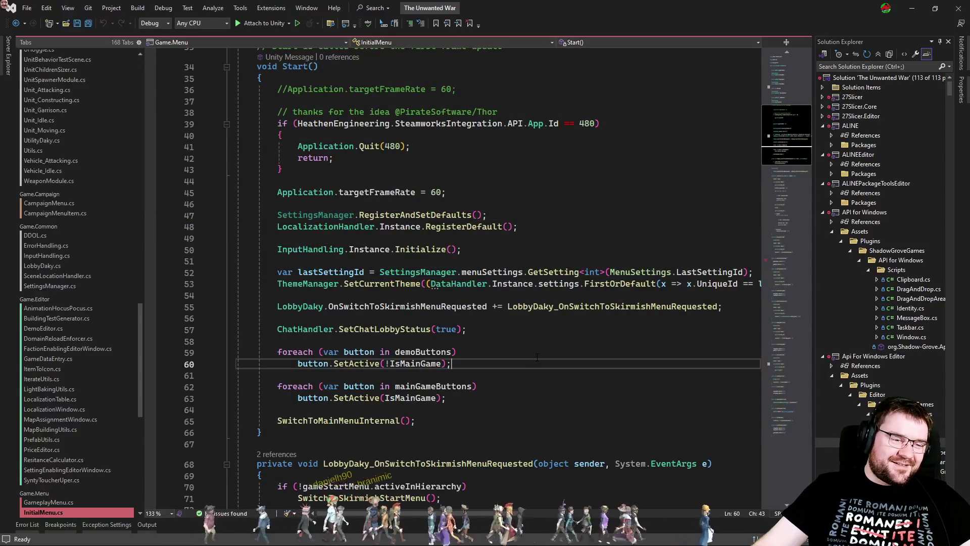
{"action": "scroll", "coordinate": [129, 374], "scroll_direction": "down", "scroll_amount": 3}
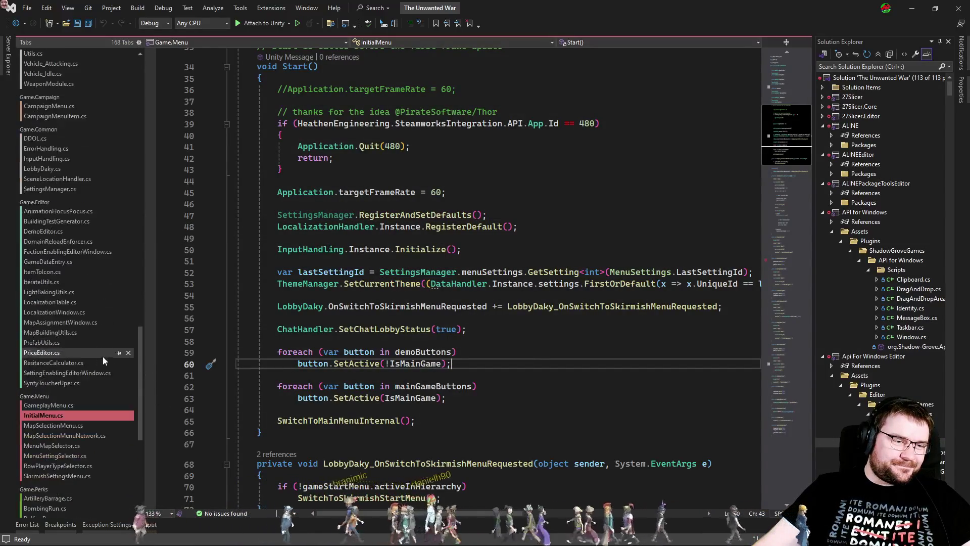
{"action": "left_click", "coordinate": [510, 346]}
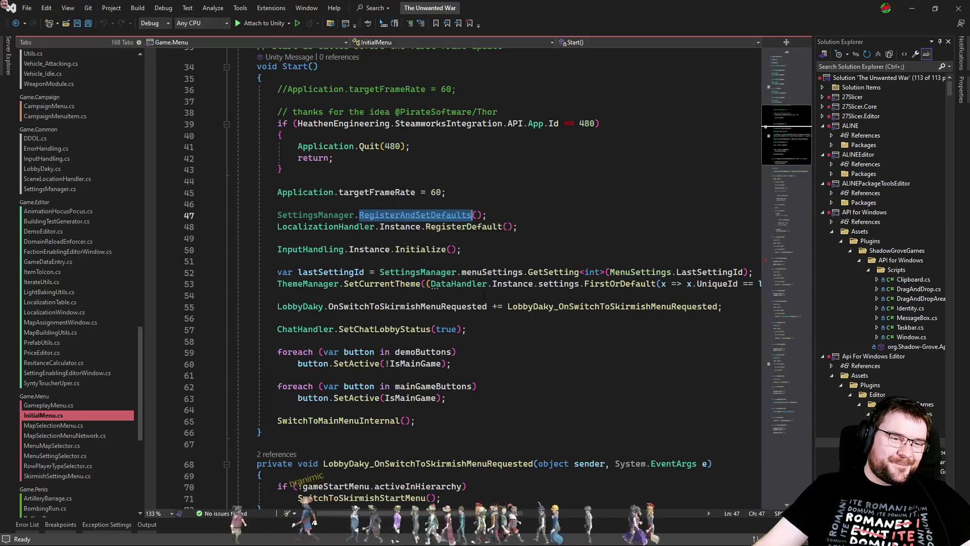
Step: Inspect the RegisterAndSetDefaults, Initialize and RegisterAndSetDefaultsInternal definitions, then return to InitialMenu.cs
{"action": "left_click", "coordinate": [410, 214], "text": "ctrl"}
{"action": "left_click", "coordinate": [357, 302], "text": "ctrl"}
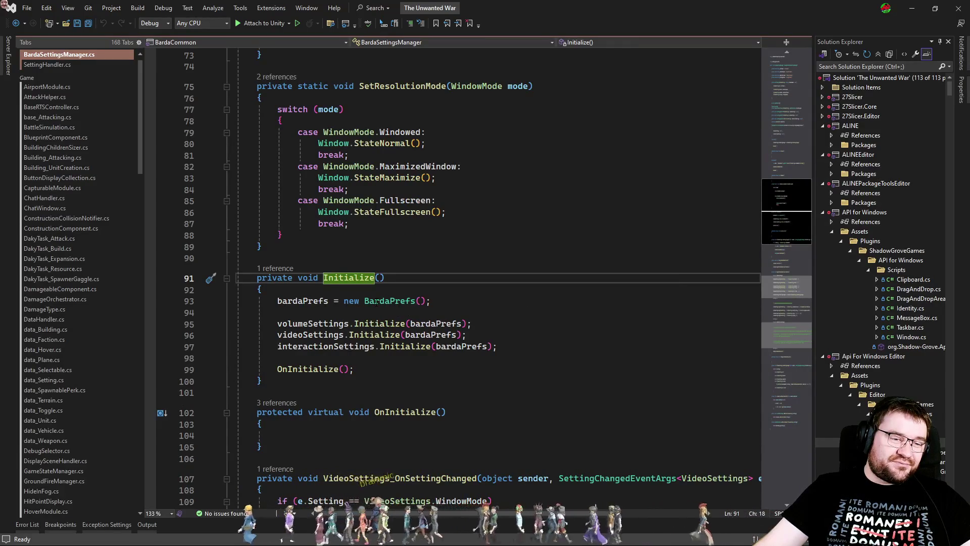
{"action": "key", "text": "ctrl+minus"}
{"action": "left_click", "coordinate": [384, 302], "text": "ctrl"}
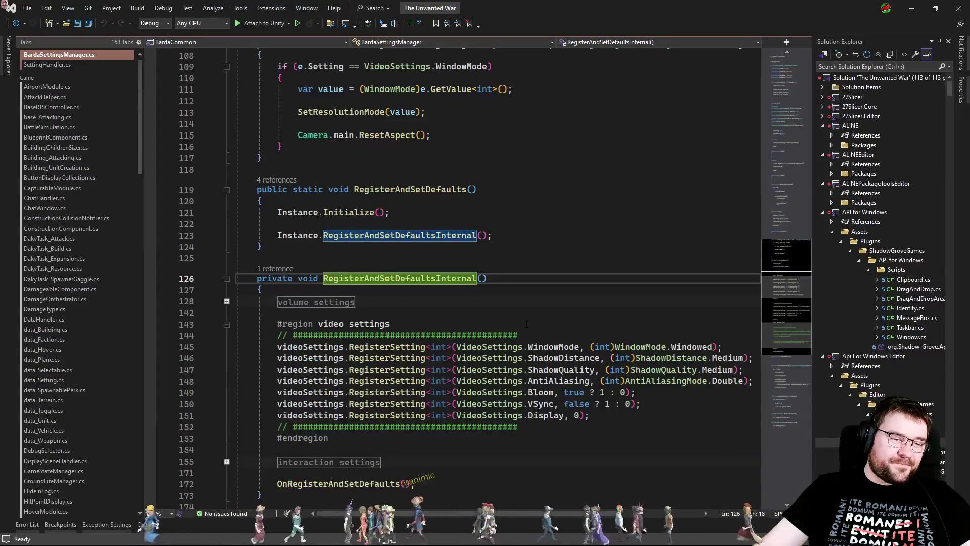
{"action": "key", "text": "ctrl+minus"}
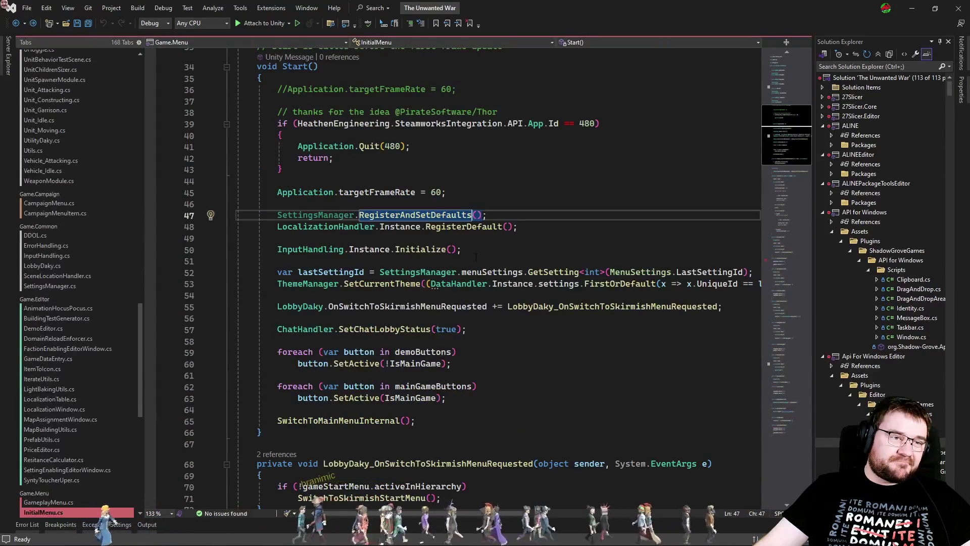
{"action": "scroll", "coordinate": [475, 258], "scroll_direction": "up", "scroll_amount": 5}
{"action": "left_click", "coordinate": [458, 196]}
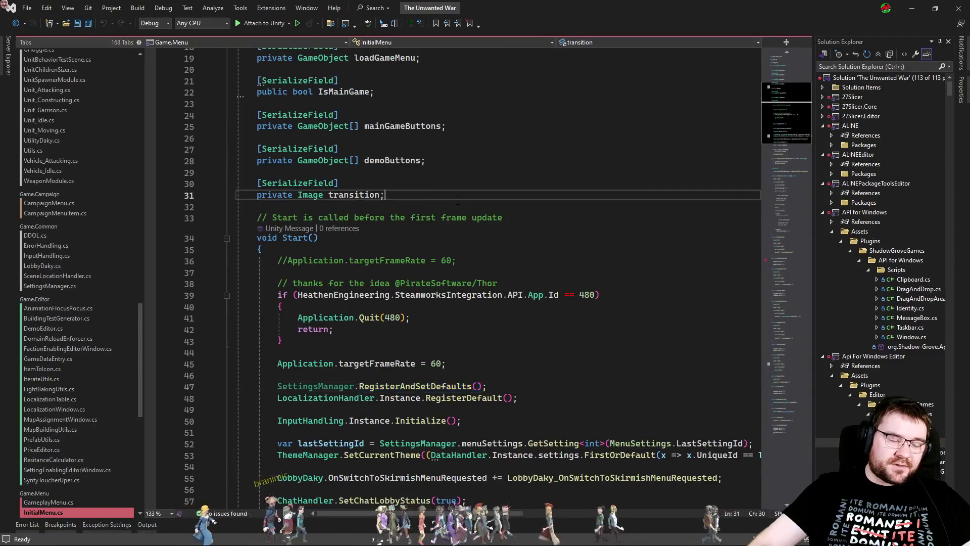
Step: Add a void Awake() method after the transition field, without the private modifier
{"action": "key", "text": "Return"}
{"action": "key", "text": "Return"}
{"action": "type", "text": "void Aw"}
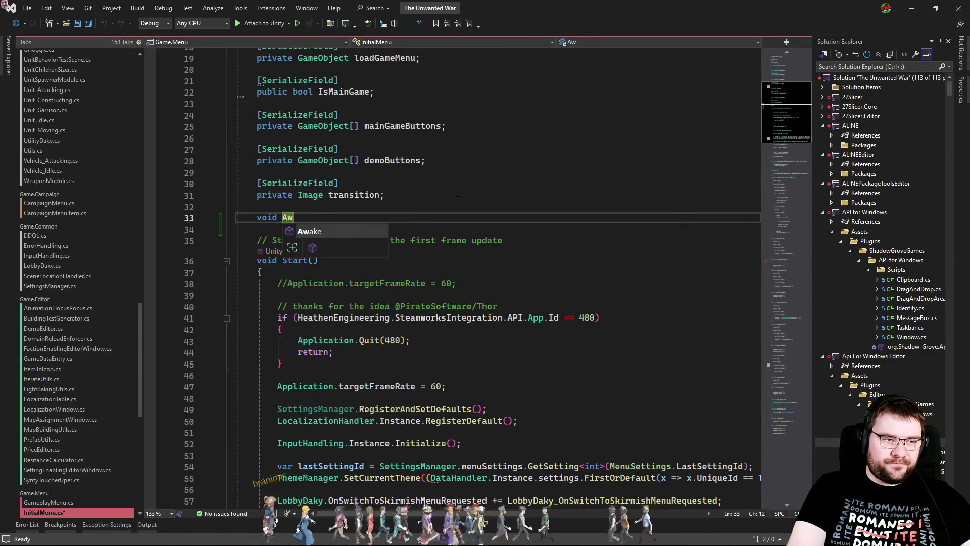
{"action": "key", "text": "Tab"}
{"action": "key", "text": "Up"}
{"action": "key", "text": "Up"}
{"action": "key", "text": "Home"}
{"action": "key", "text": "ctrl+Delete"}
Step: Move the RegisterAndSetDefaults() call from Start into Awake and save InitialMenu.cs
{"action": "left_click_drag", "start_coordinate": [486, 452], "coordinate": [516, 433]}
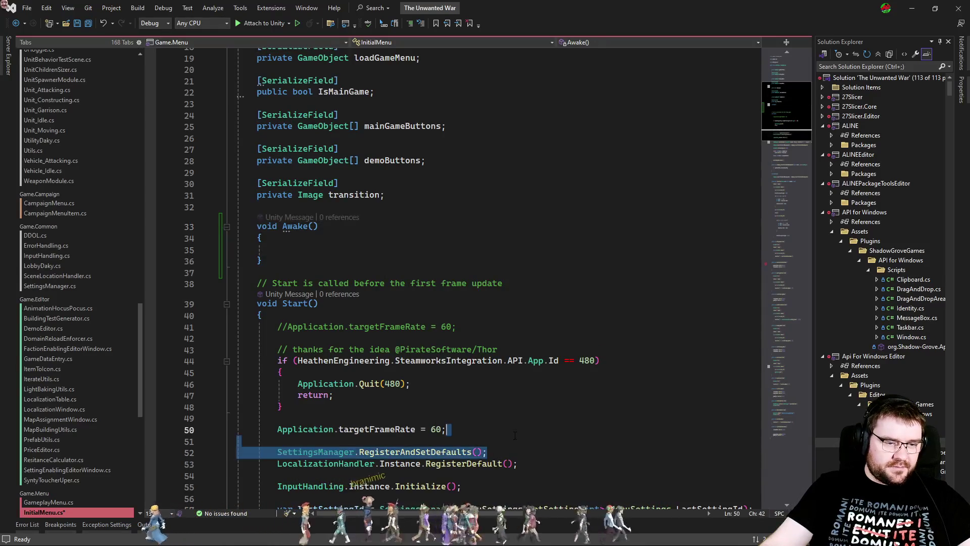
{"action": "key", "text": "ctrl+x"}
{"action": "left_click", "coordinate": [339, 249]}
{"action": "key", "text": "ctrl+v"}
{"action": "left_click", "coordinate": [339, 248]}
{"action": "key", "text": "Delete"}
{"action": "key", "text": "Delete"}
{"action": "left_click", "coordinate": [319, 303]}
{"action": "key", "text": "ctrl+s"}
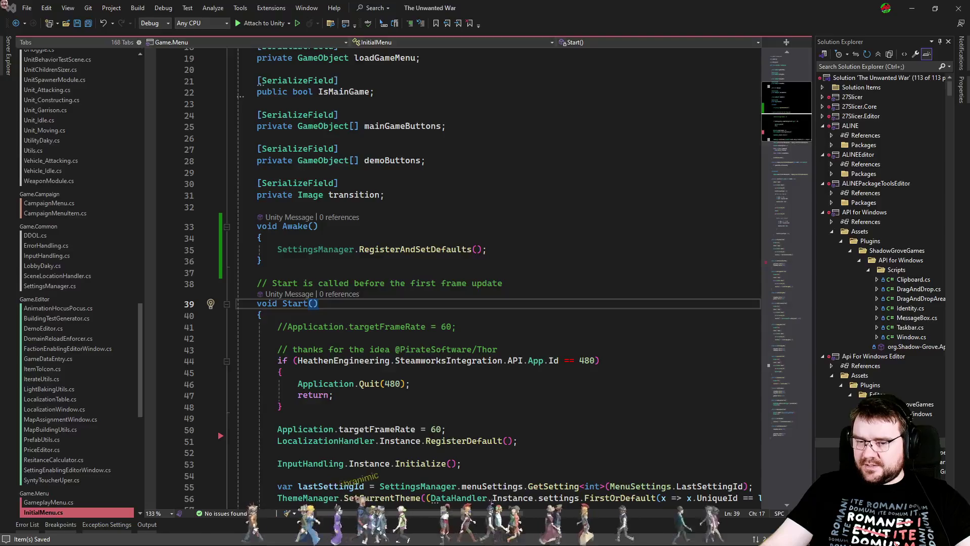
{"action": "key", "text": "alt+Tab"}
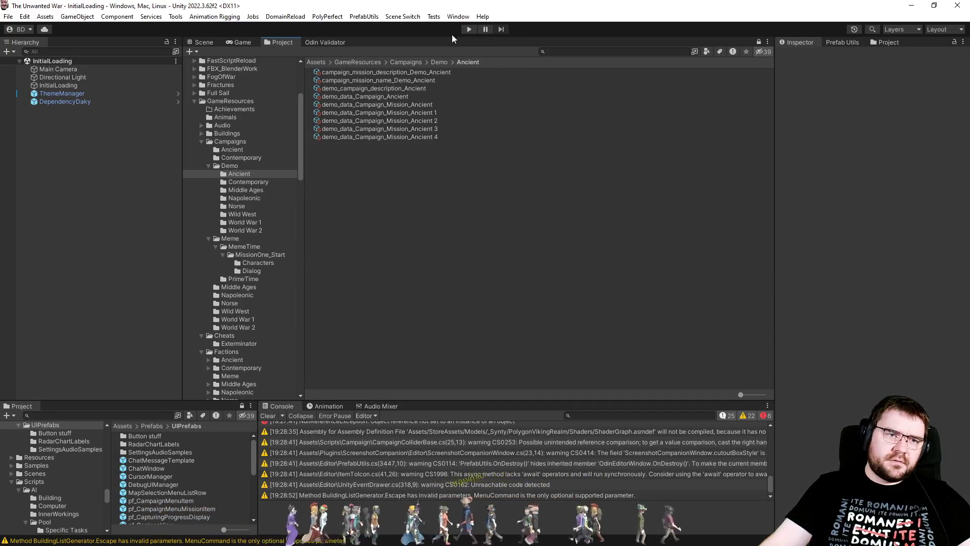
Step: Run the game in Play mode once, then stop it
{"action": "key", "text": "ctrl+p"}
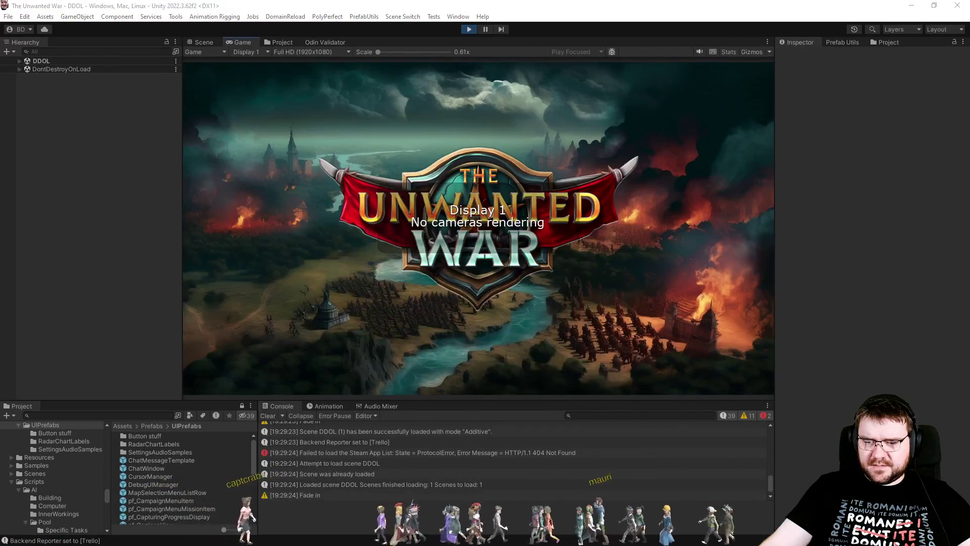
{"action": "left_click", "coordinate": [469, 29]}
{"action": "key", "text": "alt+Tab"}
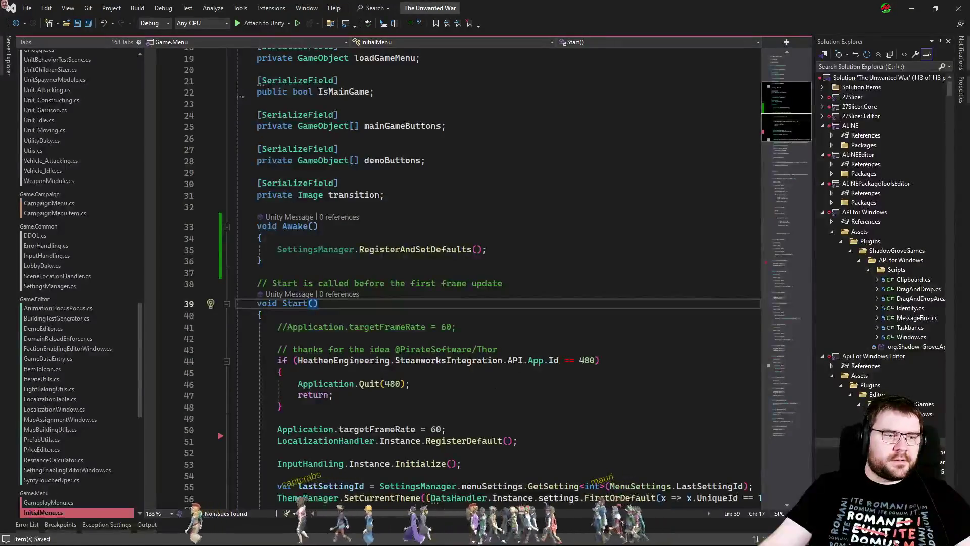
{"action": "left_click", "coordinate": [262, 315]}
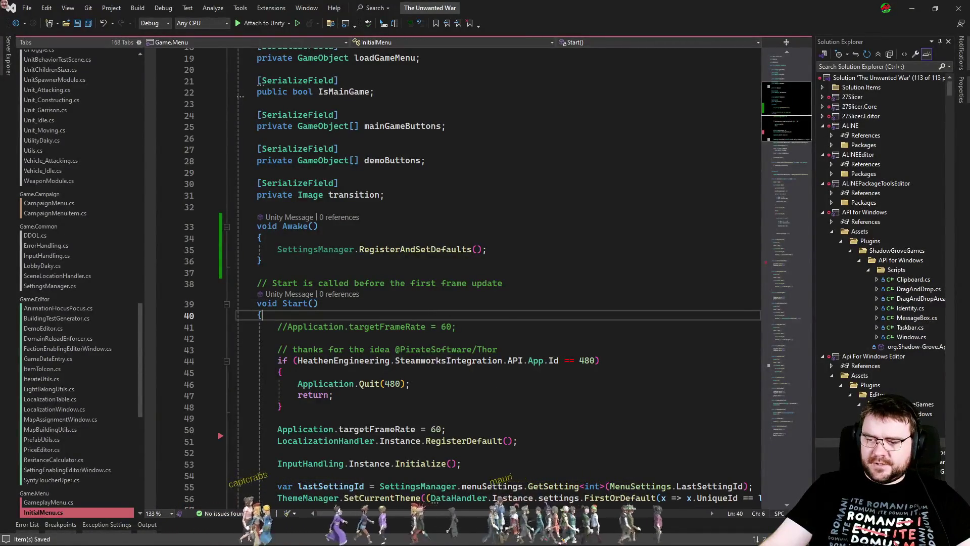
{"action": "key", "text": "alt+Tab"}
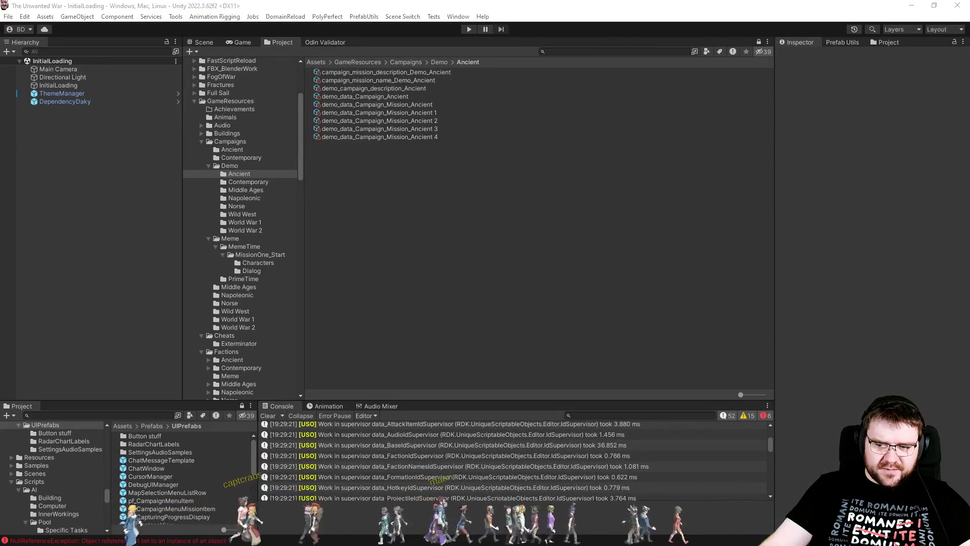
Step: Inspect the NullReferenceException in the Console and open its SettingHandler.cs:53 source
{"action": "scroll", "coordinate": [623, 462], "scroll_direction": "up", "scroll_amount": 2}
{"action": "scroll", "coordinate": [622, 464], "scroll_direction": "down", "scroll_amount": 5}
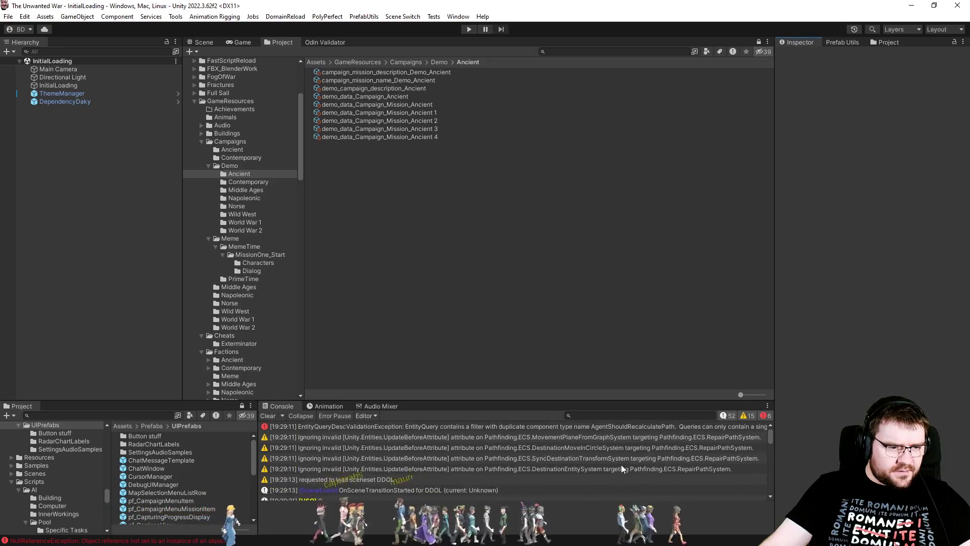
{"action": "scroll", "coordinate": [621, 464], "scroll_direction": "down", "scroll_amount": 3}
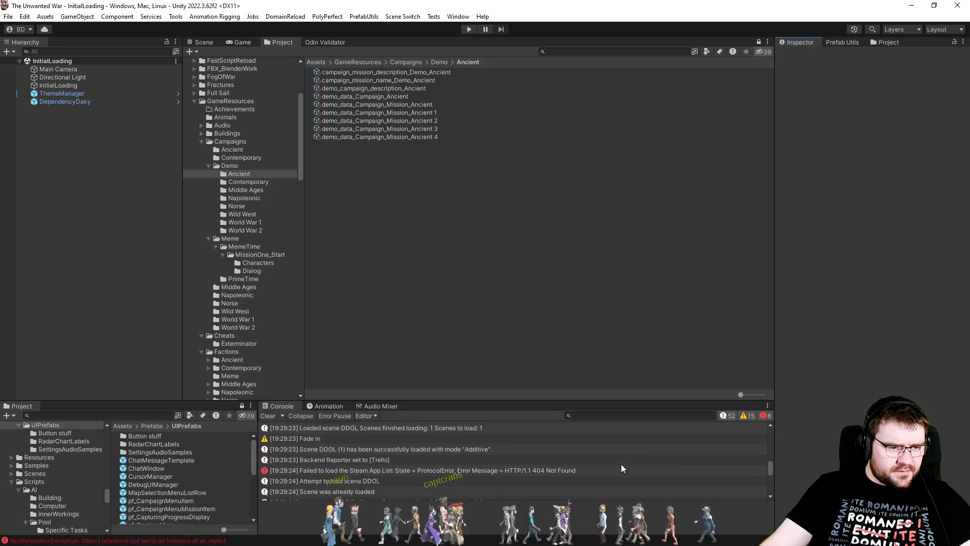
{"action": "left_click", "coordinate": [456, 471]}
{"action": "scroll", "coordinate": [456, 471], "scroll_direction": "down", "scroll_amount": 5}
{"action": "scroll", "coordinate": [440, 470], "scroll_direction": "up", "scroll_amount": 2}
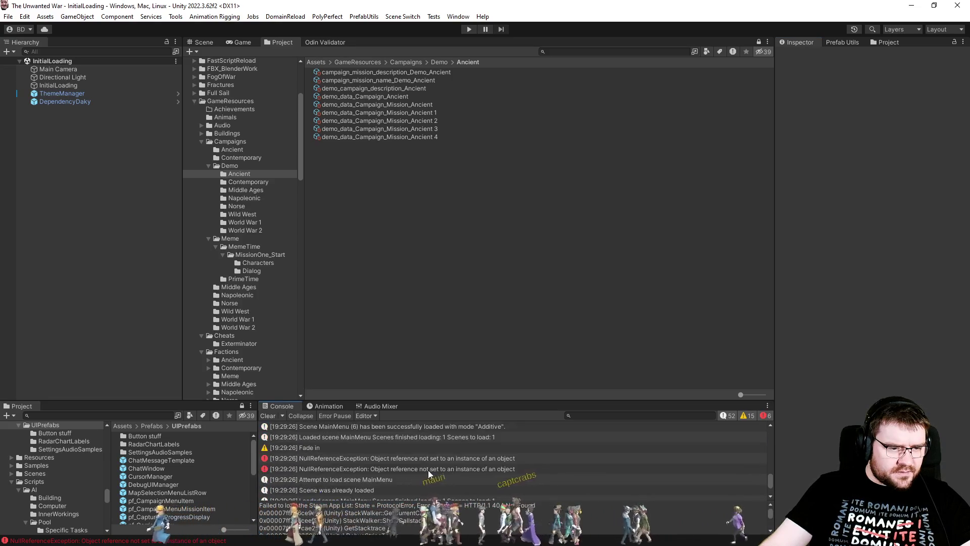
{"action": "left_click", "coordinate": [433, 458]}
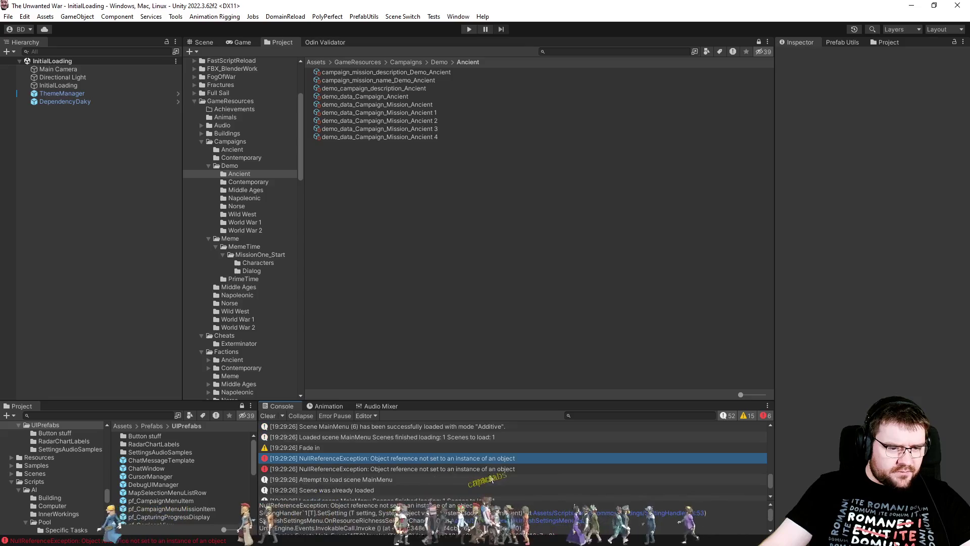
{"action": "left_click", "coordinate": [668, 513]}
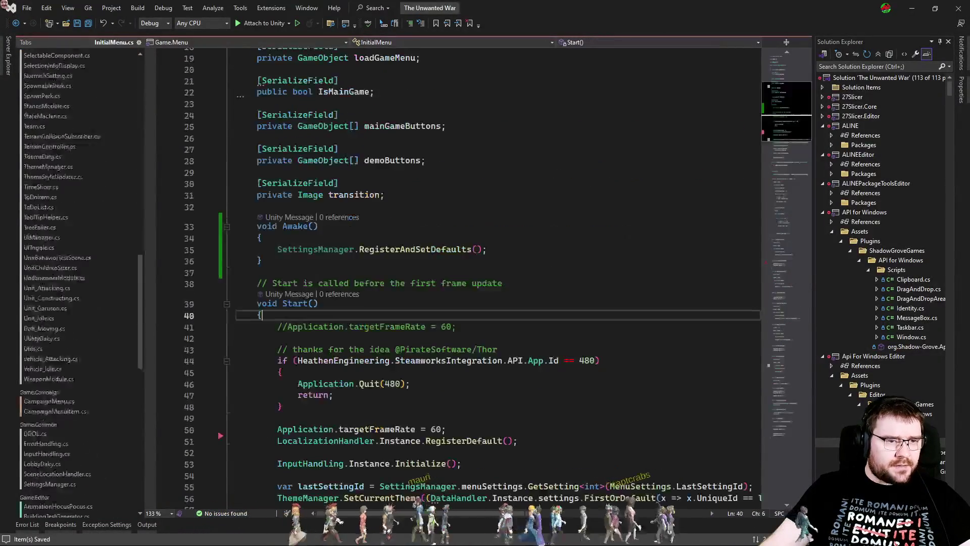
Step: Set a breakpoint on Awake's line 35 RegisterAndSetDefaults call and attach the debugger to Unity
{"action": "left_click", "coordinate": [150, 249]}
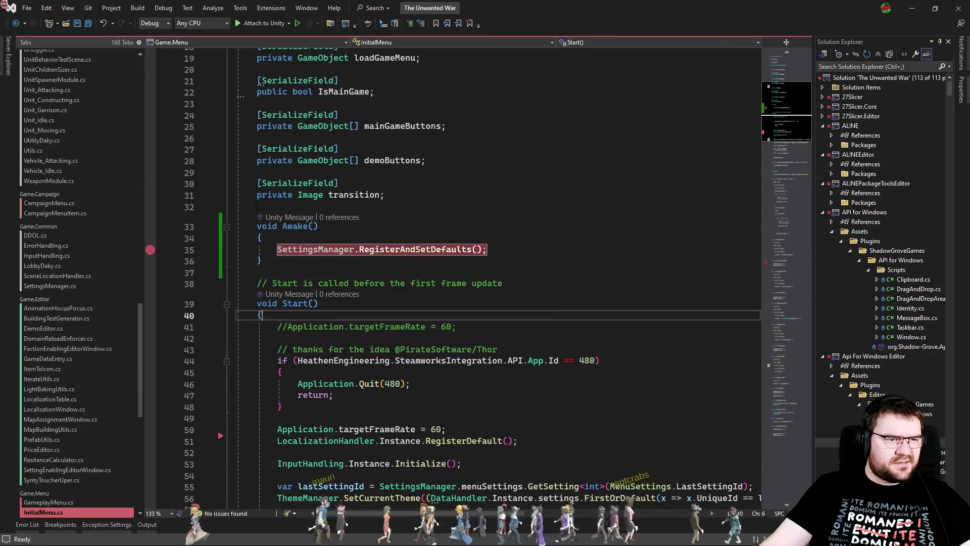
{"action": "left_click", "coordinate": [238, 23]}
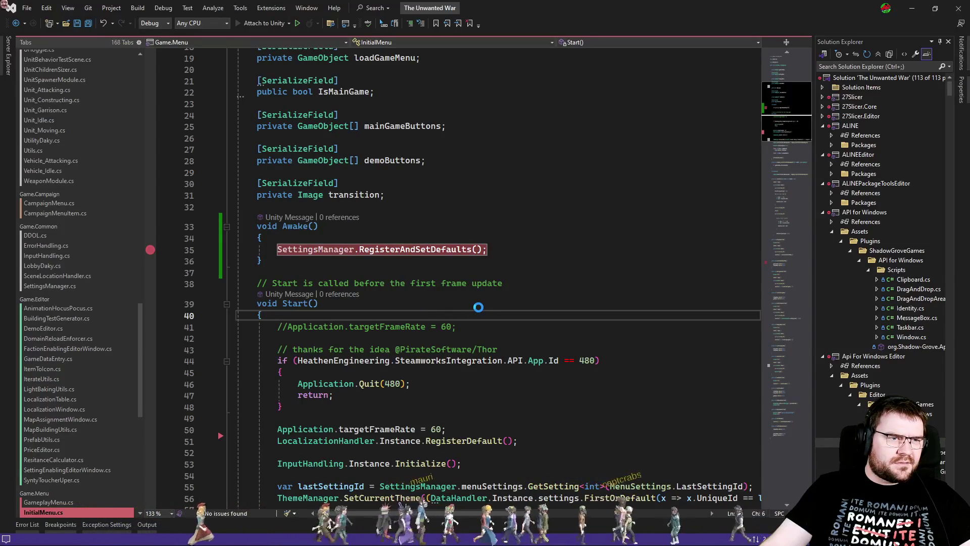
{"action": "scroll", "coordinate": [480, 307], "scroll_direction": "down", "scroll_amount": 5}
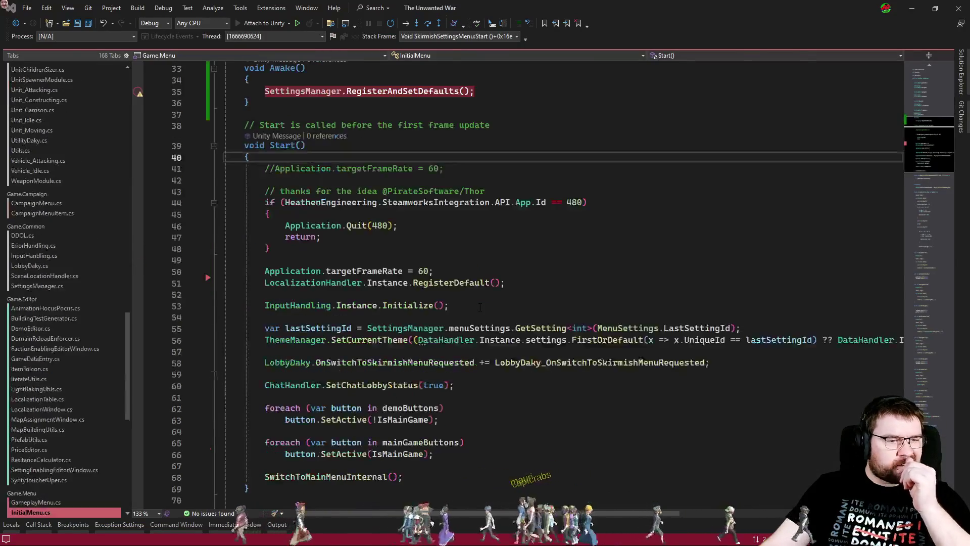
Step: Open SkirmishSettingsMenu.cs and jump to its line 283 breakpoint from the Breakpoints window
{"action": "key", "text": "ctrl+Tab"}
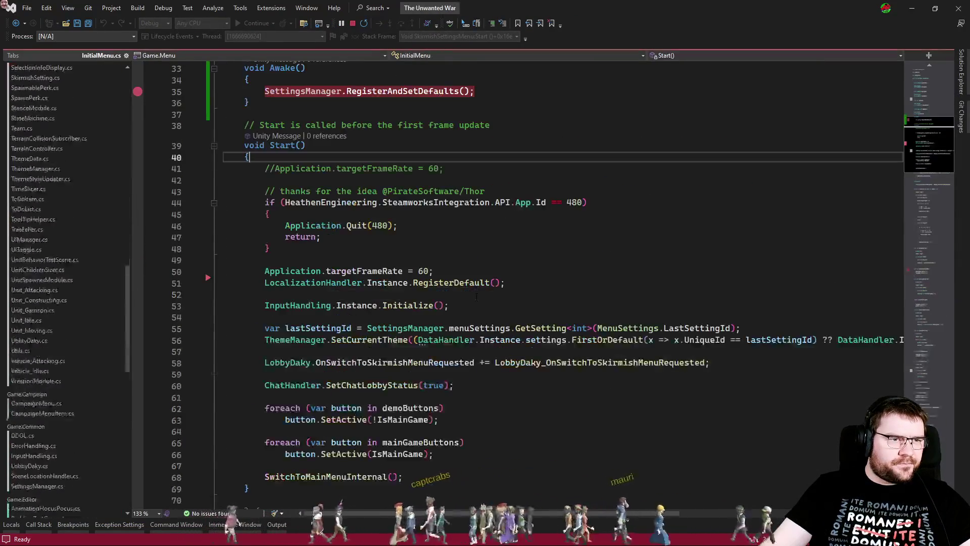
{"action": "key", "text": "ctrl+Tab"}
{"action": "key", "text": "ctrl+Tab"}
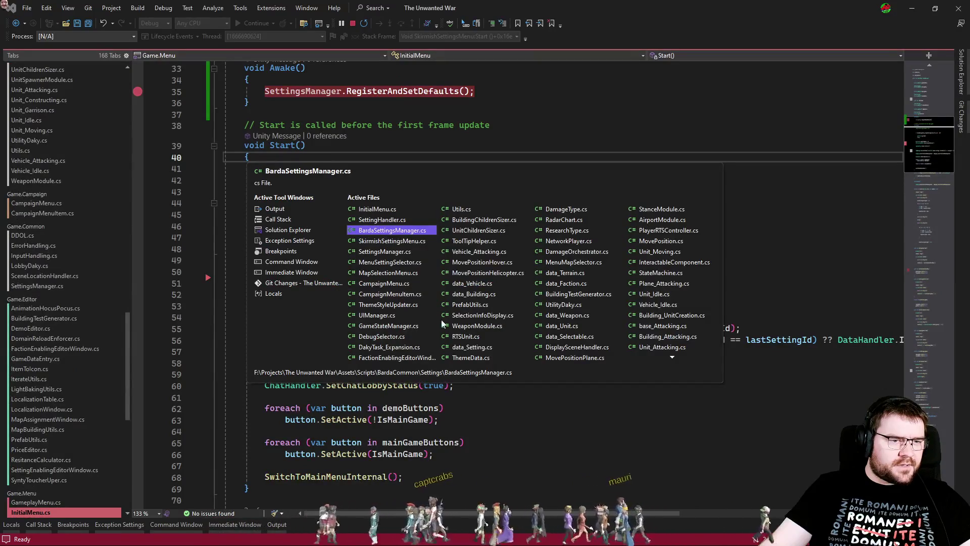
{"action": "key", "text": "ctrl+Tab"}
{"action": "key", "text": "ctrl+Tab"}
{"action": "key", "text": "ctrl+shift+Tab"}
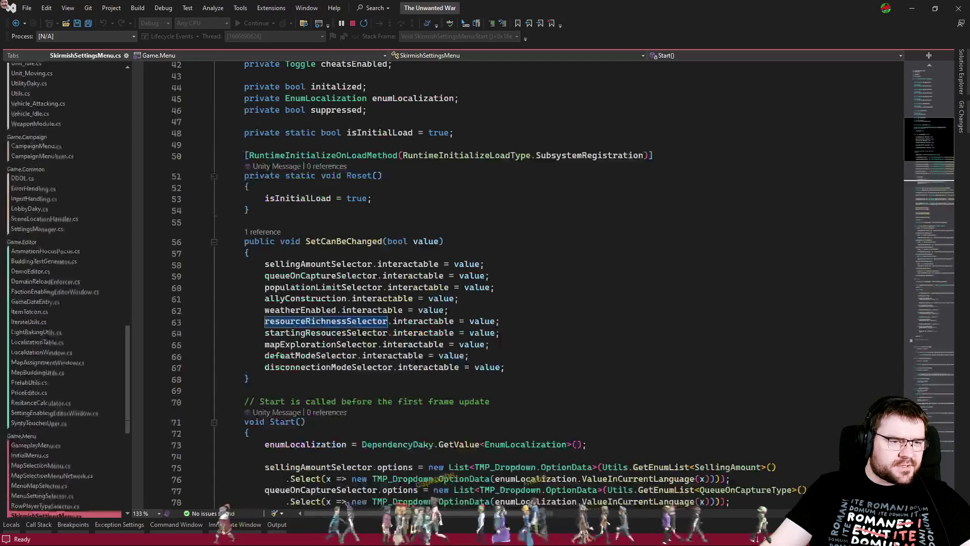
{"action": "scroll", "coordinate": [540, 332], "scroll_direction": "down", "scroll_amount": 11}
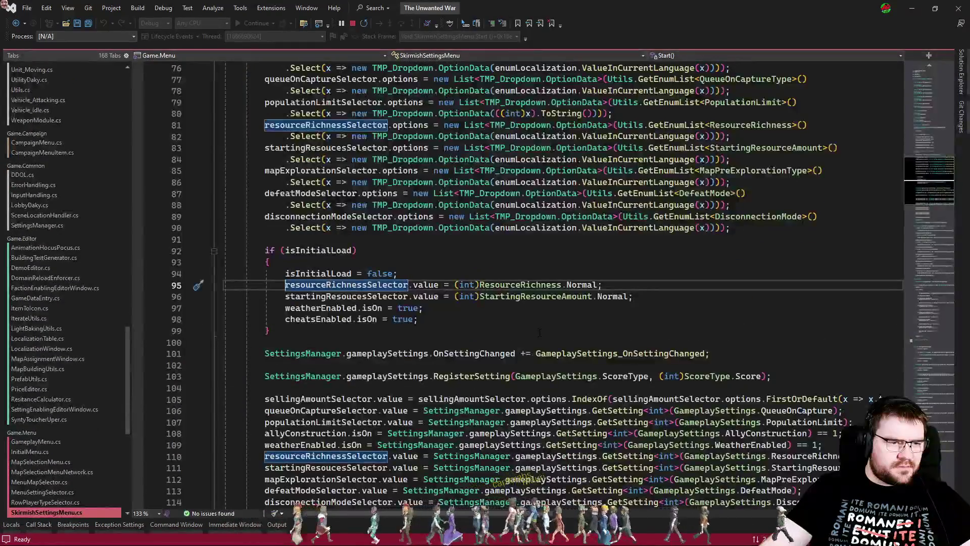
{"action": "key", "text": "ctrl+Tab"}
{"action": "key", "text": "ctrl+Tab"}
{"action": "key", "text": "ctrl+alt+b"}
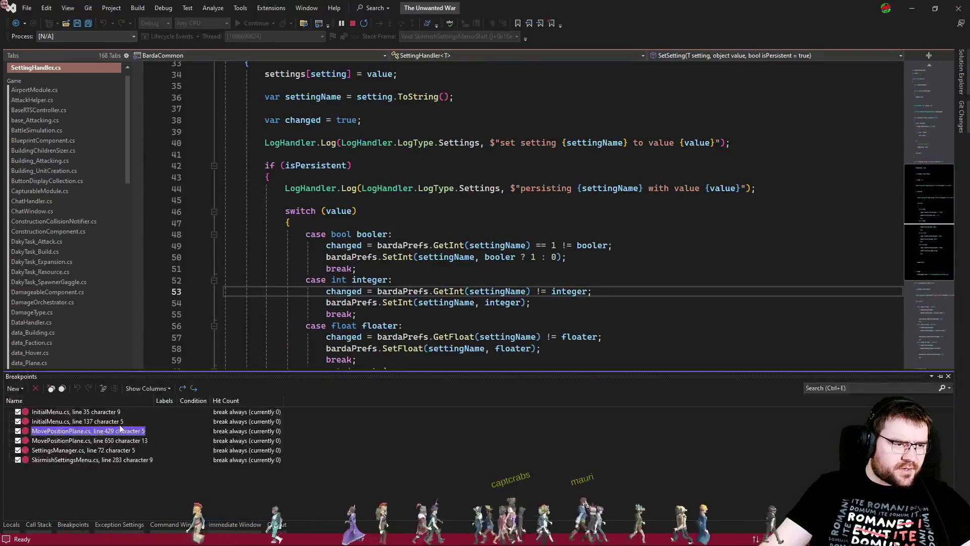
{"action": "double_click", "coordinate": [125, 461]}
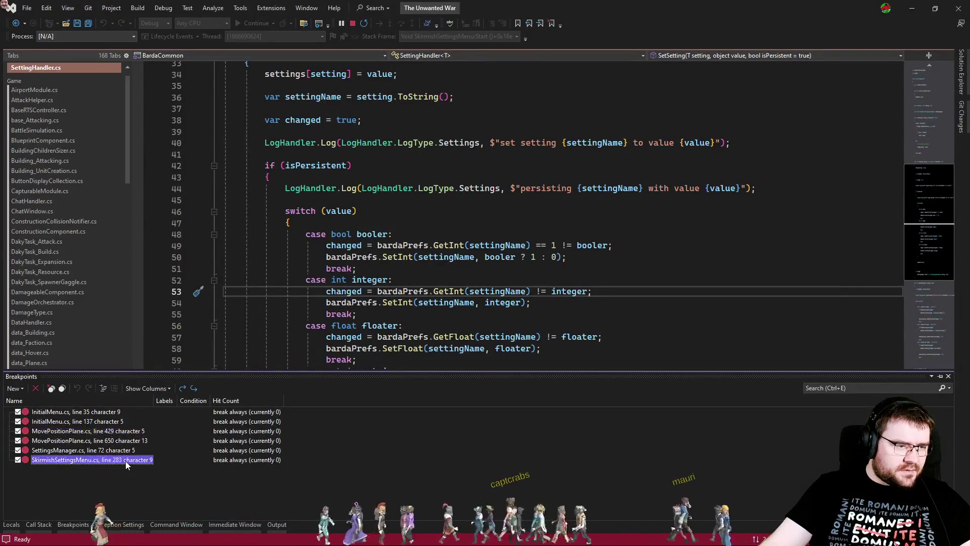
{"action": "left_click", "coordinate": [389, 297]}
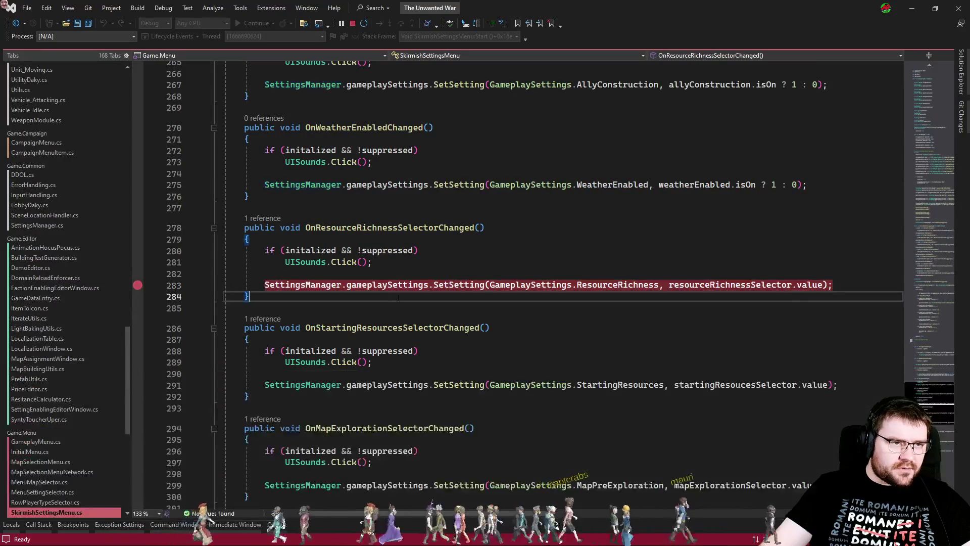
{"action": "key", "text": "alt+Tab"}
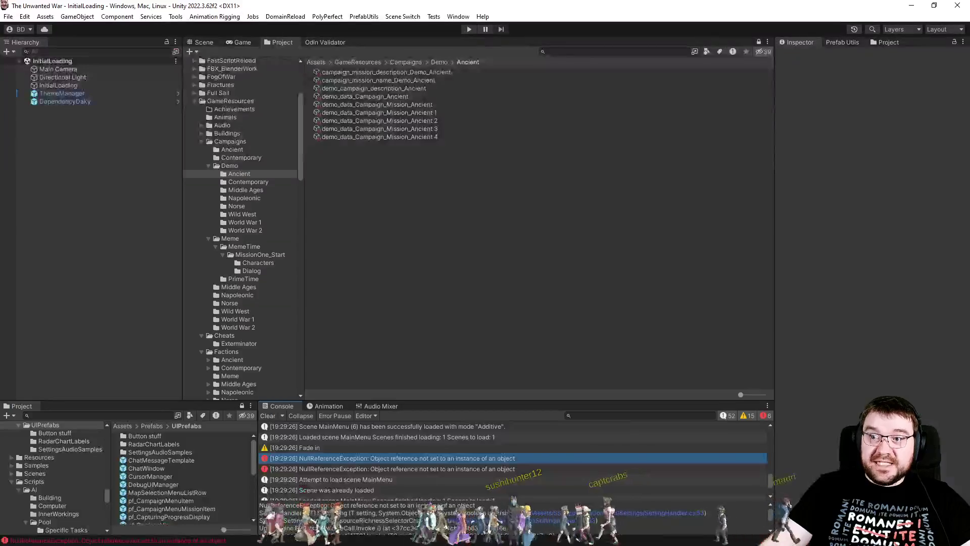
Step: Play the game until Visual Studio pauses at the line 283 SetSetting breakpoint
{"action": "left_click", "coordinate": [466, 29]}
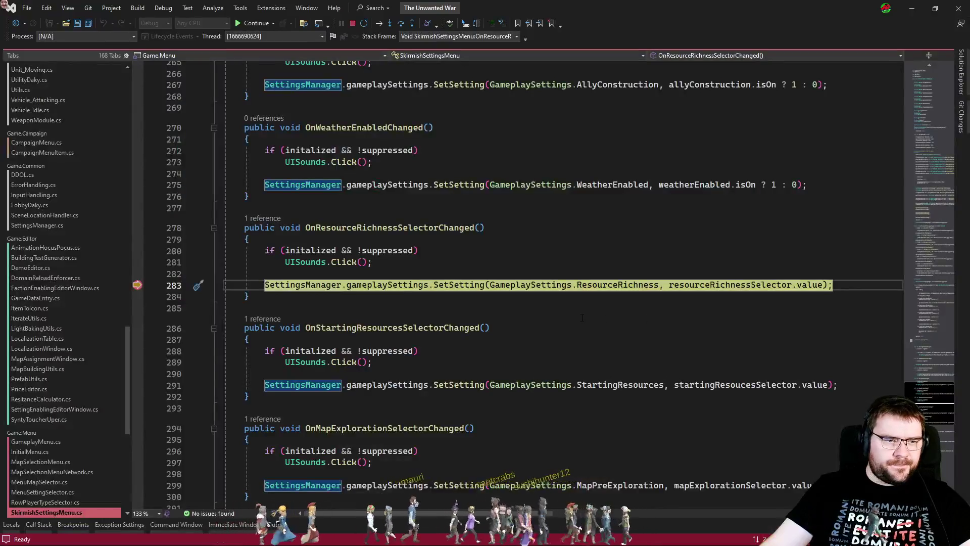
{"action": "left_click", "coordinate": [581, 317]}
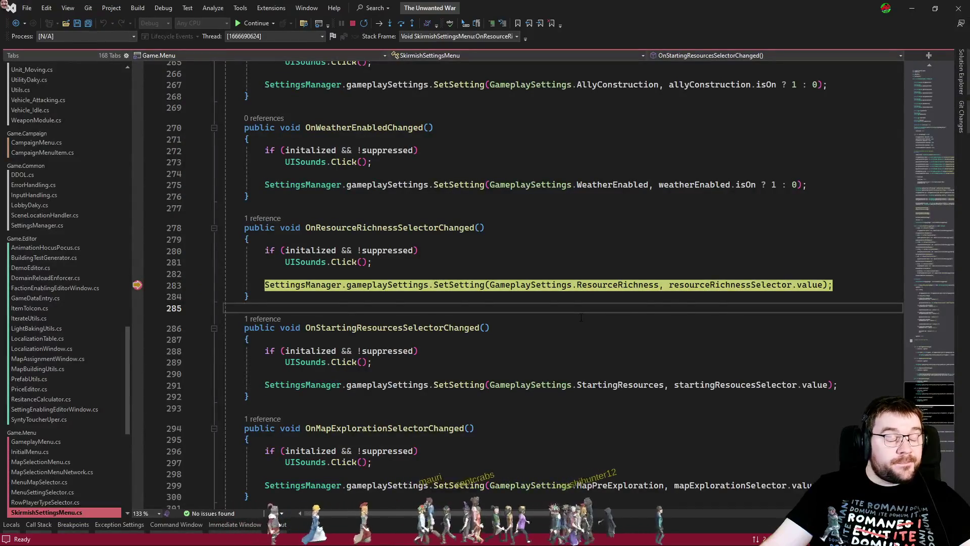
Step: Review Awake in InitialMenu.cs, then resume execution with F5 and return to Unity
{"action": "key", "text": "ctrl+Tab"}
{"action": "key", "text": "ctrl+Tab"}
{"action": "key", "text": "ctrl+Tab"}
{"action": "key", "text": "ctrl+Tab"}
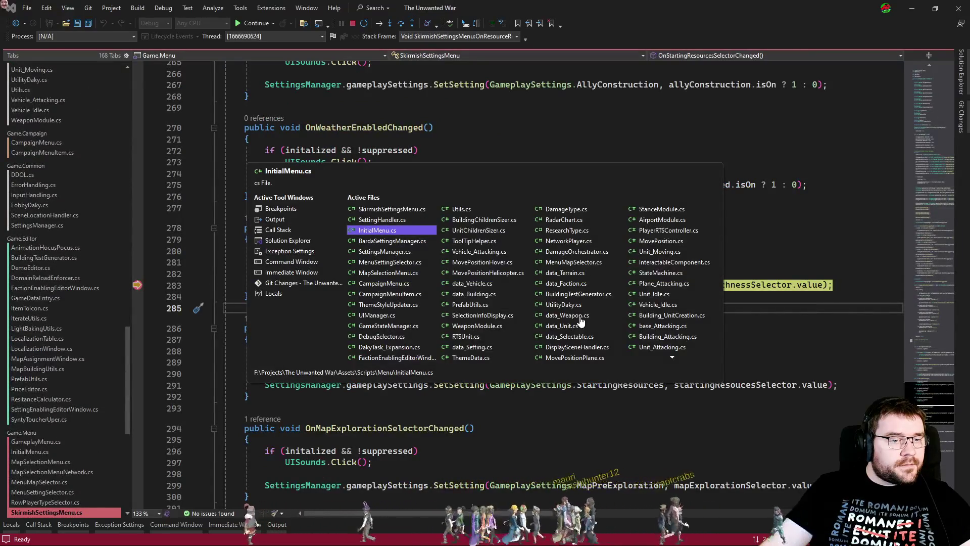
{"action": "key", "text": "ctrl+Tab"}
{"action": "key", "text": "ctrl+shift+Tab"}
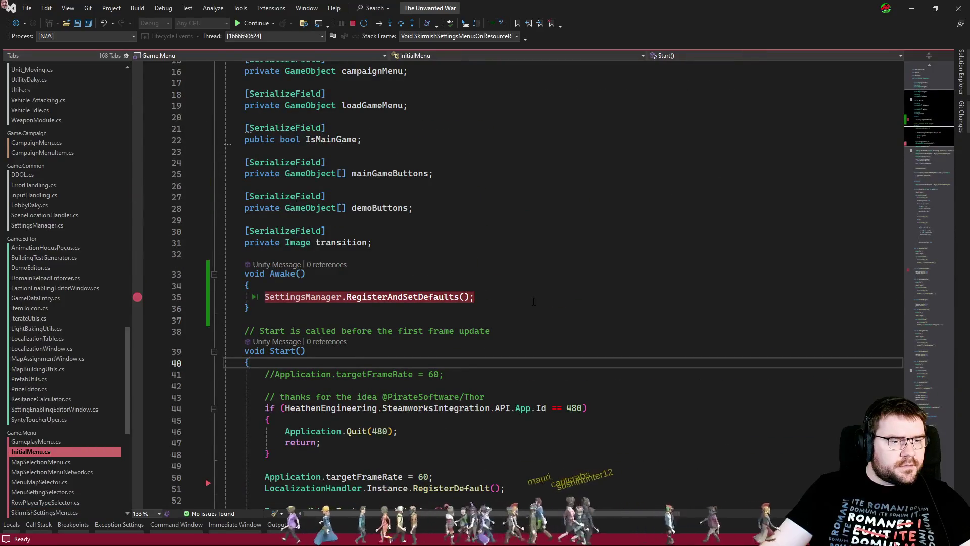
{"action": "scroll", "coordinate": [533, 301], "scroll_direction": "up", "scroll_amount": 5}
{"action": "scroll", "coordinate": [534, 301], "scroll_direction": "down", "scroll_amount": 6}
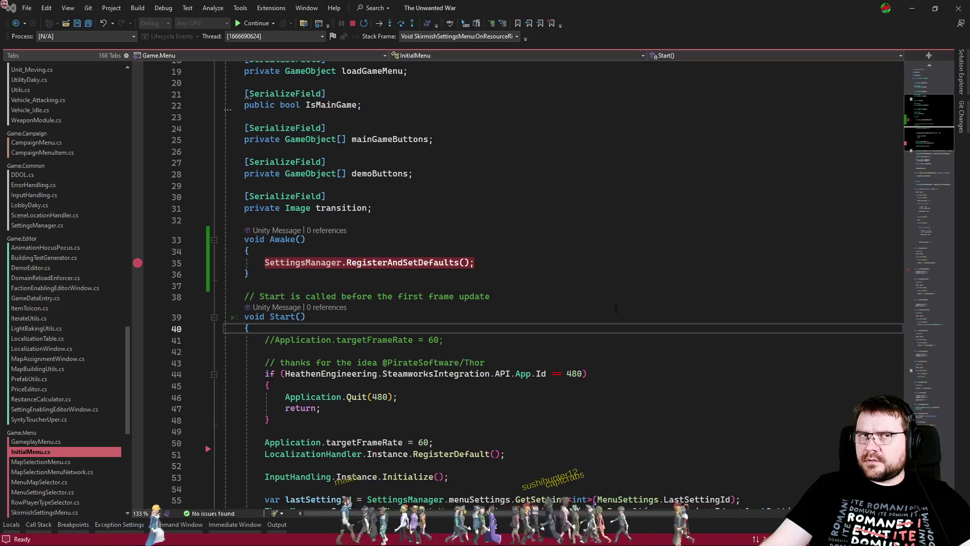
{"action": "left_click", "coordinate": [615, 308]}
{"action": "left_click", "coordinate": [595, 225]}
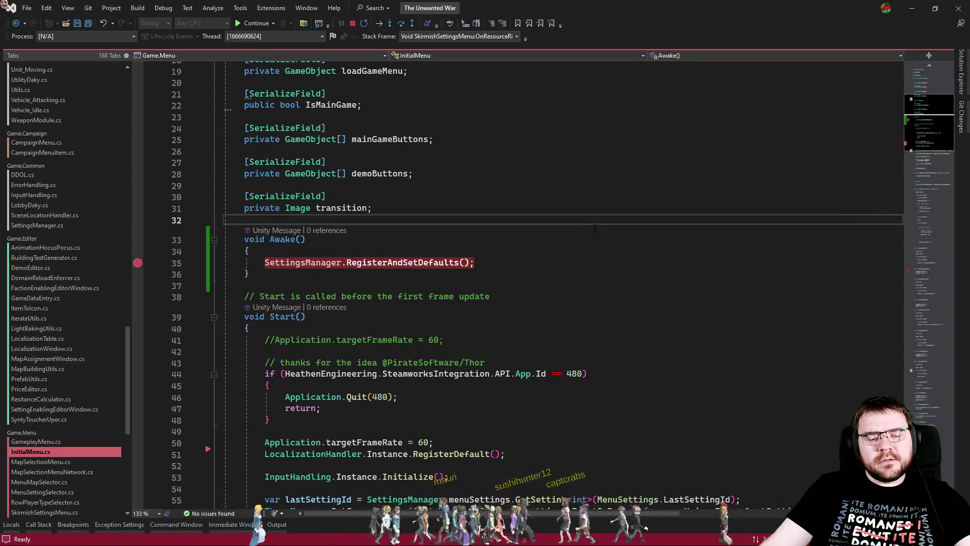
{"action": "key", "text": "F5"}
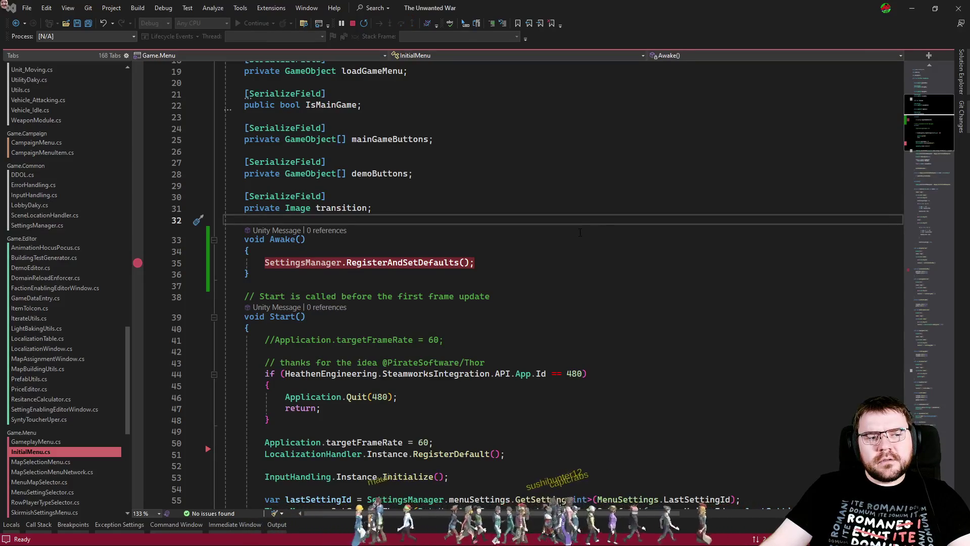
{"action": "key", "text": "alt+Tab"}
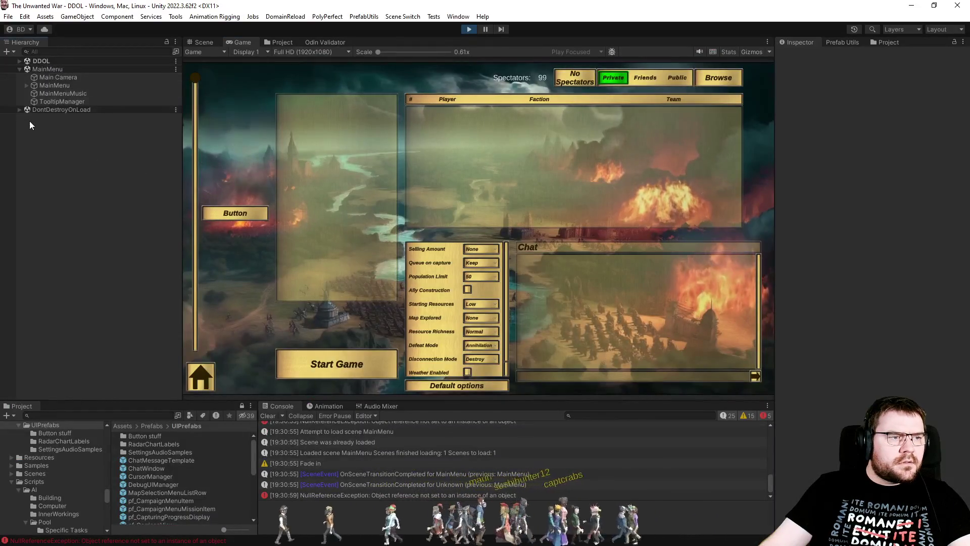
Step: Expand MainMenu > Canvas, select Main to view its Initial Menu script, and stop Play mode
{"action": "left_click", "coordinate": [27, 85]}
{"action": "left_click", "coordinate": [38, 93]}
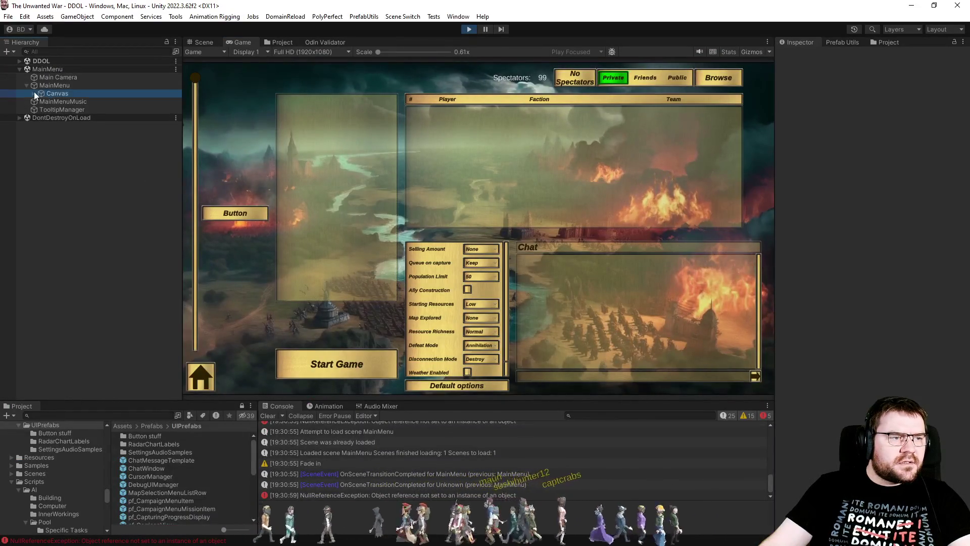
{"action": "left_click", "coordinate": [34, 94]}
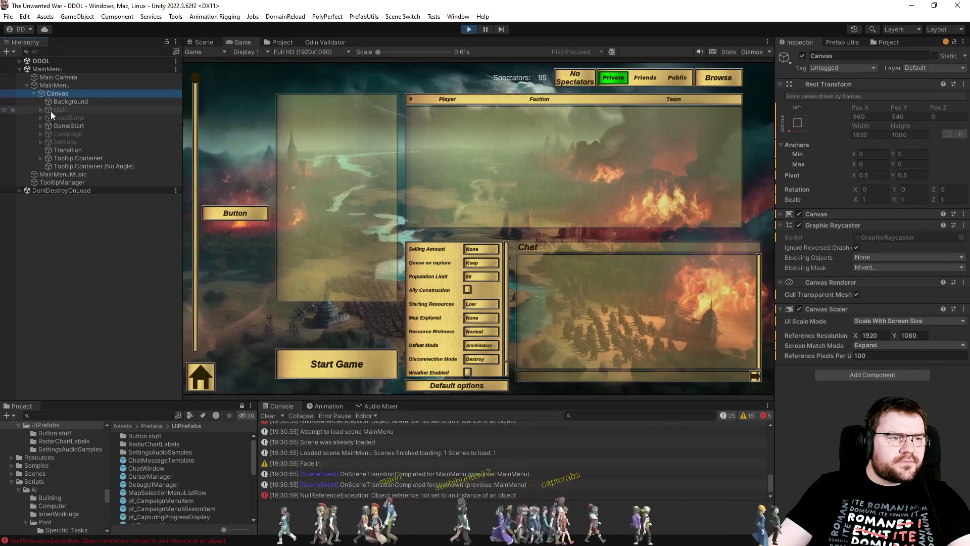
{"action": "left_click", "coordinate": [69, 109]}
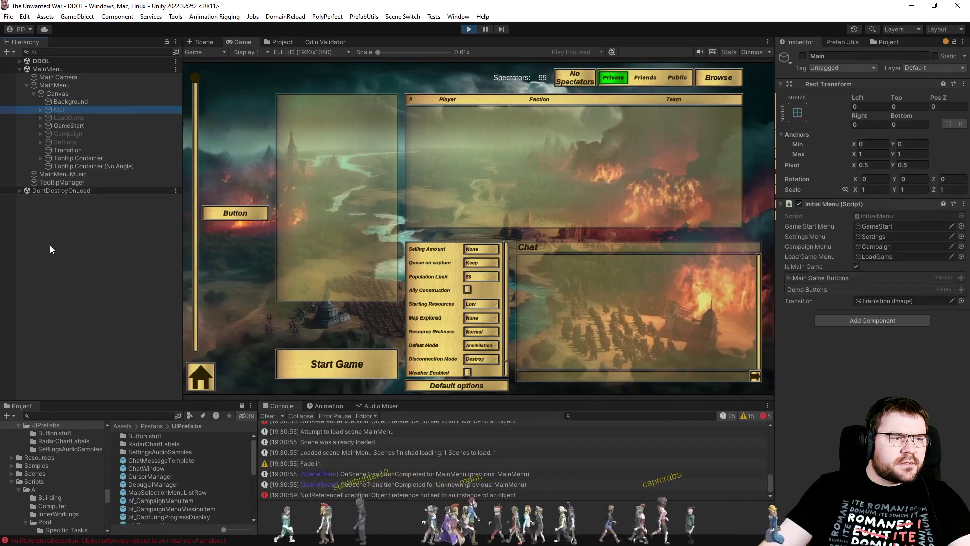
{"action": "left_click", "coordinate": [469, 29]}
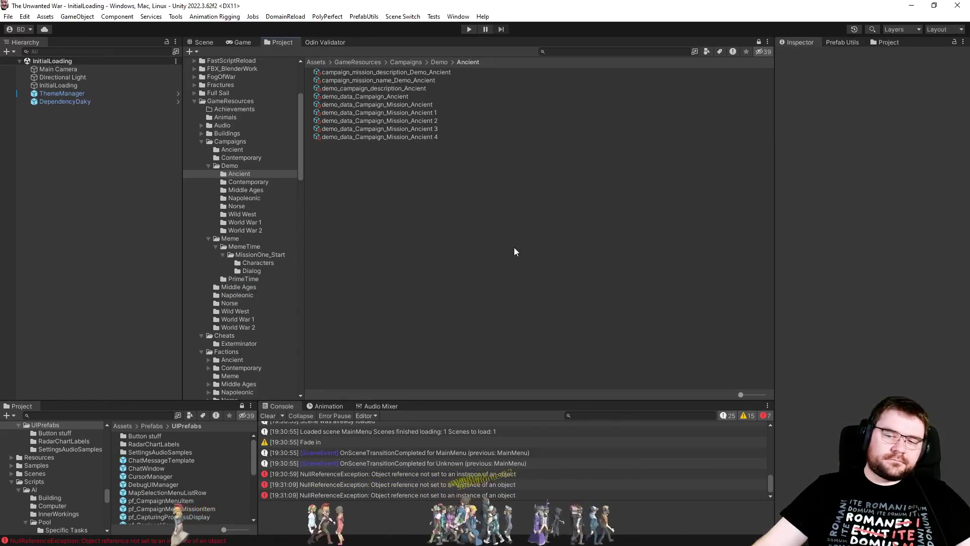
Step: Undo the Awake edits in InitialMenu.cs, restoring RegisterAndSetDefaults() to Start, then return to Unity to recompile
{"action": "key", "text": "alt+Tab"}
{"action": "key", "text": "Return"}
{"action": "key", "text": "Return"}
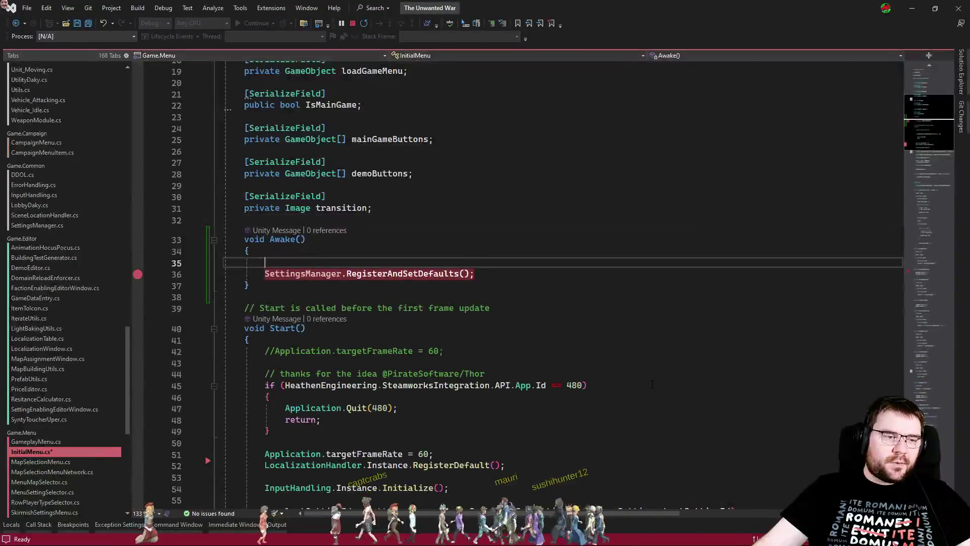
{"action": "key", "text": "ctrl+z"}
{"action": "key", "text": "ctrl+z"}
{"action": "key", "text": "ctrl+z"}
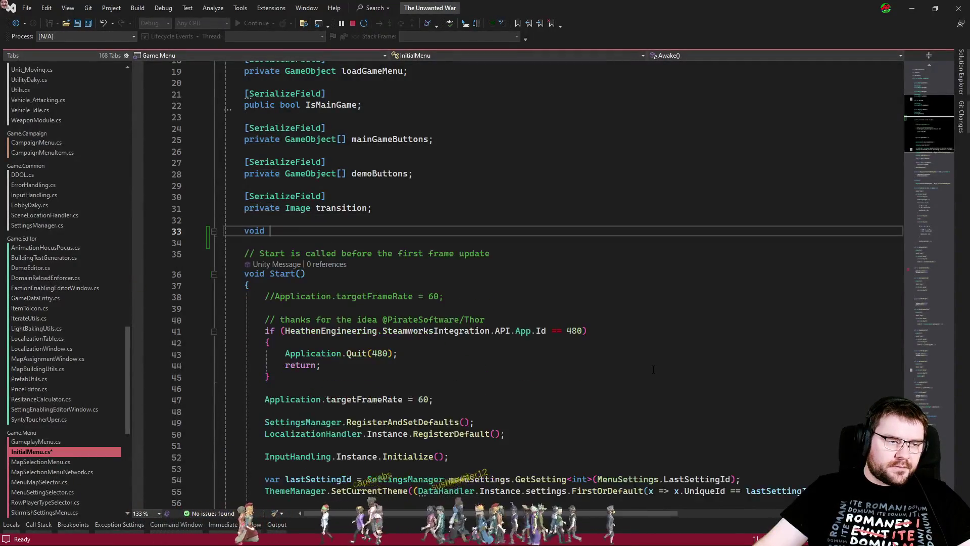
{"action": "key", "text": "ctrl+z"}
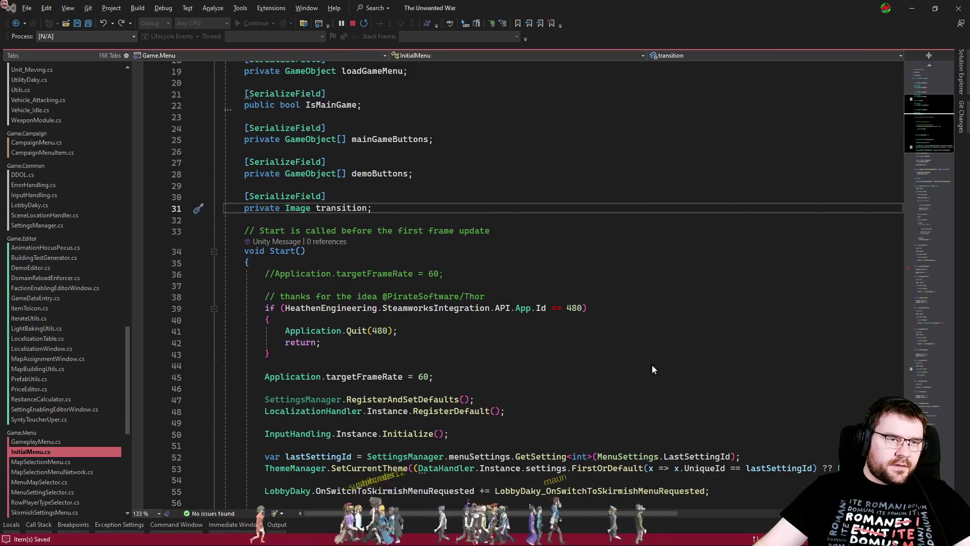
{"action": "key", "text": "alt+Tab"}
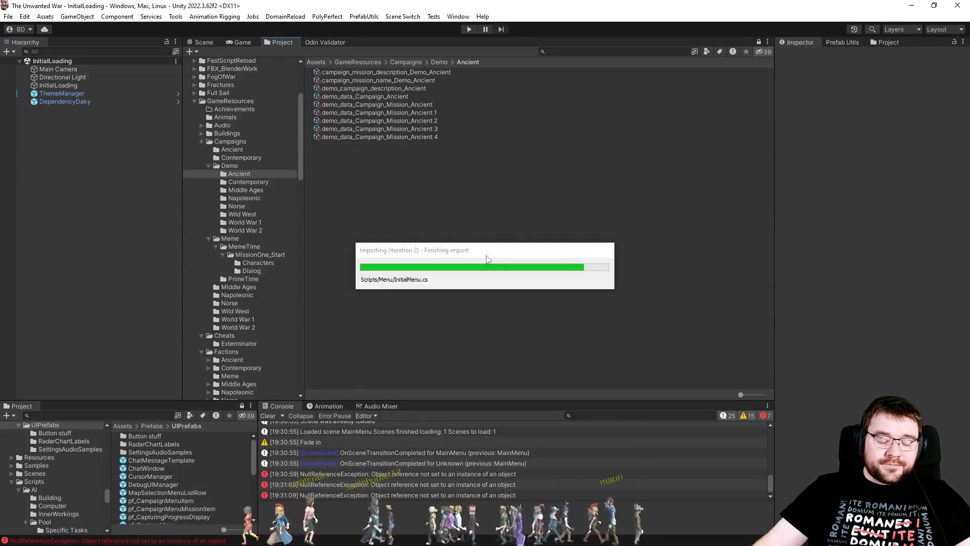
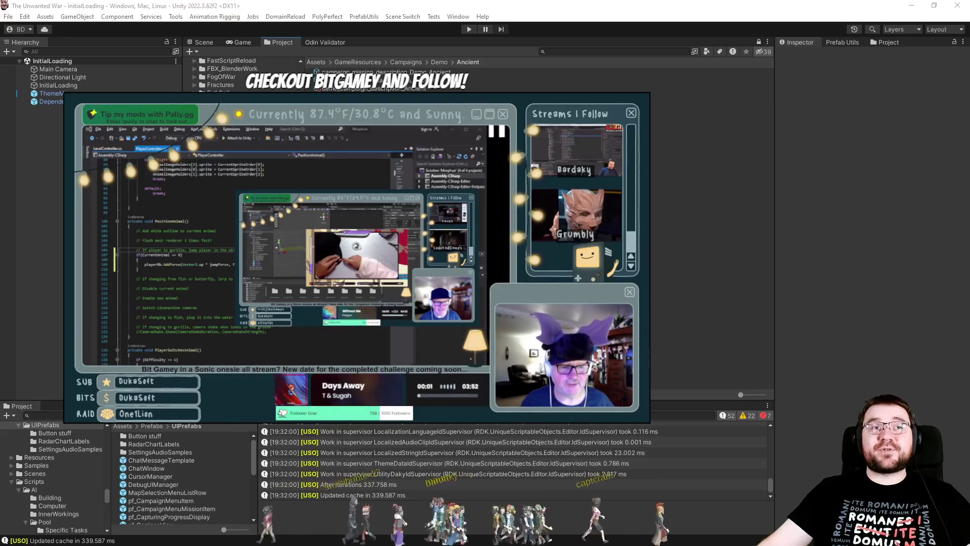
Step: Clear the Console, load the MainMenu scene, and expand MainMenu > Canvas
{"action": "left_click", "coordinate": [271, 416]}
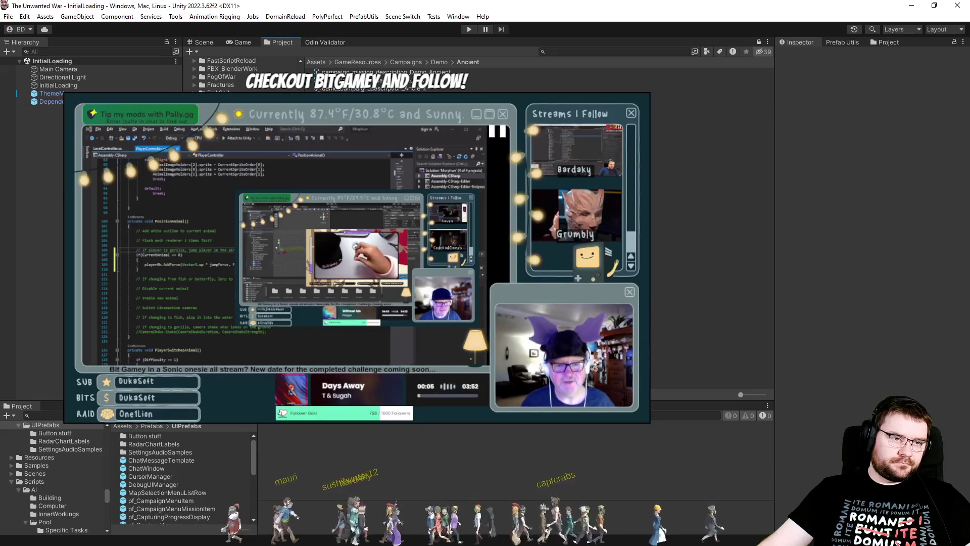
{"action": "left_click", "coordinate": [371, 16]}
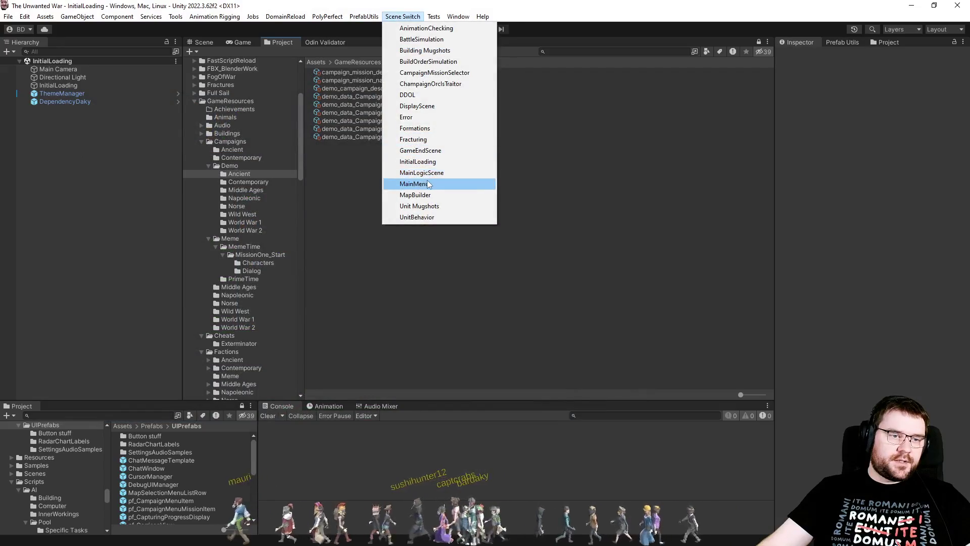
{"action": "left_click", "coordinate": [431, 184]}
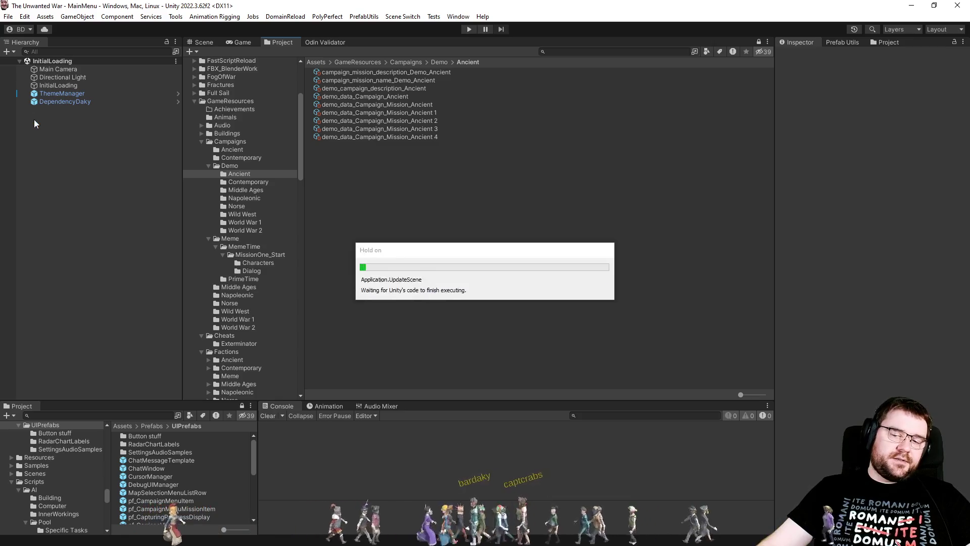
{"action": "left_click", "coordinate": [26, 78]}
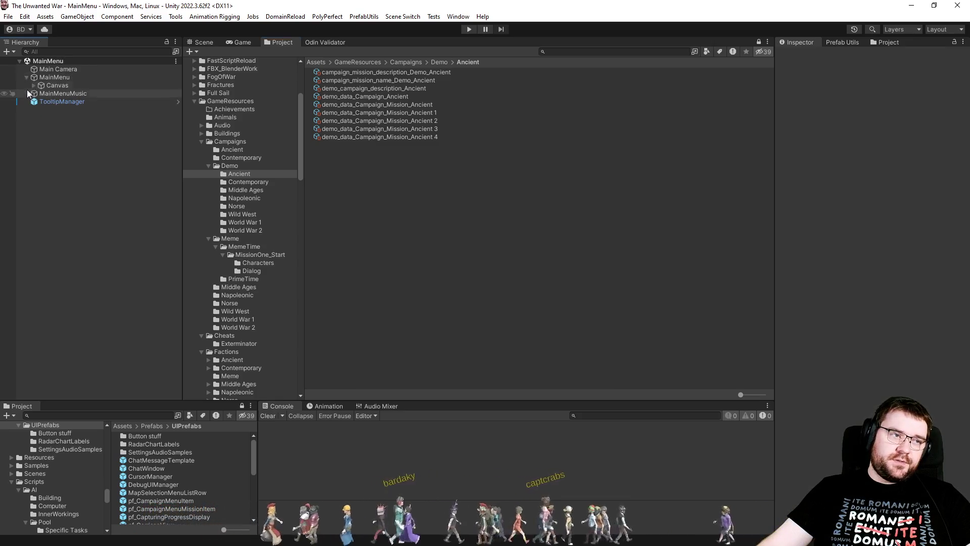
{"action": "left_click", "coordinate": [34, 86]}
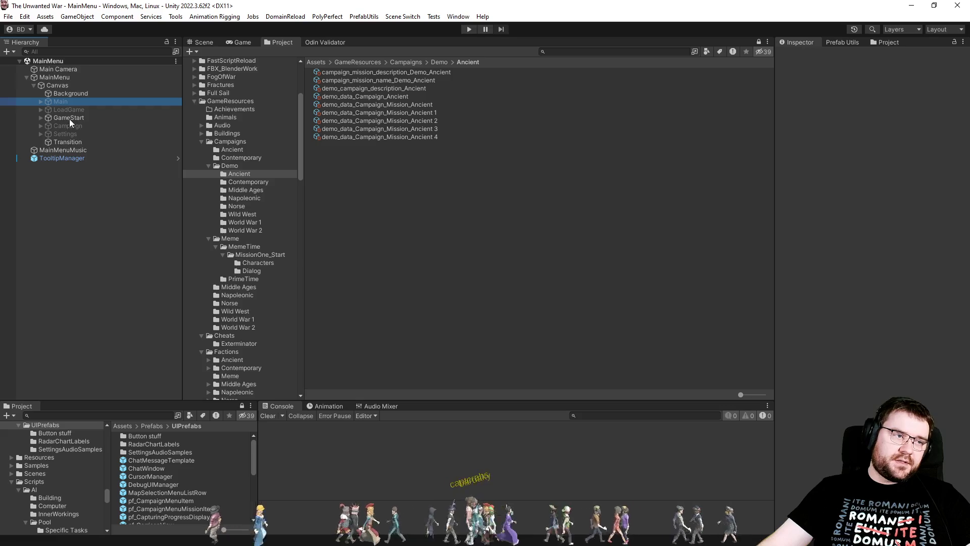
Step: Inspect the GameStart panel's settings, then load the InitialLoading scene
{"action": "key", "text": "Down"}
{"action": "key", "text": "Down"}
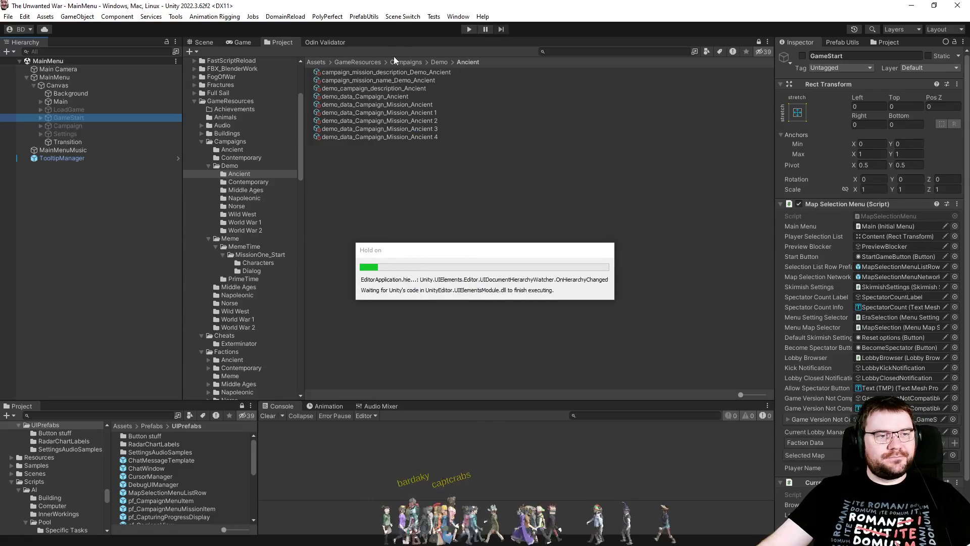
{"action": "left_click", "coordinate": [384, 21]}
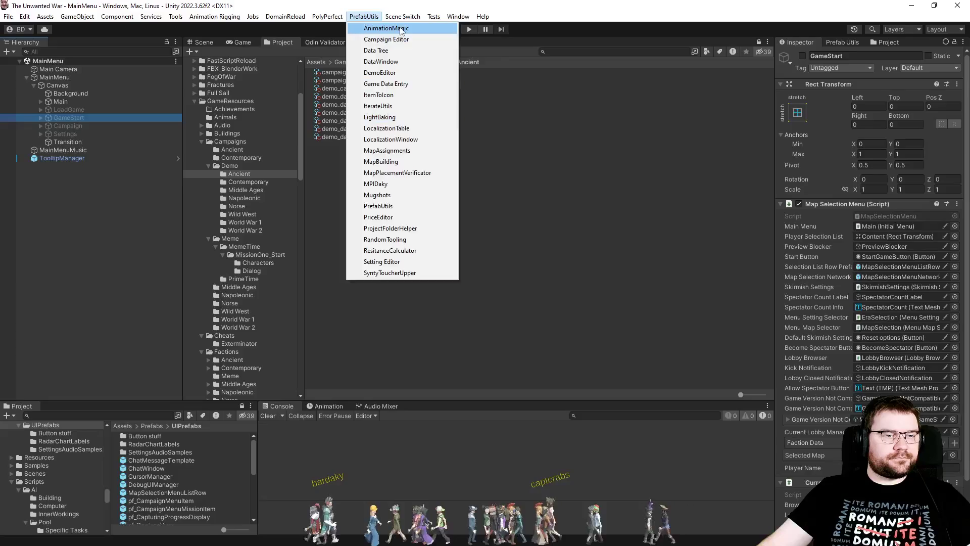
{"action": "left_click", "coordinate": [429, 161]}
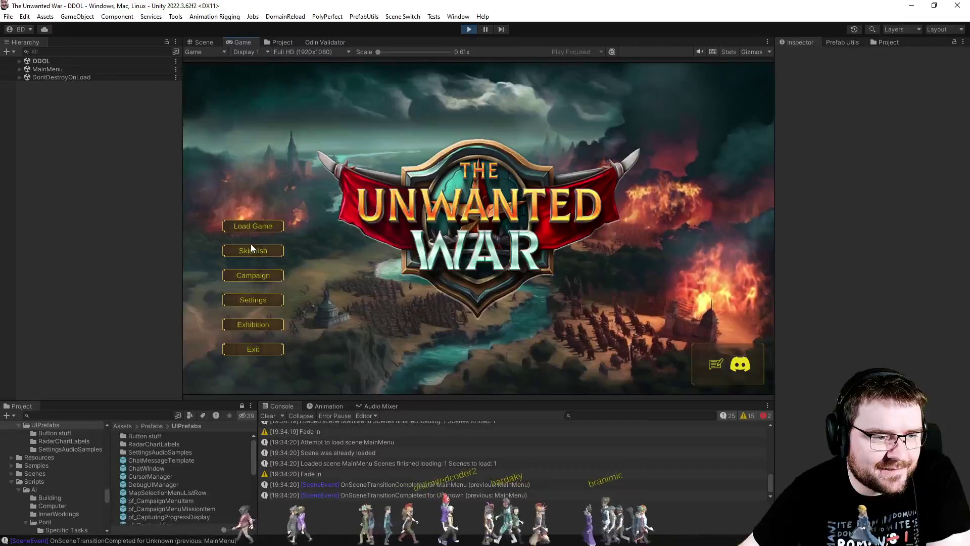
Step: Open the Skirmish lobby and debug SetSettingsData from line 72 to line 78, checking SettingName
{"action": "left_click", "coordinate": [251, 247]}
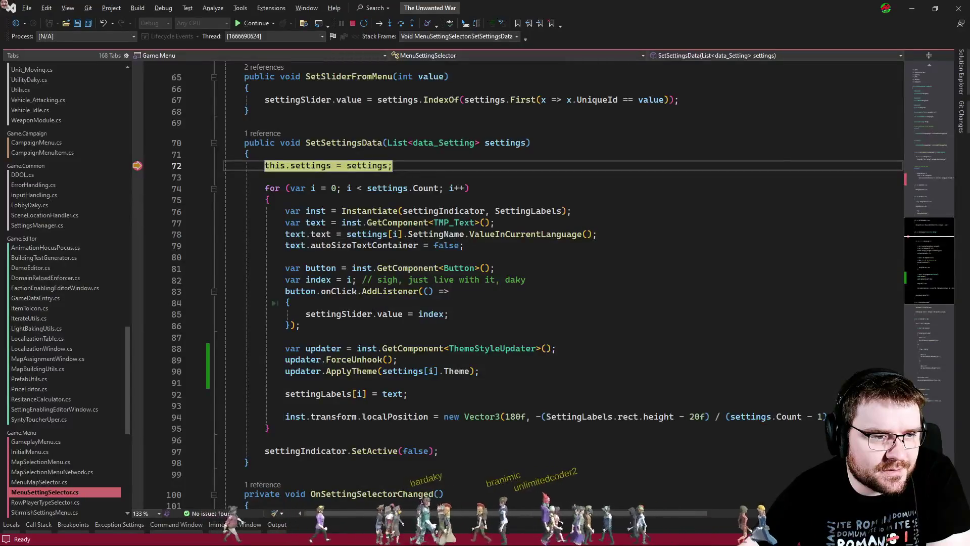
{"action": "mouse_move", "coordinate": [366, 167]}
{"action": "left_click", "coordinate": [295, 246]}
{"action": "left_click", "coordinate": [137, 234]}
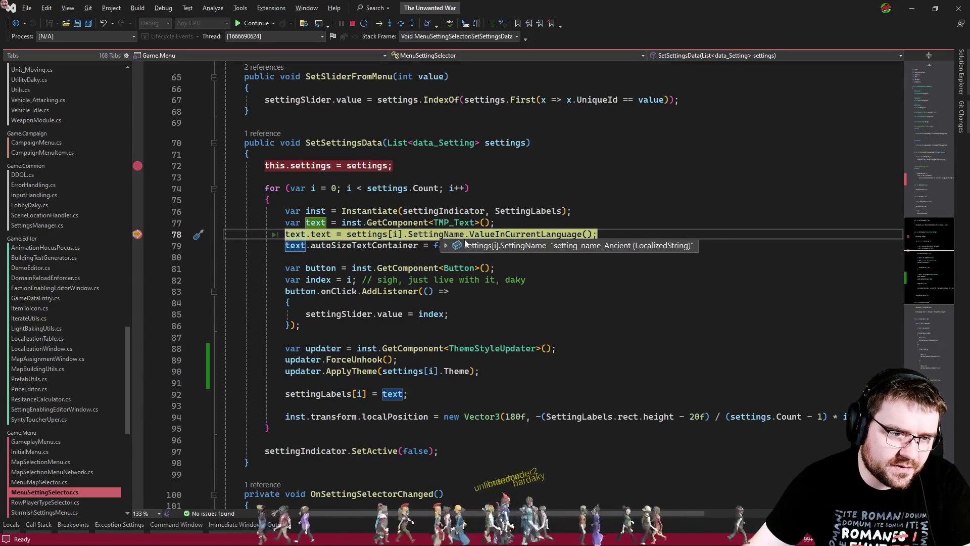
{"action": "left_click", "coordinate": [431, 231]}
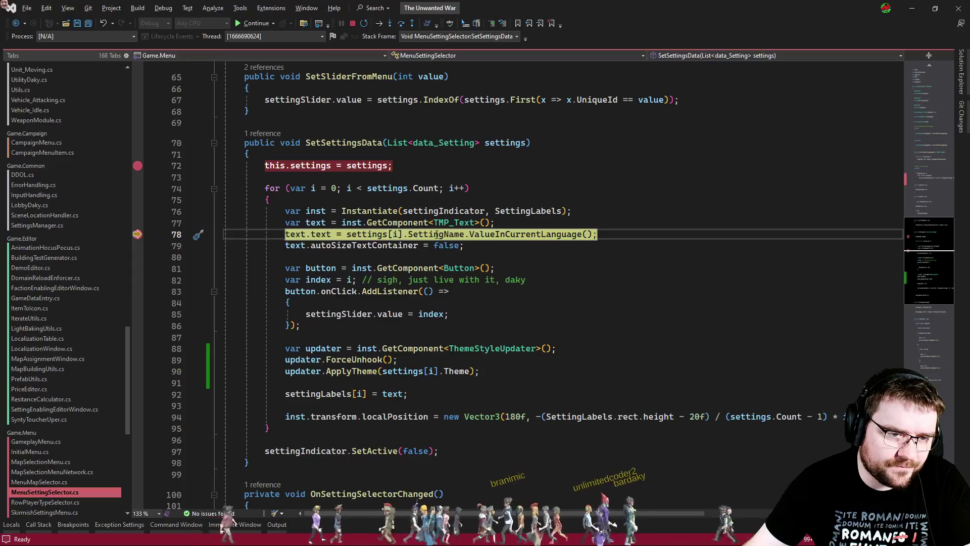
{"action": "key", "text": "F5"}
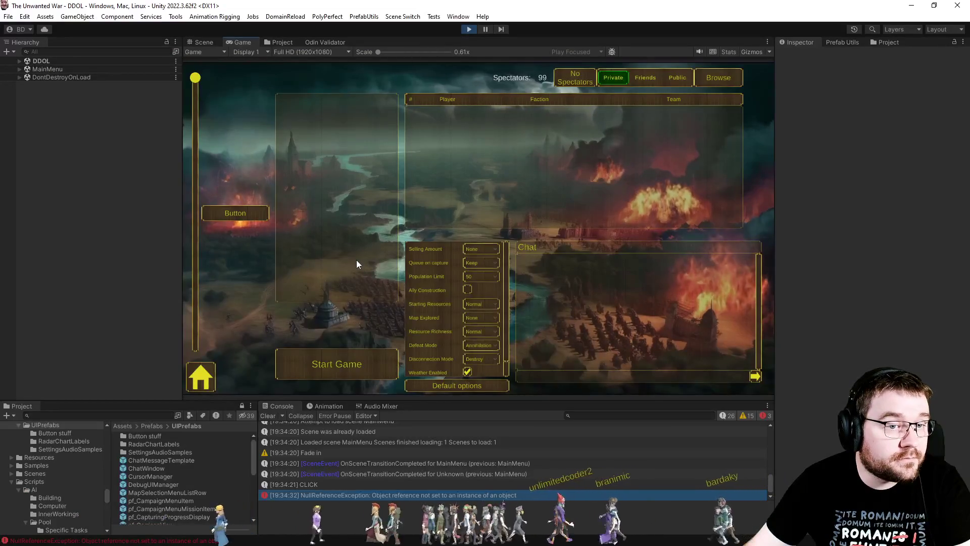
Step: View the NullReferenceException's stack trace, then stop and restart Play mode
{"action": "left_click", "coordinate": [377, 497]}
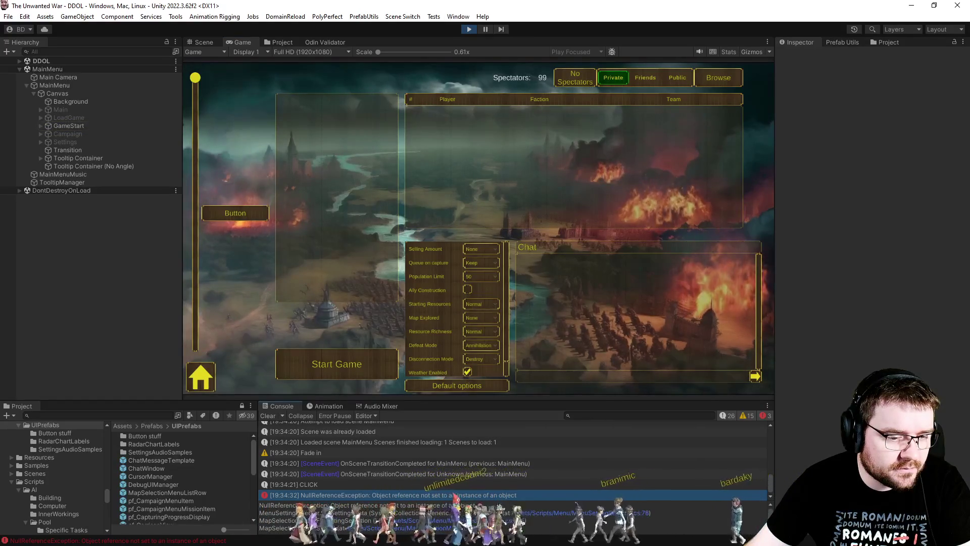
{"action": "left_click", "coordinate": [469, 33]}
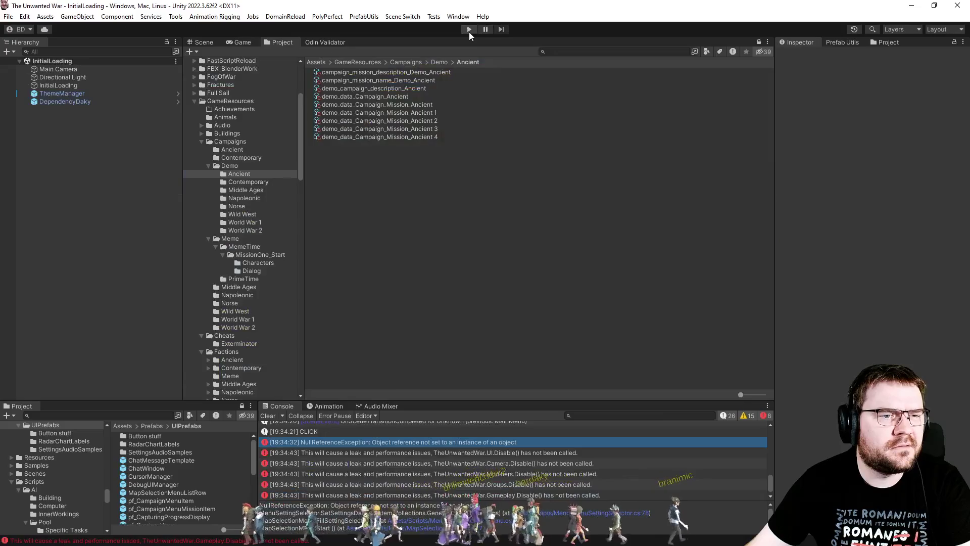
{"action": "left_click", "coordinate": [469, 31]}
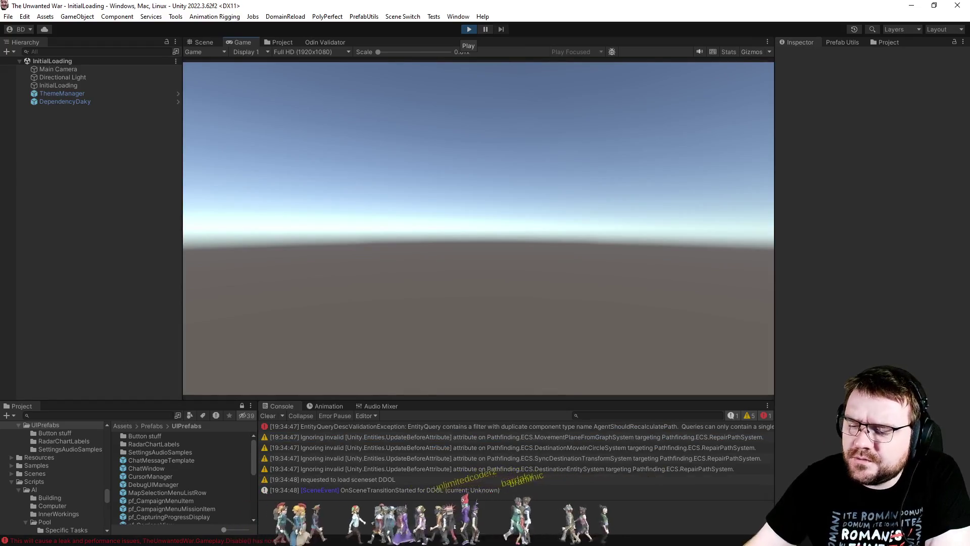
Step: Return to SetSettingsData in Visual Studio around lines 79-80
{"action": "key", "text": "alt+Tab"}
{"action": "left_click", "coordinate": [332, 257]}
{"action": "left_click", "coordinate": [324, 234]}
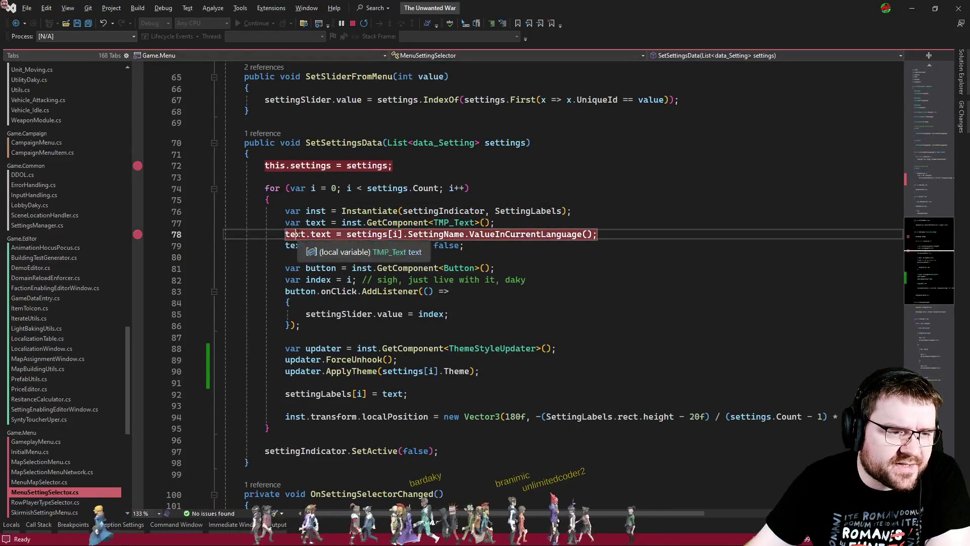
Step: Check on the running game in Unity, then return to the code
{"action": "left_click", "coordinate": [311, 245]}
{"action": "left_click", "coordinate": [313, 259]}
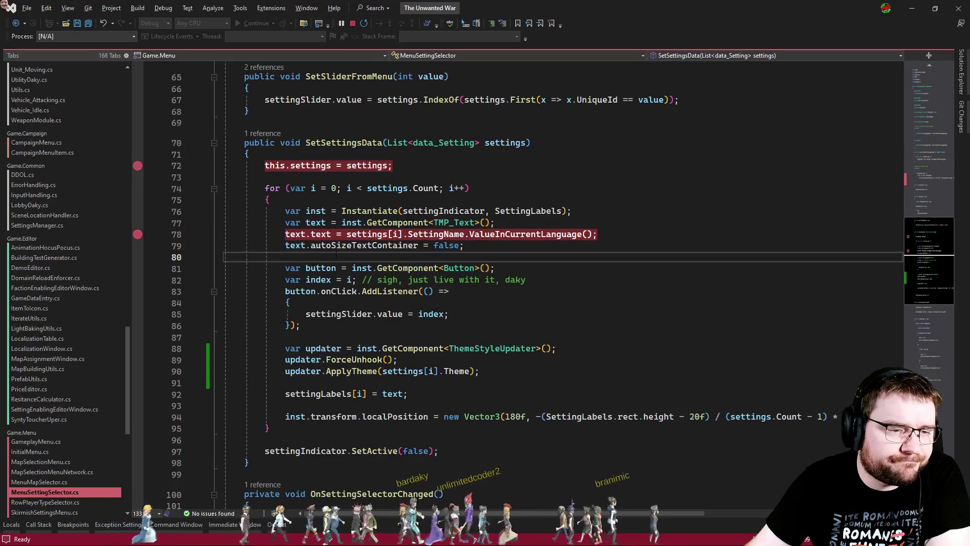
{"action": "key", "text": "alt+Tab"}
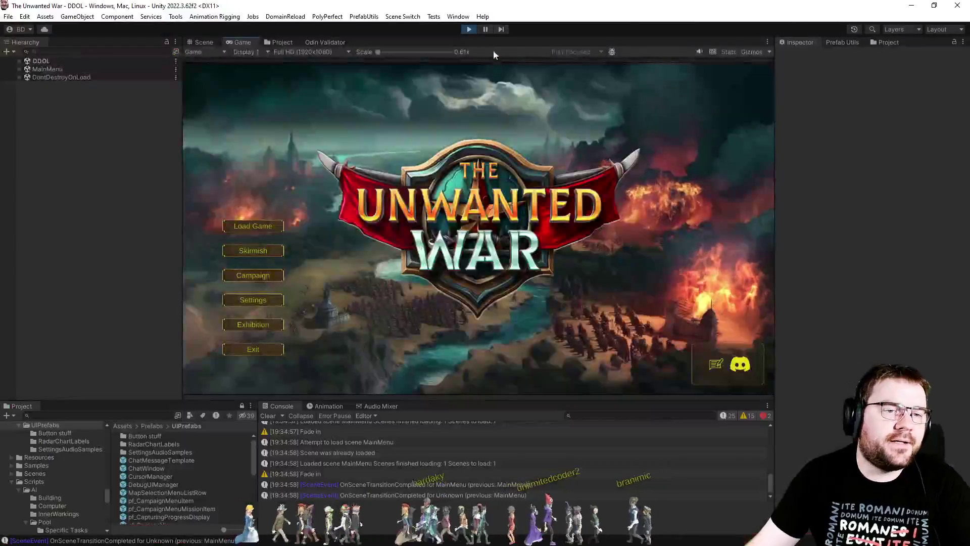
{"action": "left_click", "coordinate": [475, 31]}
{"action": "key", "text": "alt+Tab"}
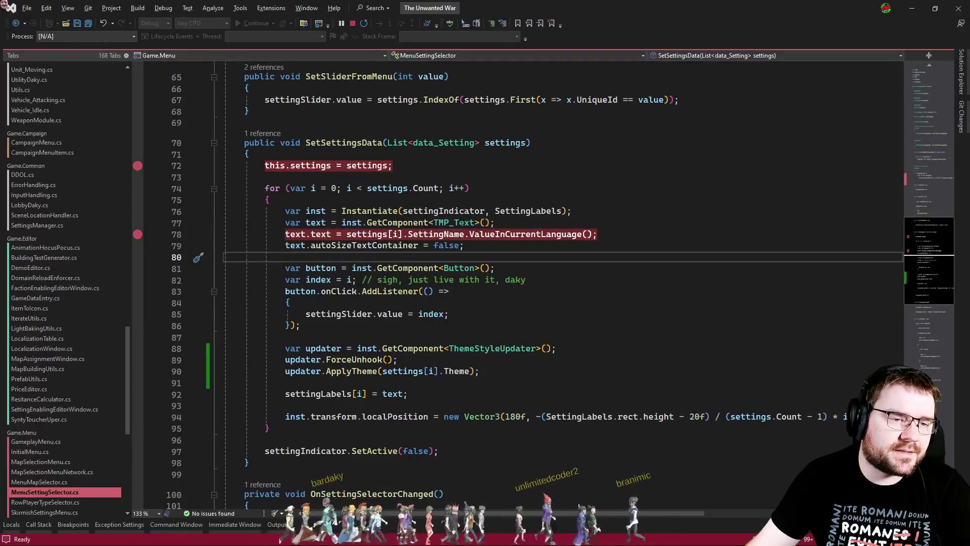
Step: Change line 77 to GetComponentInChildren<TMP_Text>() and save MenuSettingSelector.cs
{"action": "left_click", "coordinate": [475, 222]}
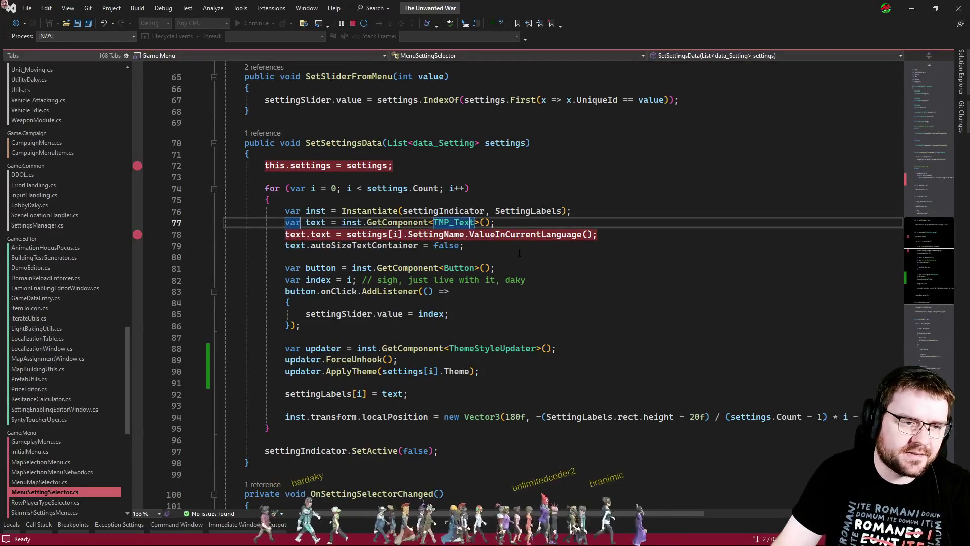
{"action": "type", "text": "Ildren"}
{"action": "key", "text": "ctrl+s"}
{"action": "key", "text": "alt+Tab"}
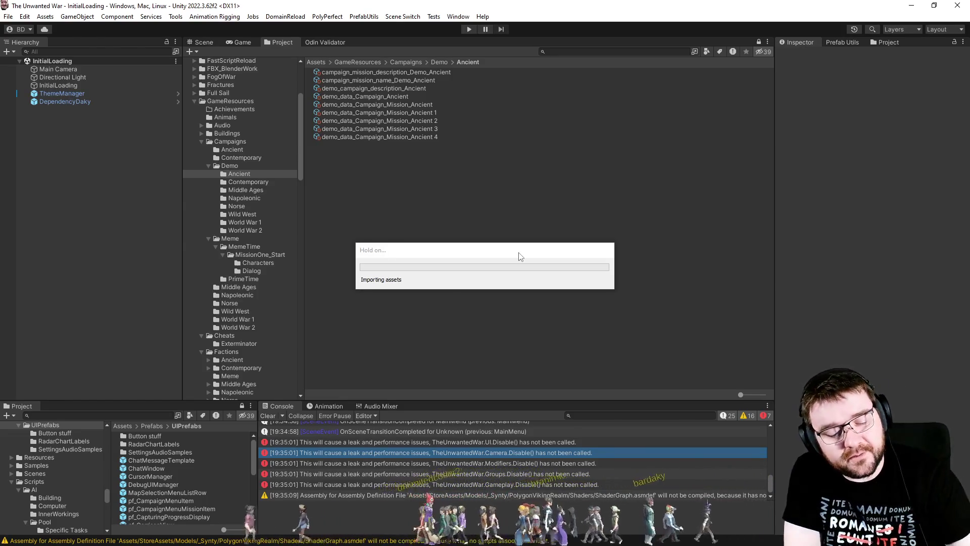
Step: Review the label loop code in Visual Studio, then start Play mode with the updated script
{"action": "key", "text": "alt+Tab"}
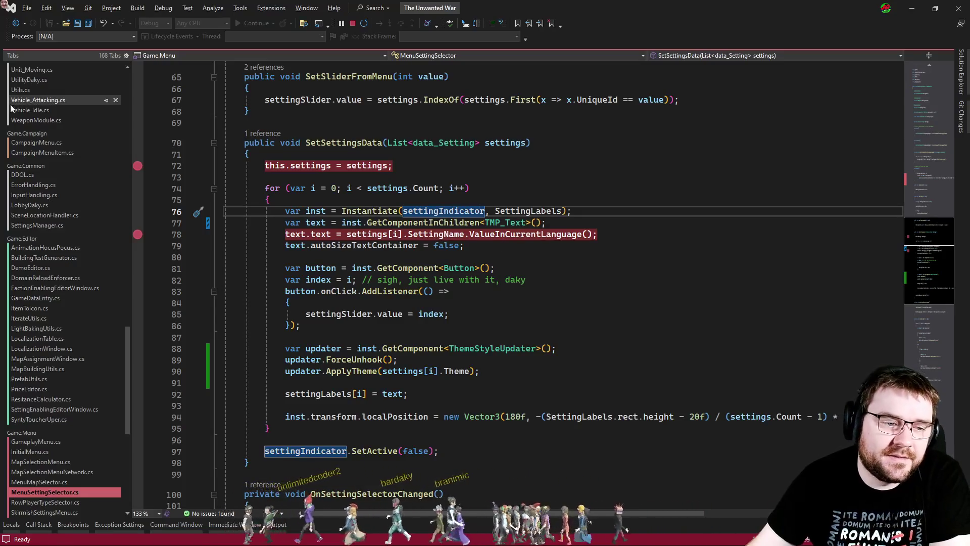
{"action": "left_click_drag", "start_coordinate": [449, 315], "coordinate": [268, 188]}
{"action": "left_click", "coordinate": [526, 279]}
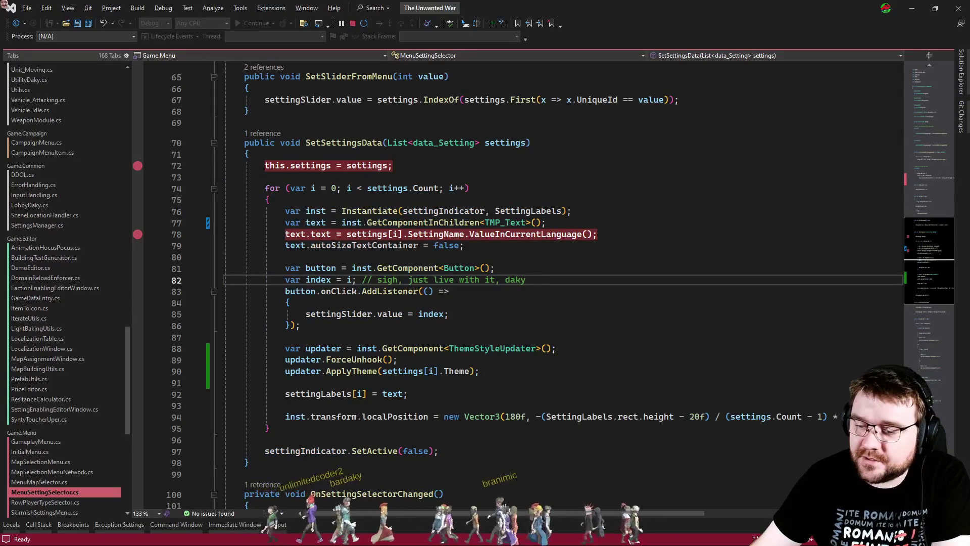
{"action": "key", "text": "alt+Tab"}
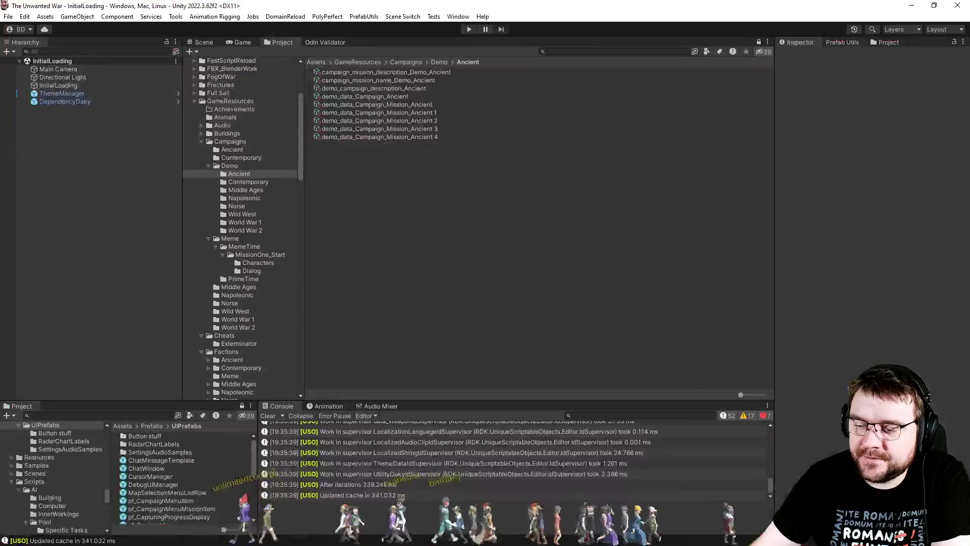
{"action": "left_click", "coordinate": [470, 28]}
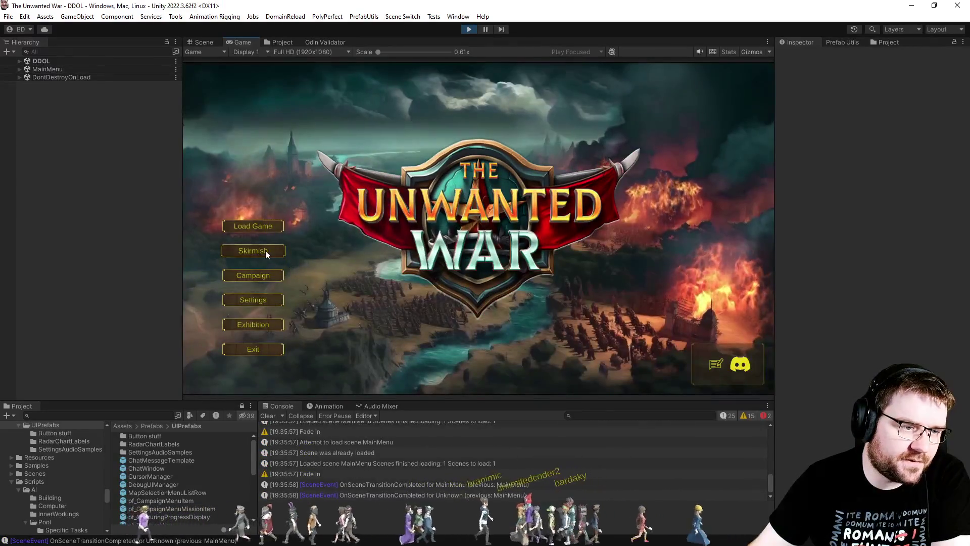
Step: Open the Skirmish lobby, remove the line 78 breakpoint, and let the game continue
{"action": "left_click", "coordinate": [265, 250]}
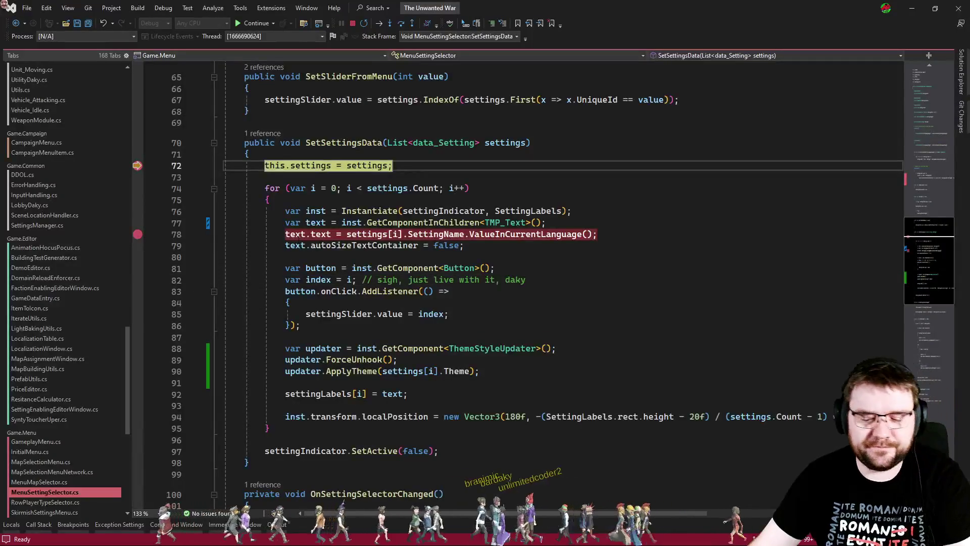
{"action": "key", "text": "F5"}
{"action": "key", "text": "F9"}
{"action": "key", "text": "F5"}
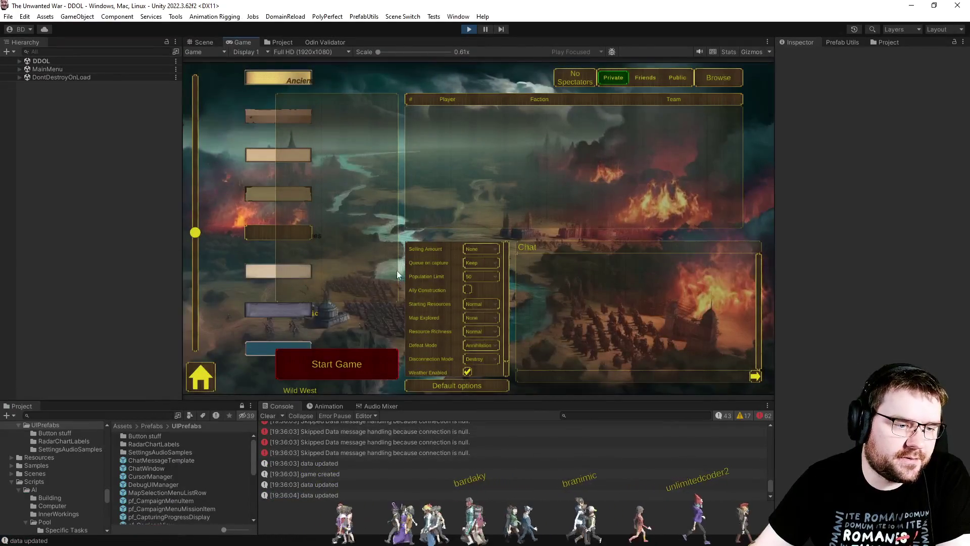
Step: Locate the NullReferenceException in the Console and open its source line in MenuSettingSelector.cs
{"action": "scroll", "coordinate": [398, 448], "scroll_direction": "up", "scroll_amount": 5}
{"action": "scroll", "coordinate": [397, 448], "scroll_direction": "up", "scroll_amount": 8}
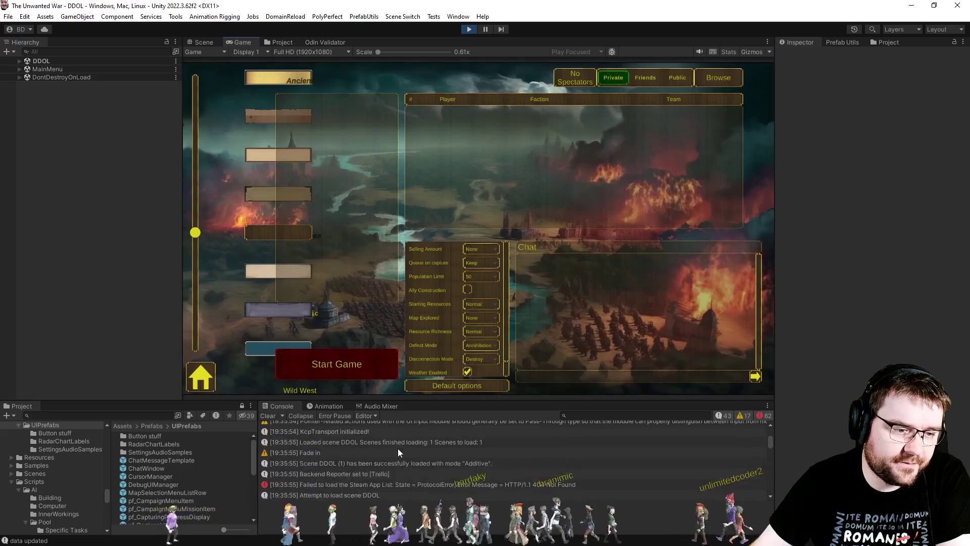
{"action": "scroll", "coordinate": [398, 448], "scroll_direction": "down", "scroll_amount": 8}
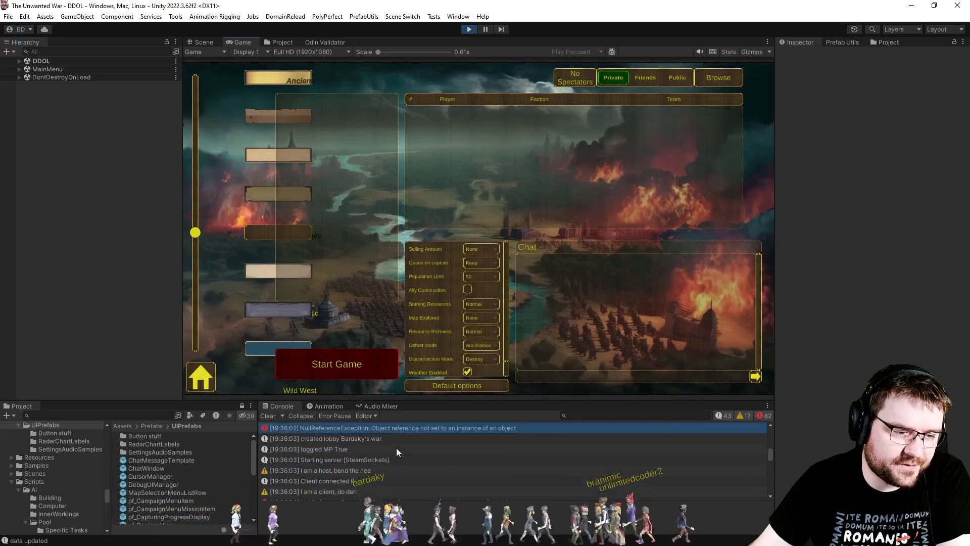
{"action": "left_click", "coordinate": [398, 431]}
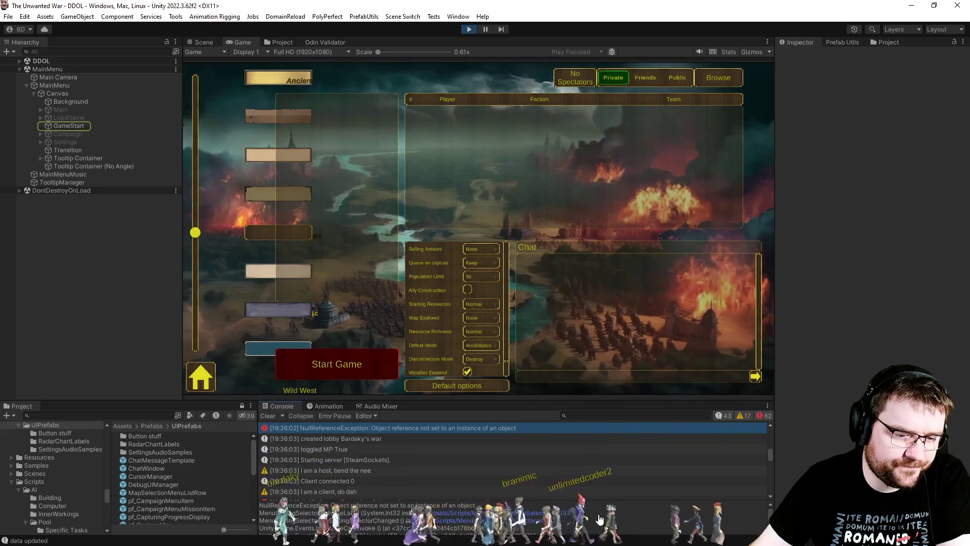
{"action": "left_click", "coordinate": [674, 512]}
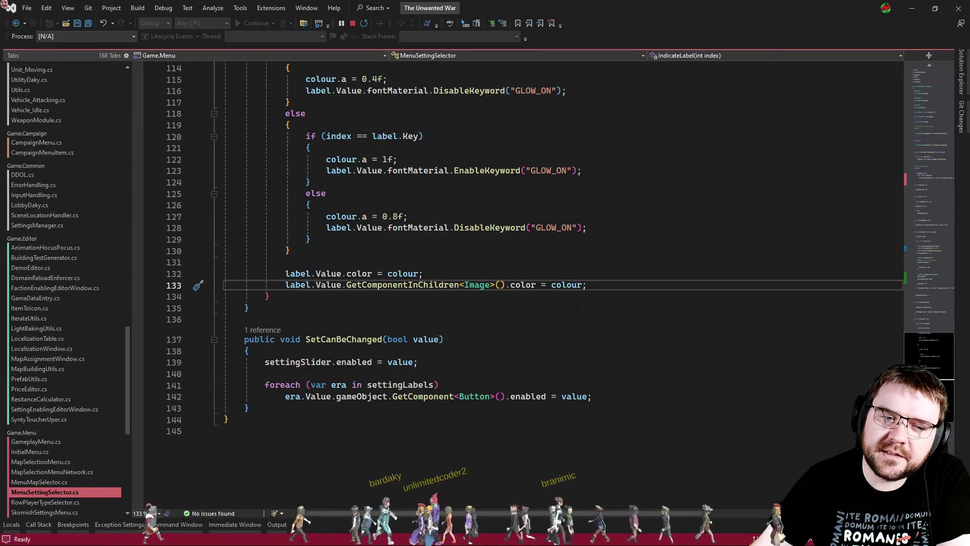
Step: Comment out the IndicateLabel call on line 102 of OnSettingSelectorChanged and save
{"action": "scroll", "coordinate": [485, 221], "scroll_direction": "up", "scroll_amount": 3}
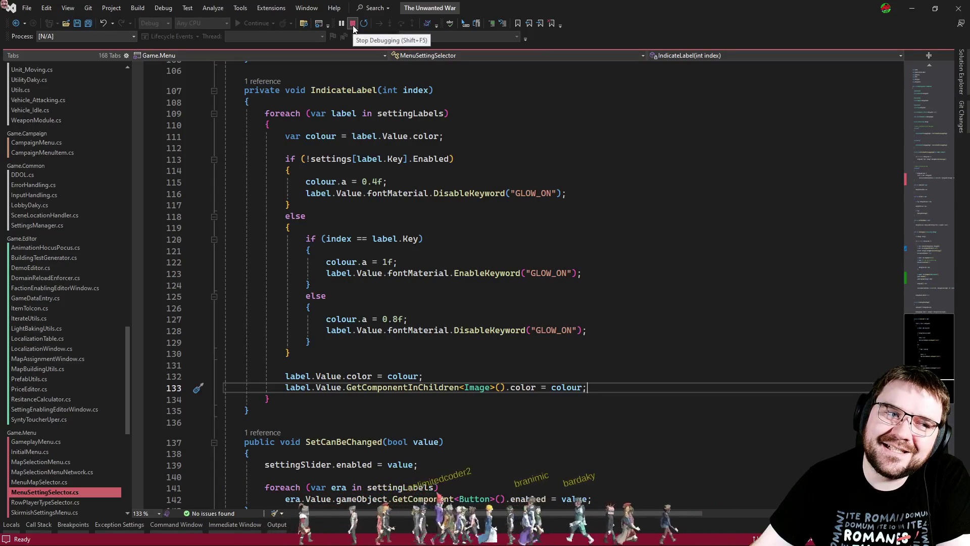
{"action": "left_click", "coordinate": [263, 81]}
{"action": "double_click", "coordinate": [323, 55]}
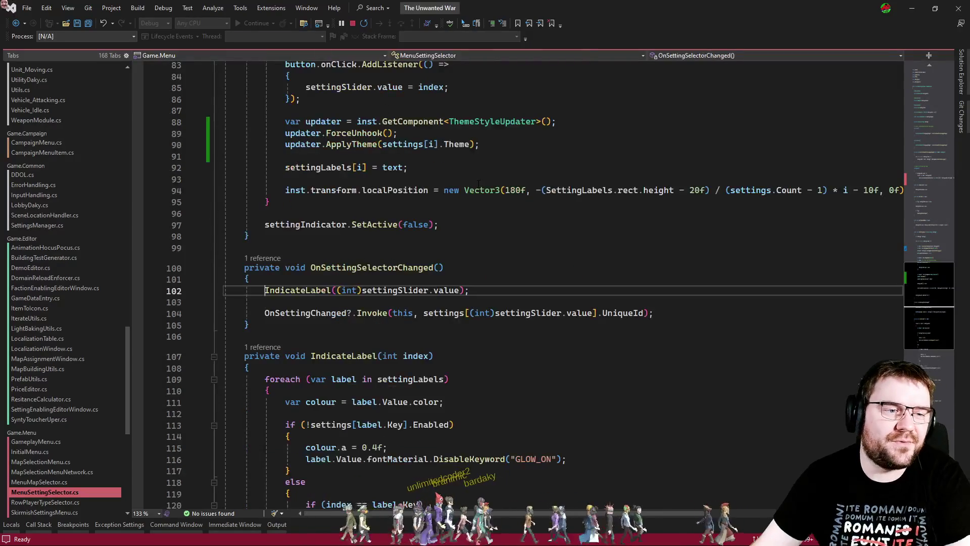
{"action": "left_click", "coordinate": [501, 292]}
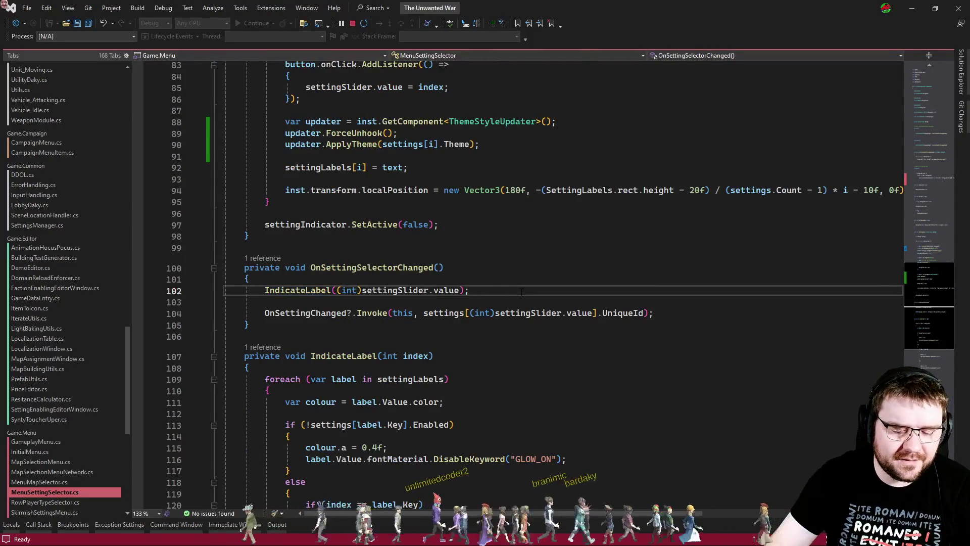
{"action": "key", "text": "ctrl+k"}
{"action": "key", "text": "ctrl+c"}
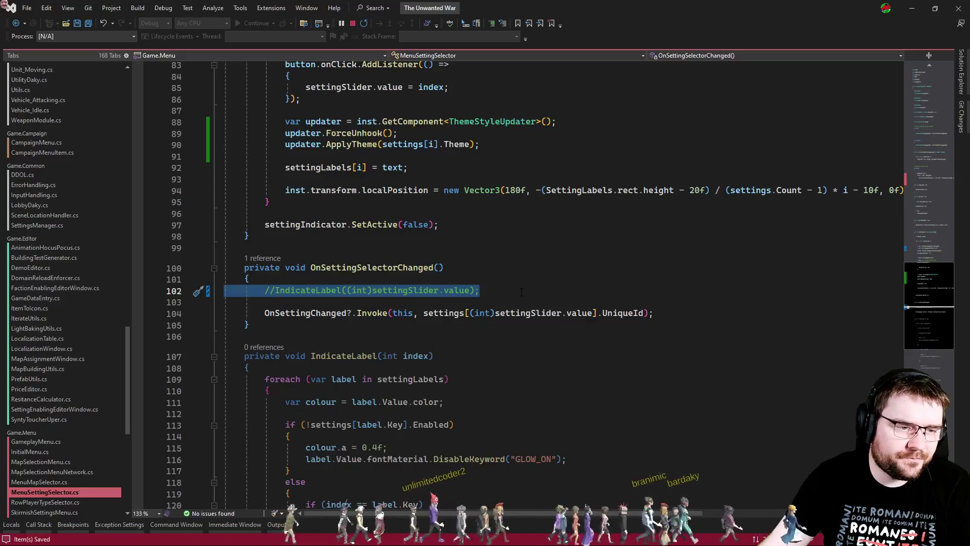
{"action": "left_click", "coordinate": [503, 287]}
{"action": "key", "text": "alt+Tab"}
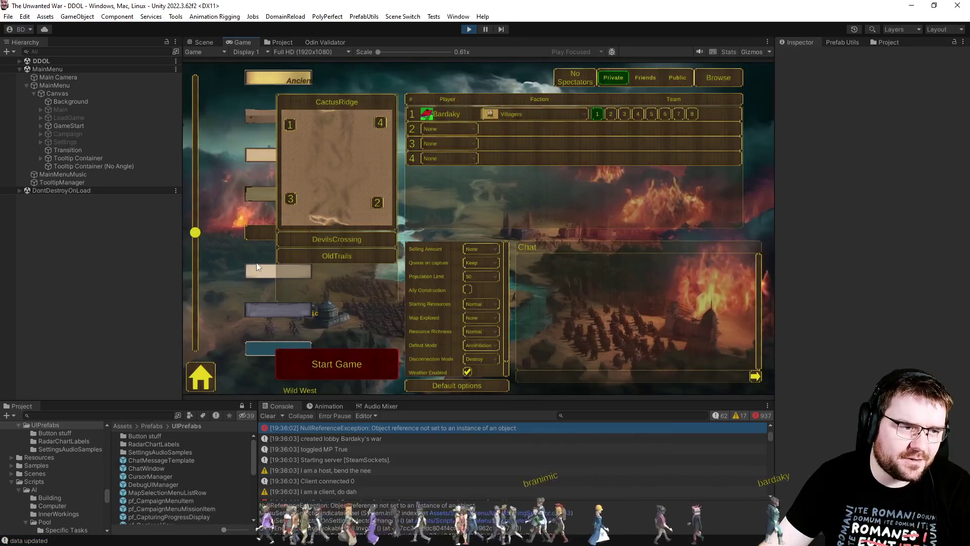
Step: Look over the Update method of MenuSettingSelector.cs in Visual Studio
{"action": "key", "text": "alt+Tab"}
{"action": "left_click", "coordinate": [371, 313]}
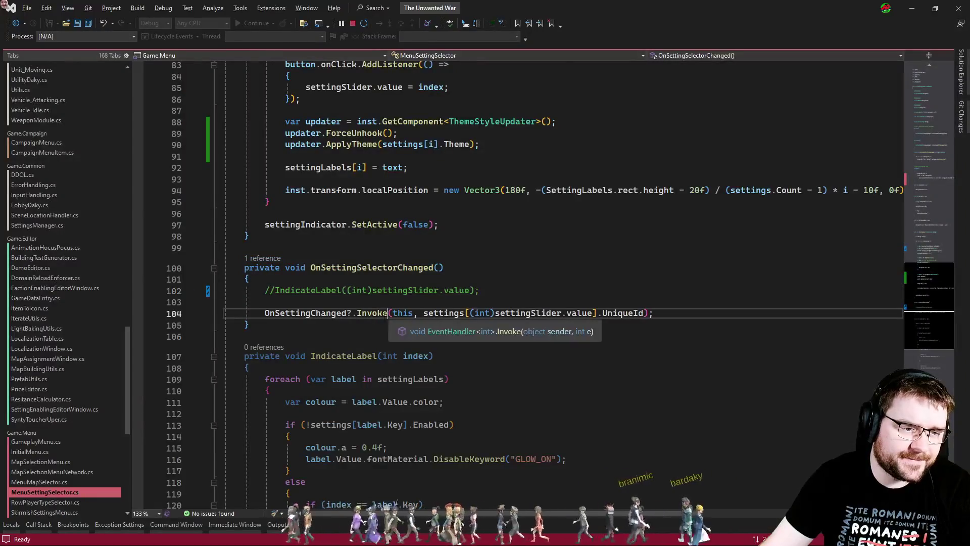
{"action": "left_click", "coordinate": [371, 322]}
{"action": "left_click", "coordinate": [929, 173]}
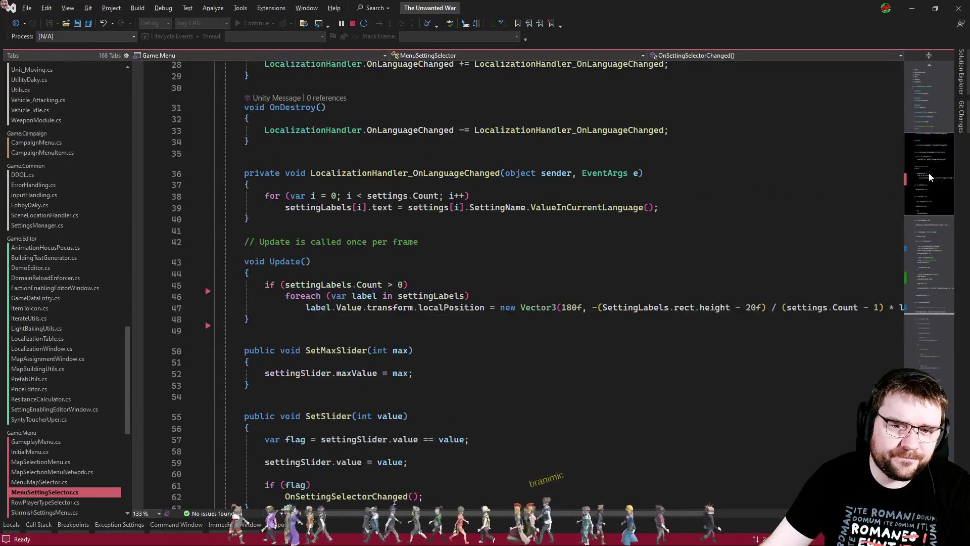
{"action": "key", "text": "alt+Tab"}
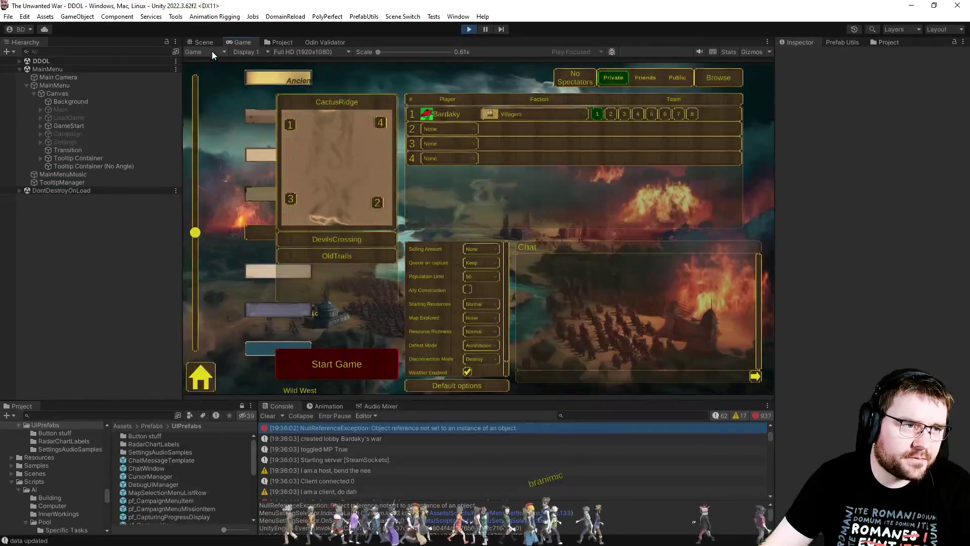
Step: Expand GameStart > LobbyContent > EraSelection and frame the SettingLabels container in the Scene view
{"action": "left_click", "coordinate": [40, 126]}
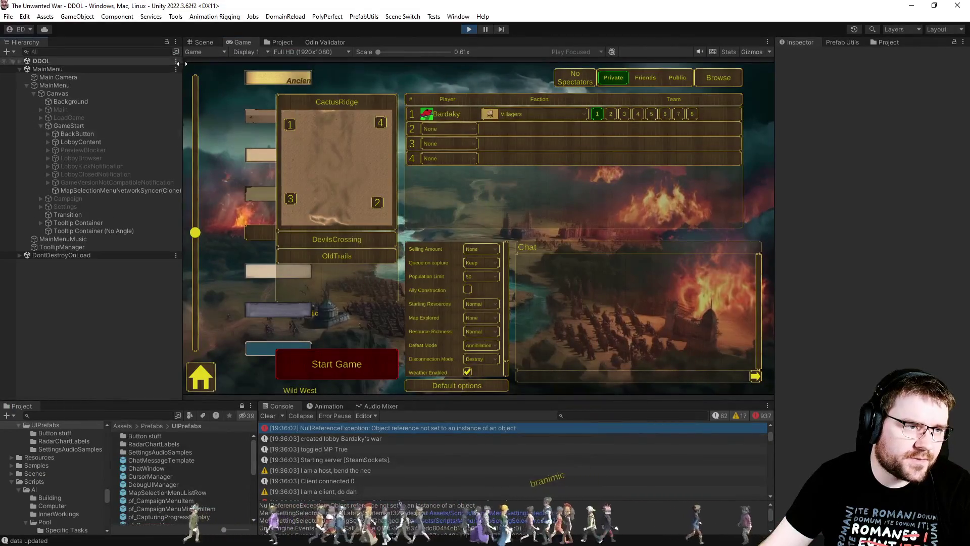
{"action": "left_click", "coordinate": [200, 42]}
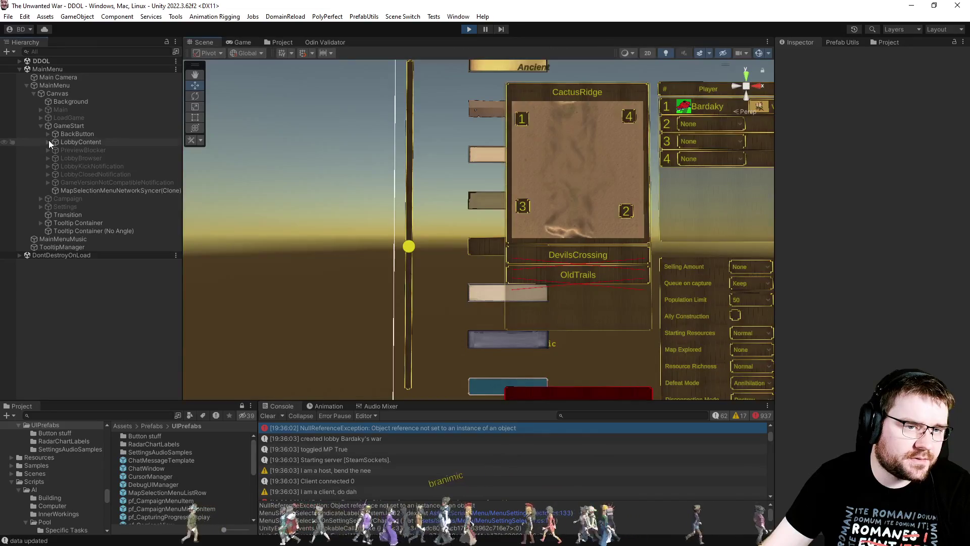
{"action": "left_click", "coordinate": [48, 142]}
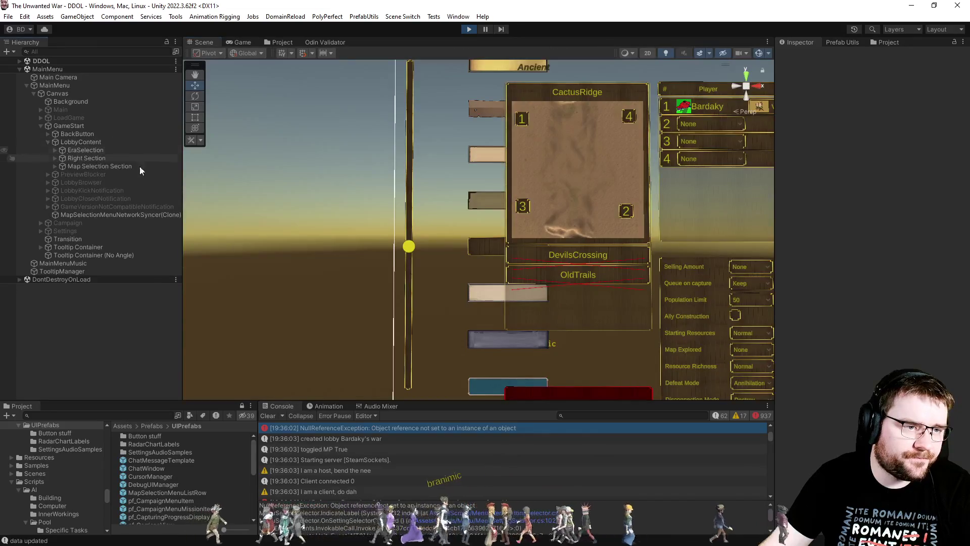
{"action": "left_click", "coordinate": [488, 151]}
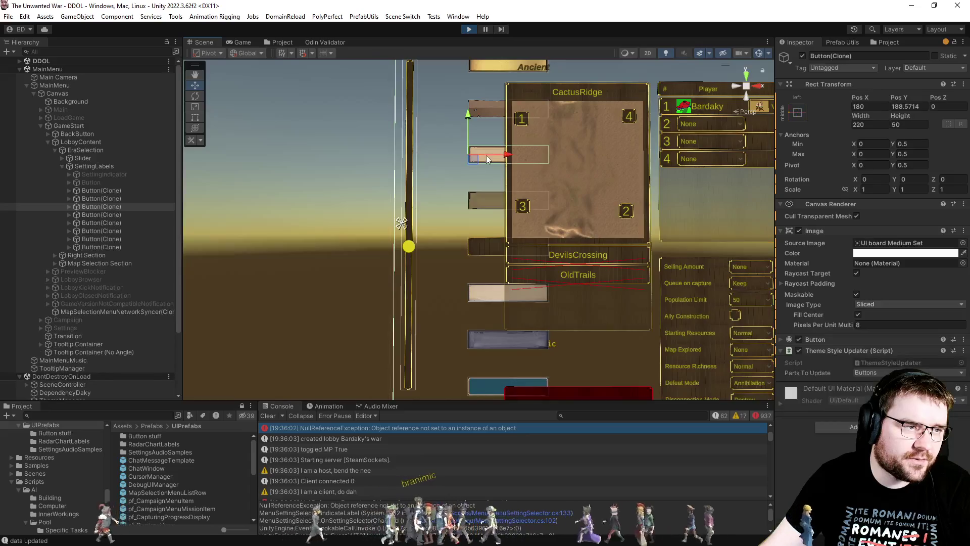
{"action": "left_click", "coordinate": [78, 164]}
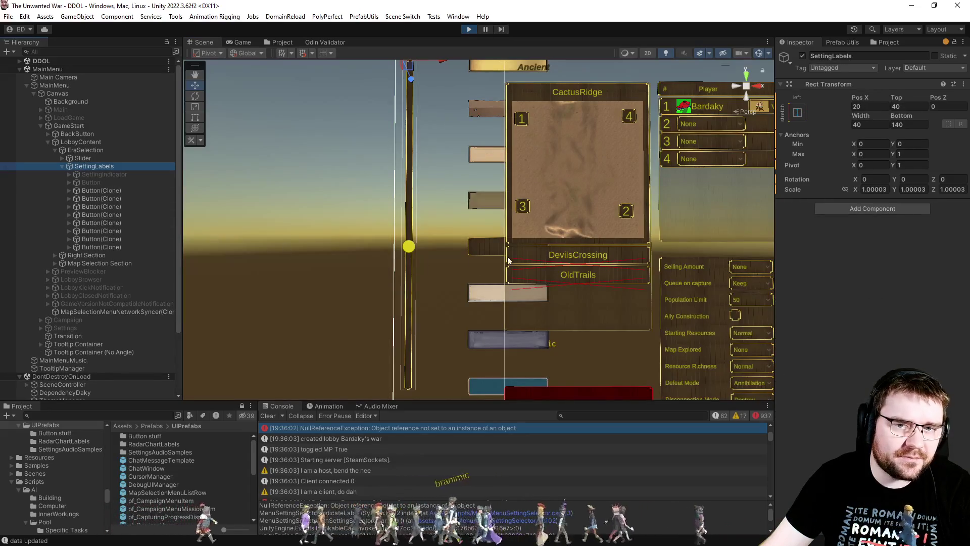
{"action": "key", "text": "f"}
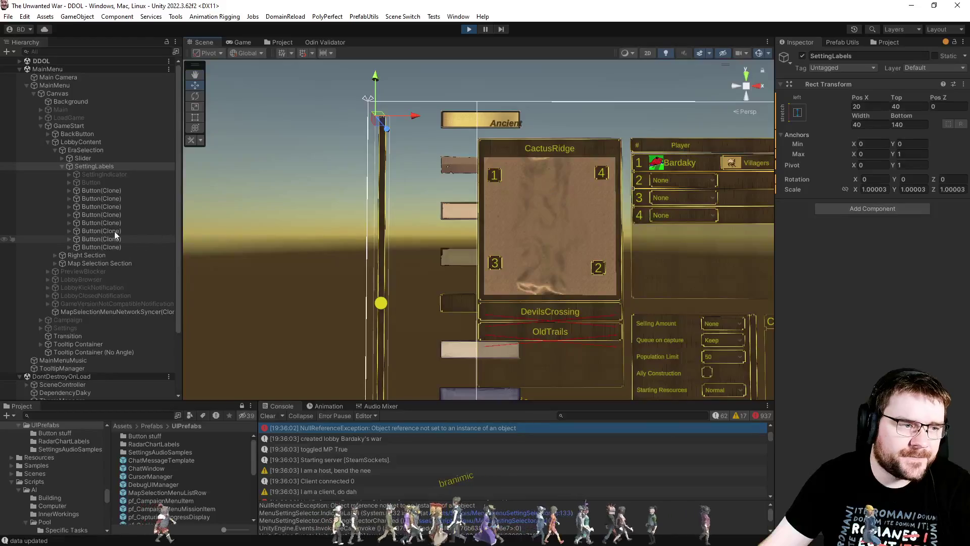
{"action": "left_click", "coordinate": [102, 190]}
{"action": "key", "text": "alt+Tab"}
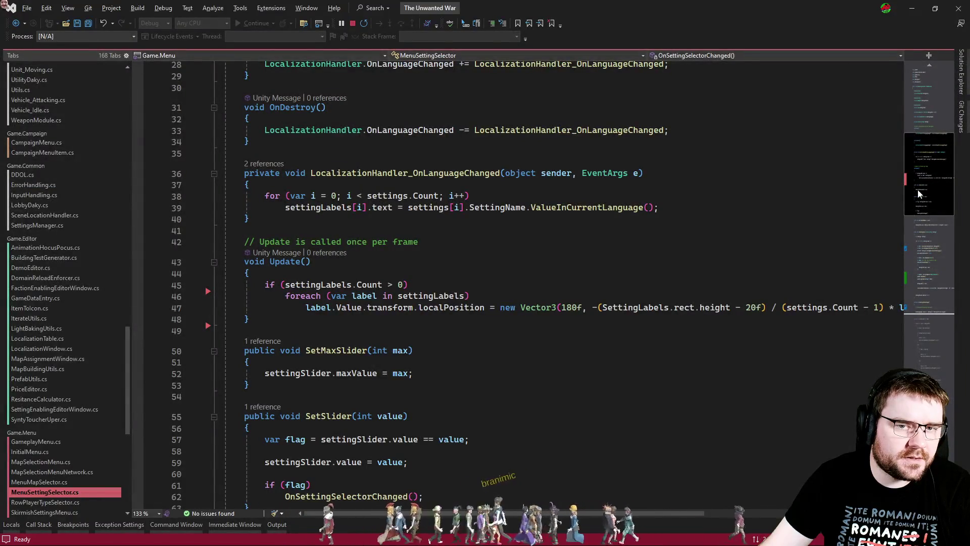
Step: Check the SetSettingsData call in MapSelectionMenu.cs, then review how SetSettingsData positions each era label
{"action": "left_click", "coordinate": [474, 271]}
{"action": "key", "text": "ctrl+Tab"}
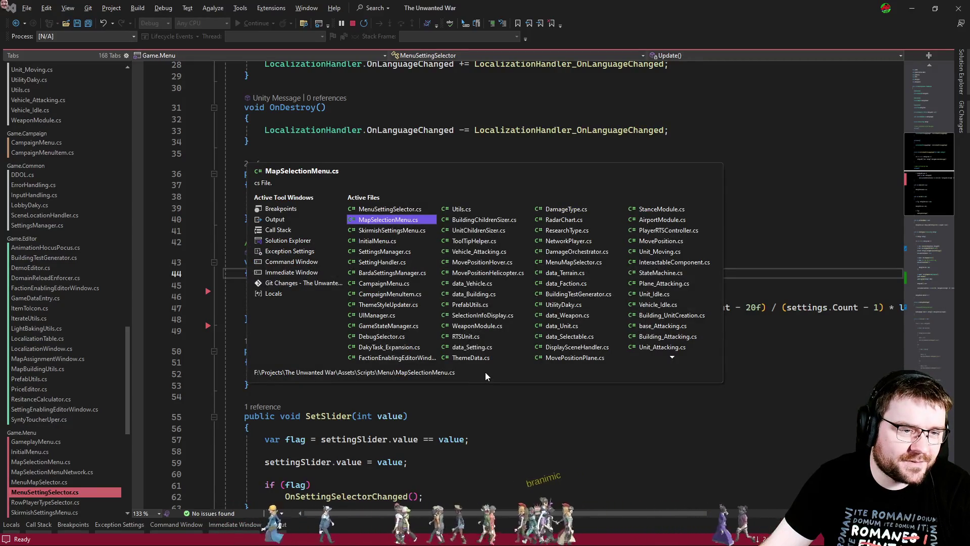
{"action": "key", "text": "Return"}
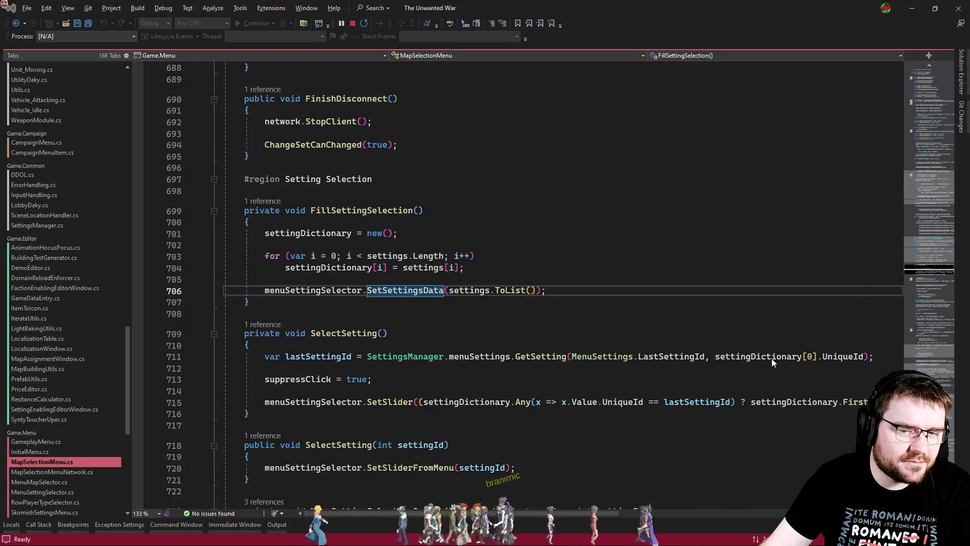
{"action": "key", "text": "ctrl+Tab"}
{"action": "scroll", "coordinate": [694, 381], "scroll_direction": "down", "scroll_amount": 14}
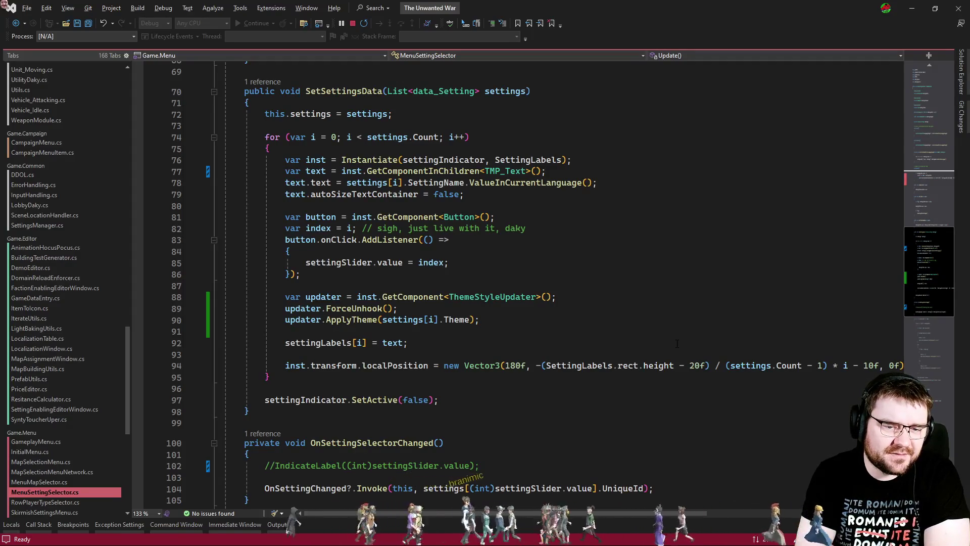
{"action": "scroll", "coordinate": [677, 343], "scroll_direction": "down", "scroll_amount": 2}
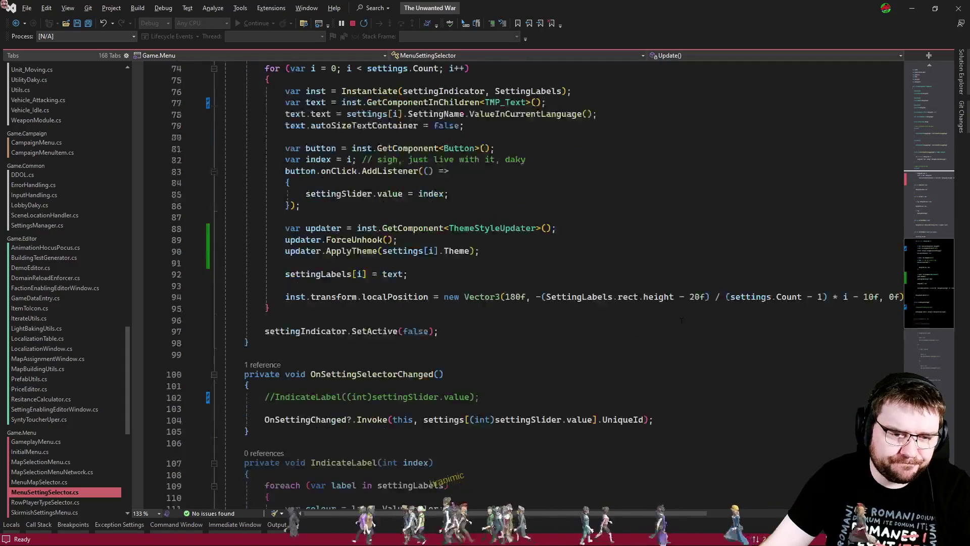
{"action": "scroll", "coordinate": [513, 376], "scroll_direction": "right", "scroll_amount": 3}
{"action": "scroll", "coordinate": [513, 377], "scroll_direction": "left", "scroll_amount": 3}
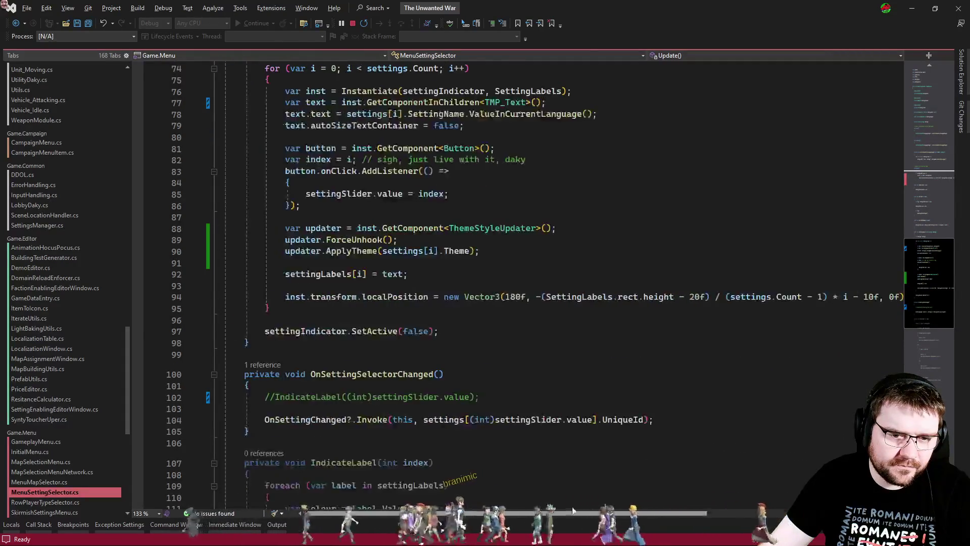
{"action": "key", "text": "alt+Tab"}
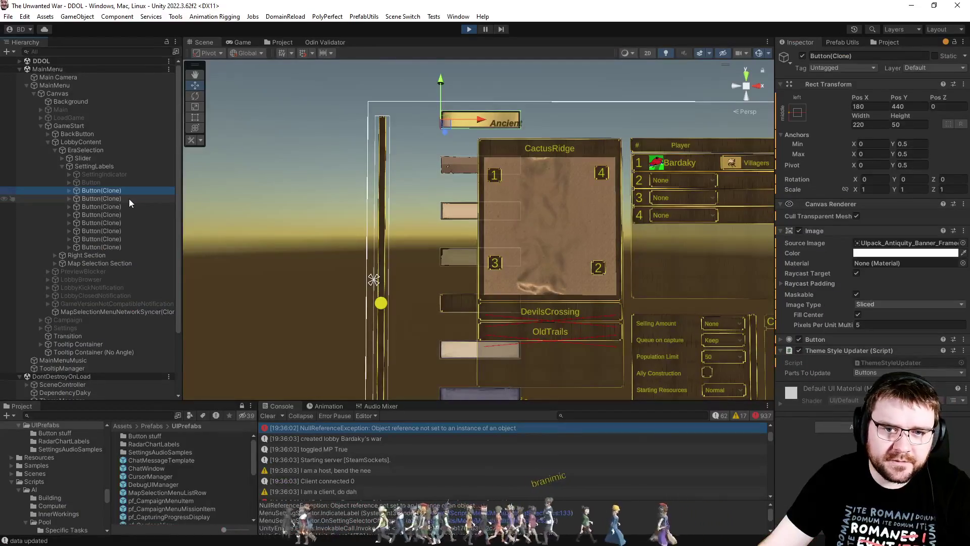
Step: Anchor all eight Button(Clone) era buttons middle-left with pivot and set Pos X to 40
{"action": "left_click", "coordinate": [121, 248], "text": "shift"}
{"action": "left_click", "coordinate": [879, 107]}
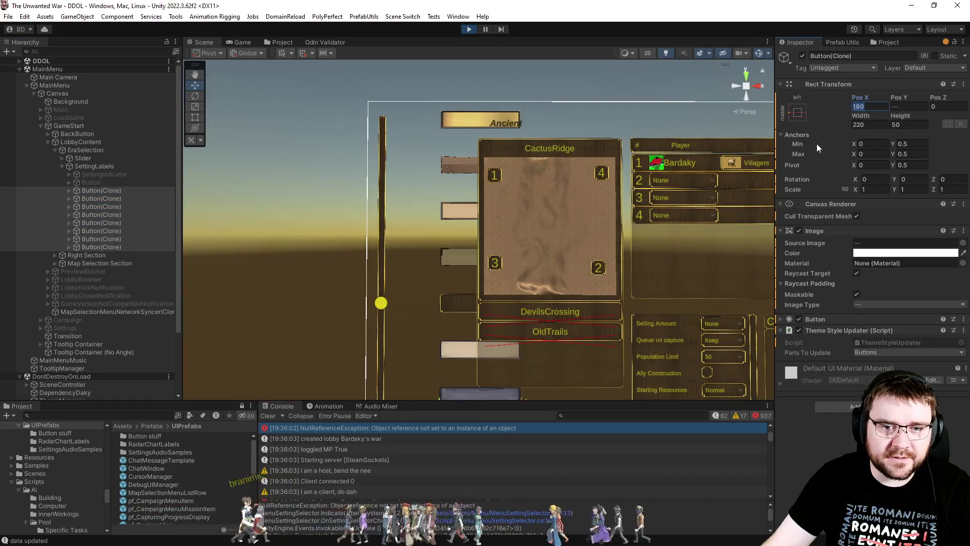
{"action": "left_click", "coordinate": [798, 112]}
{"action": "left_click", "coordinate": [854, 214]}
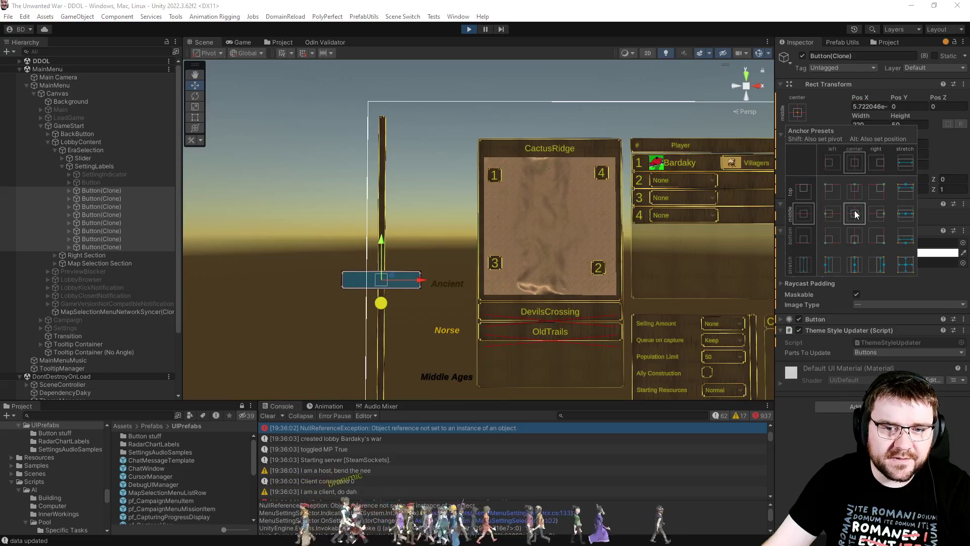
{"action": "left_click", "coordinate": [830, 213], "text": "alt+shift"}
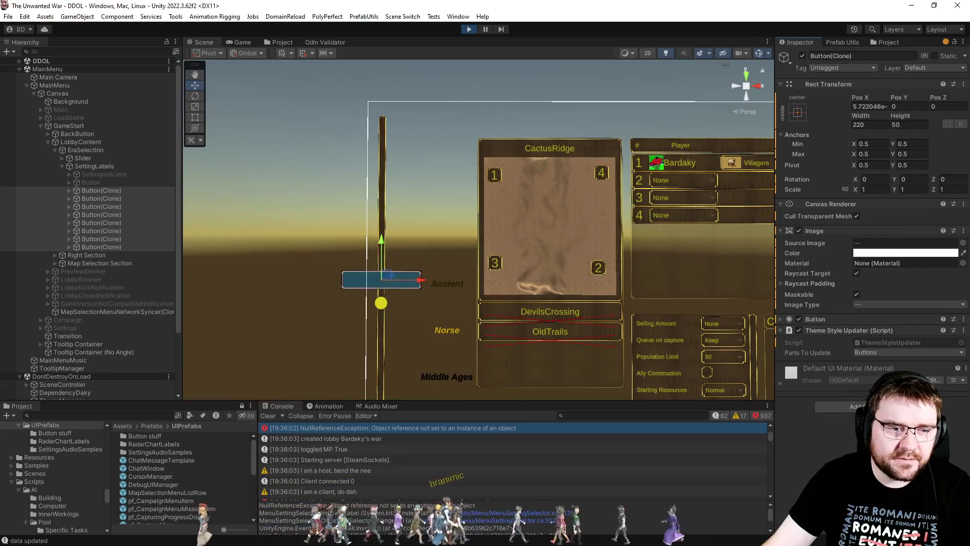
{"action": "left_click", "coordinate": [109, 253]}
{"action": "left_click", "coordinate": [109, 247]}
{"action": "left_click", "coordinate": [116, 191], "text": "shift"}
{"action": "left_click", "coordinate": [871, 106]}
{"action": "type", "text": "40"}
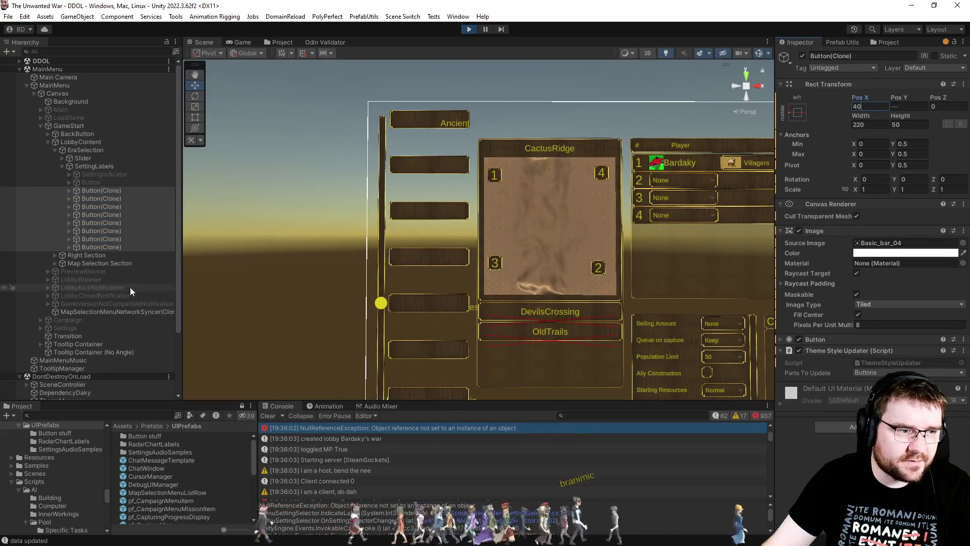
Step: Check the anchor presets of the first button's Text (TMP) label
{"action": "left_click", "coordinate": [69, 190]}
{"action": "left_click", "coordinate": [101, 198]}
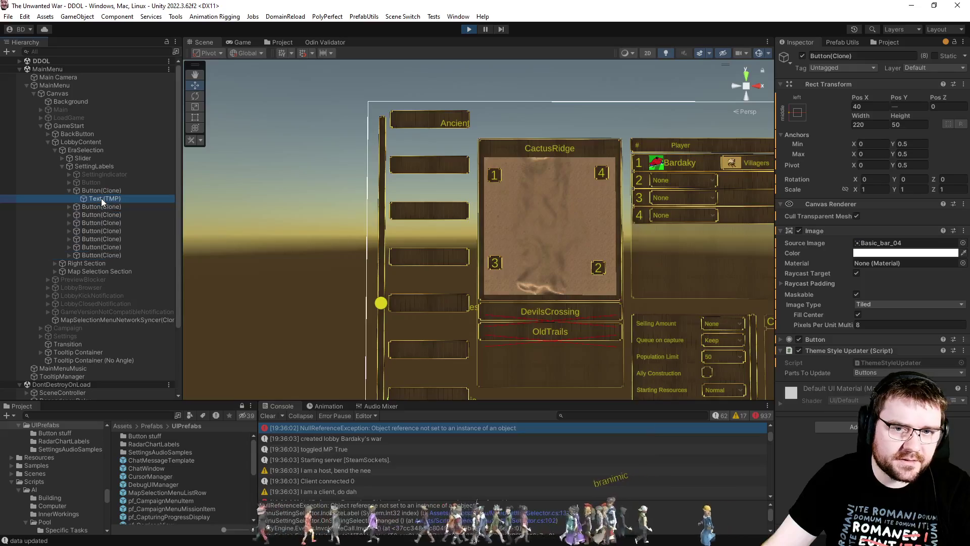
{"action": "left_click", "coordinate": [798, 113]}
{"action": "key", "text": "Escape"}
{"action": "key", "text": "alt+Tab"}
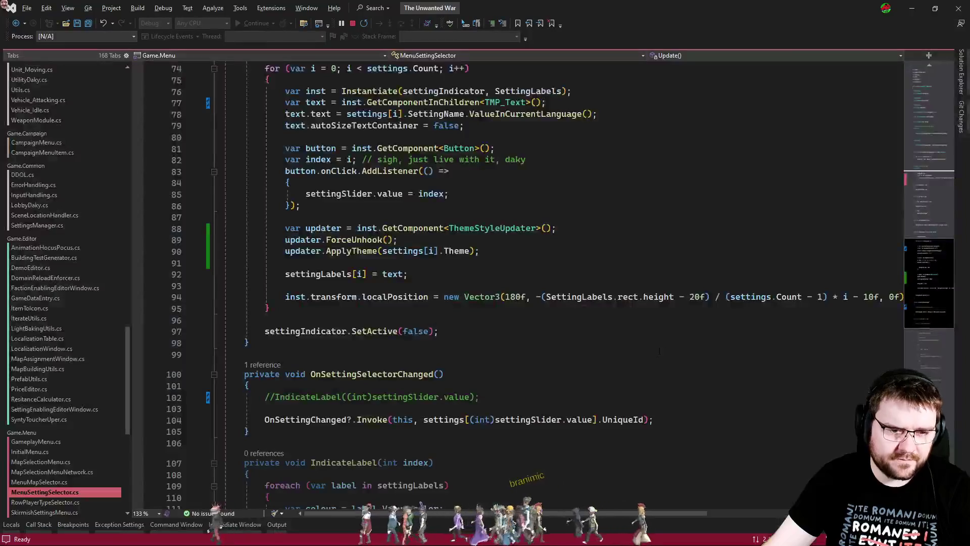
Step: Locate the ForceUnhook call and the autoSizeTextContainer line, comparing against the era labels in Unity
{"action": "scroll", "coordinate": [469, 496], "scroll_direction": "right", "scroll_amount": 2}
{"action": "scroll", "coordinate": [469, 496], "scroll_direction": "left", "scroll_amount": 2}
{"action": "double_click", "coordinate": [354, 240]}
{"action": "scroll", "coordinate": [505, 244], "scroll_direction": "up", "scroll_amount": 2}
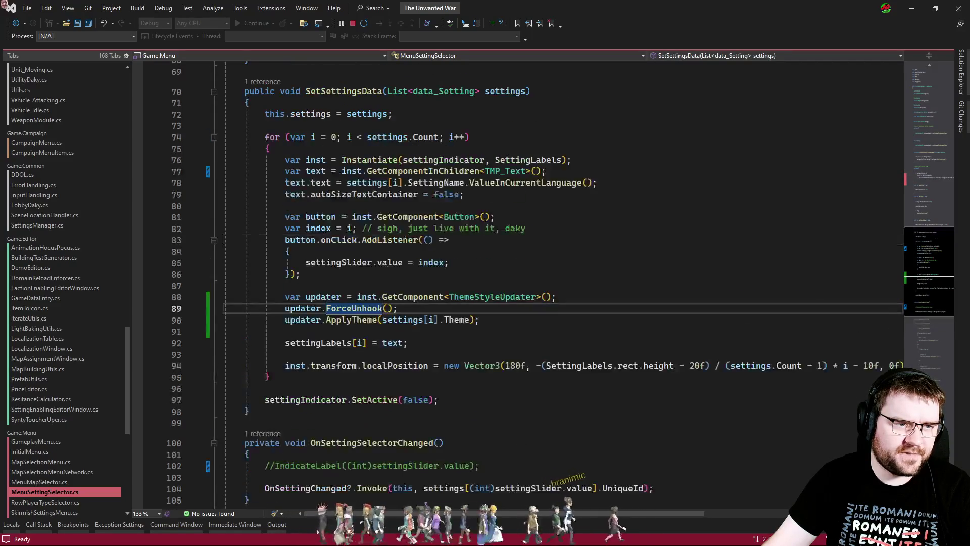
{"action": "left_click", "coordinate": [368, 194]}
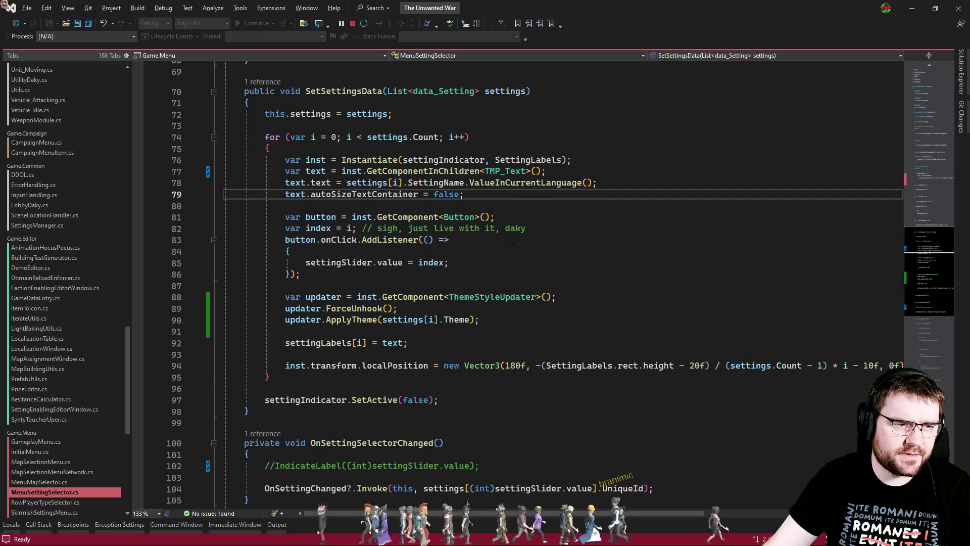
{"action": "key", "text": "alt+Tab"}
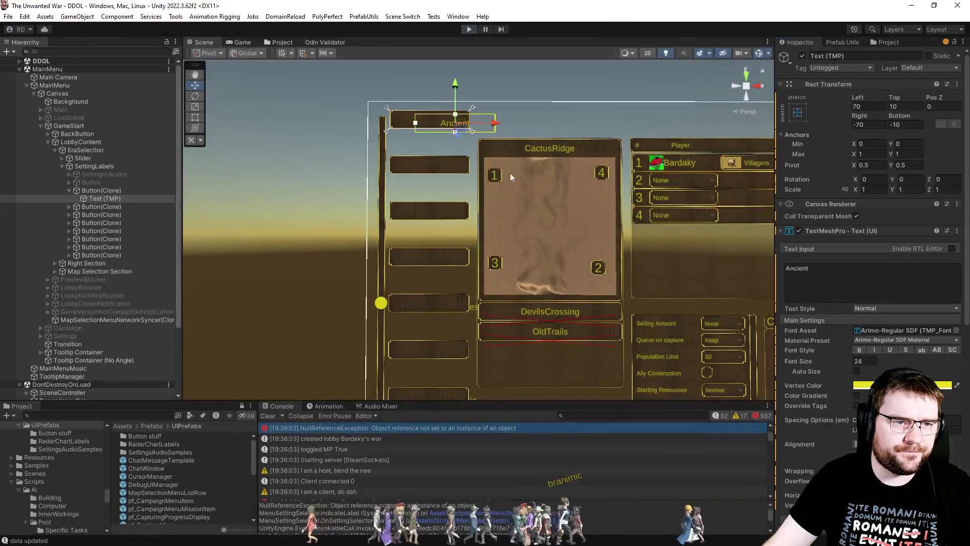
{"action": "key", "text": "alt+Tab"}
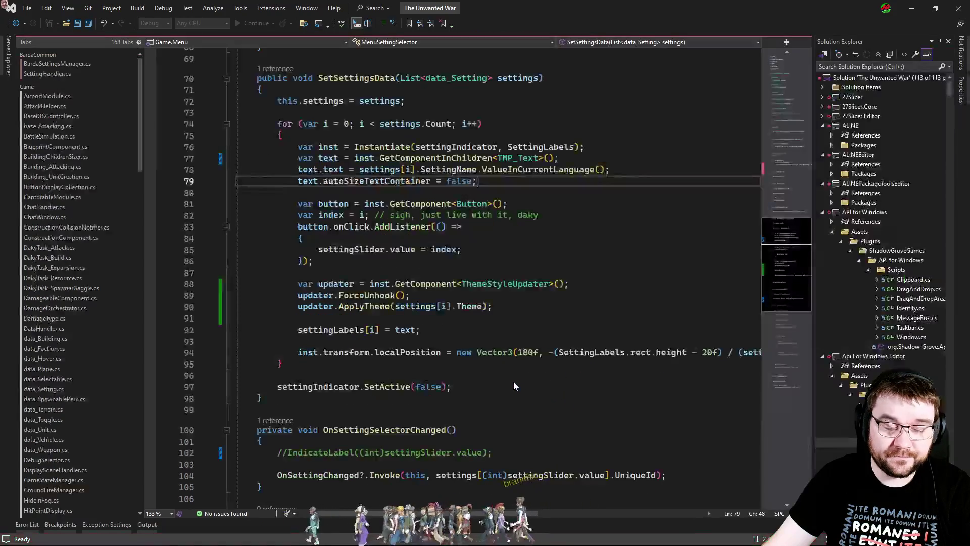
Step: Change the label offset 180f to 40f, comment out autoSizeTextContainer, and save
{"action": "double_click", "coordinate": [528, 354]}
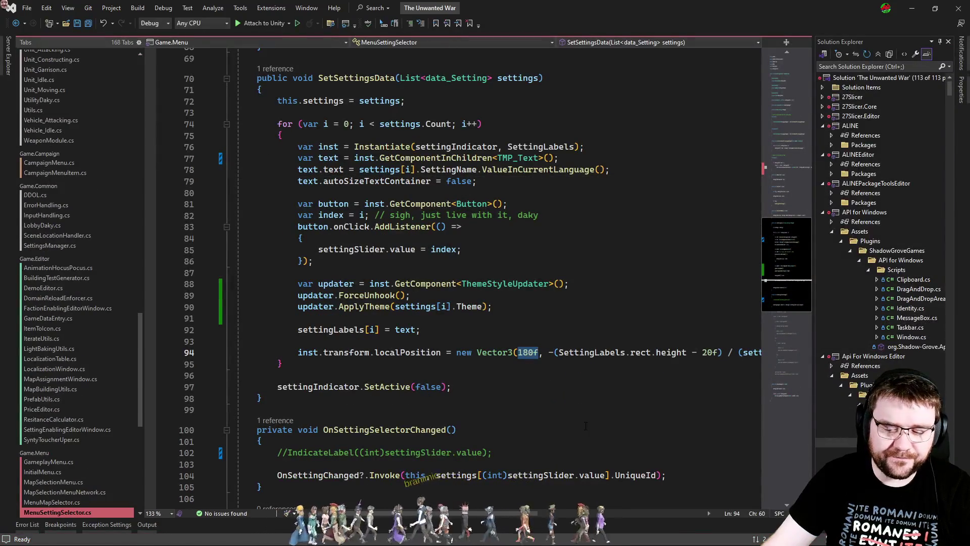
{"action": "type", "text": "40f"}
{"action": "left_click", "coordinate": [497, 187]}
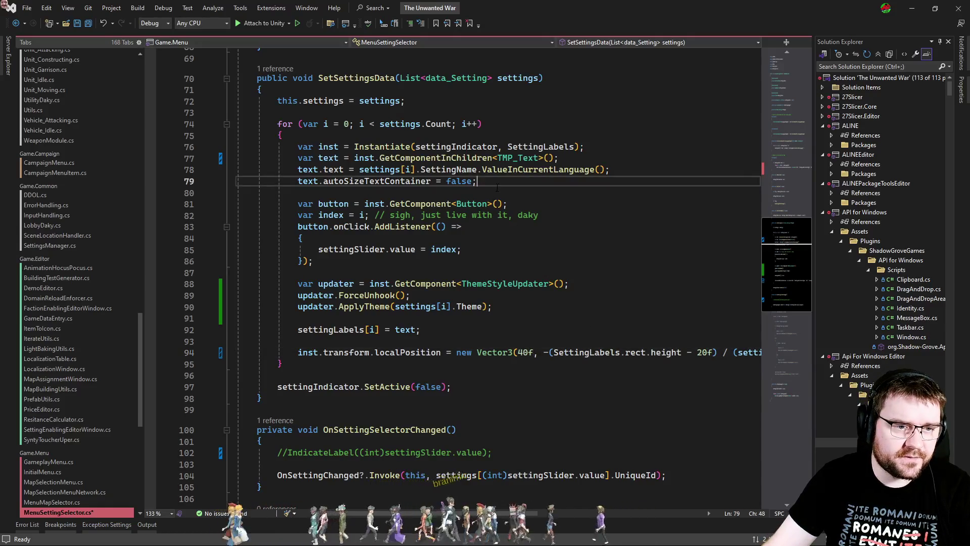
{"action": "key", "text": "ctrl+k"}
{"action": "key", "text": "ctrl+c"}
{"action": "key", "text": "ctrl+s"}
{"action": "key", "text": "alt+Tab"}
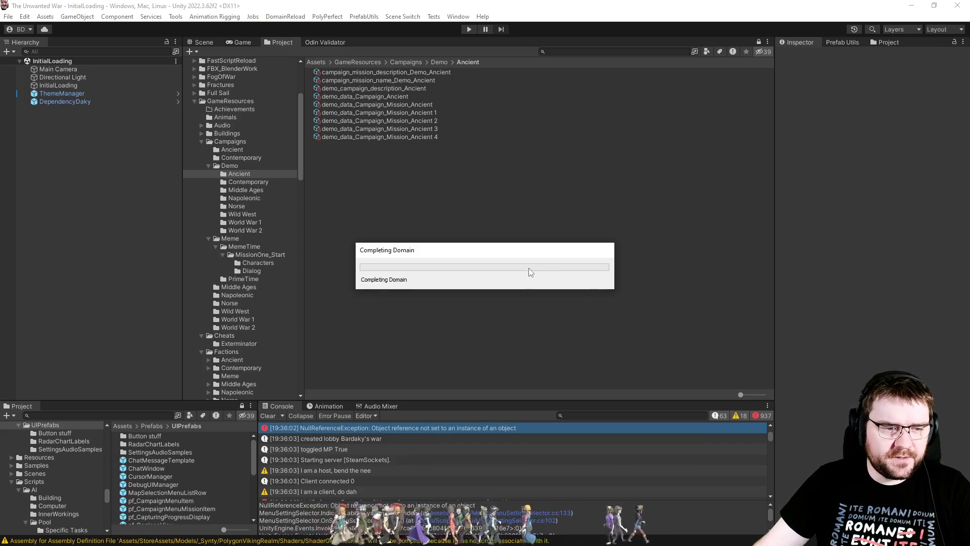
{"action": "key", "text": "alt+Tab"}
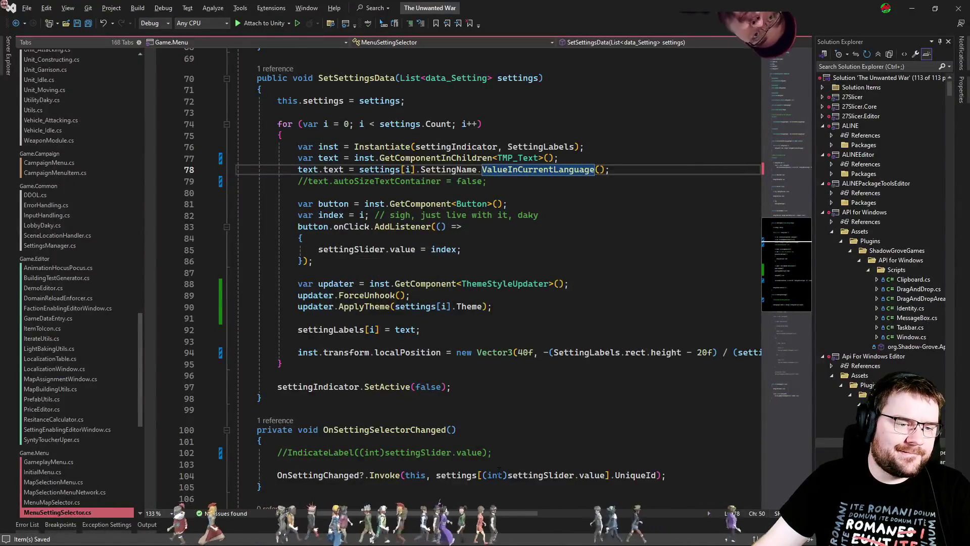
{"action": "scroll", "coordinate": [348, 248], "scroll_direction": "right", "scroll_amount": 3}
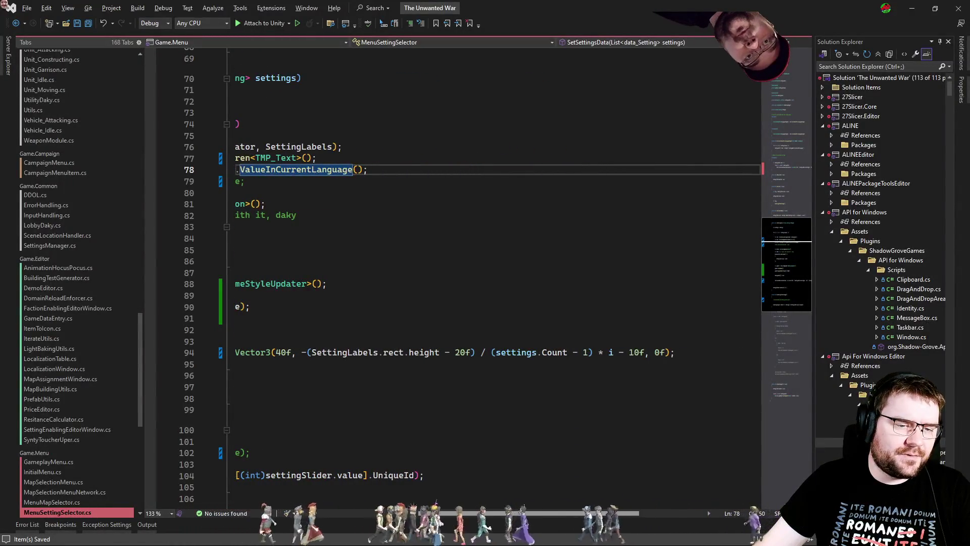
{"action": "scroll", "coordinate": [465, 273], "scroll_direction": "left", "scroll_amount": 3}
{"action": "left_click", "coordinate": [374, 376]}
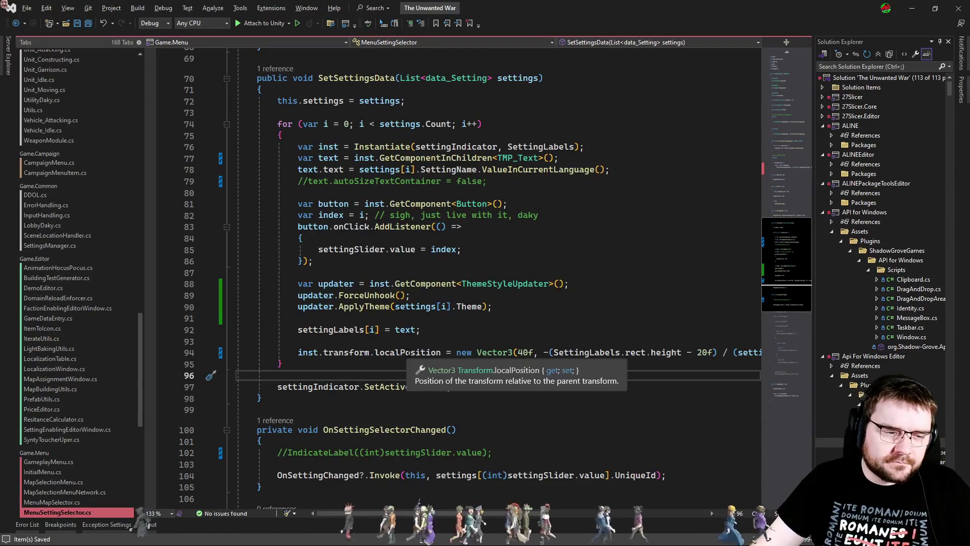
{"action": "left_click", "coordinate": [502, 344]}
{"action": "key", "text": "alt+Tab"}
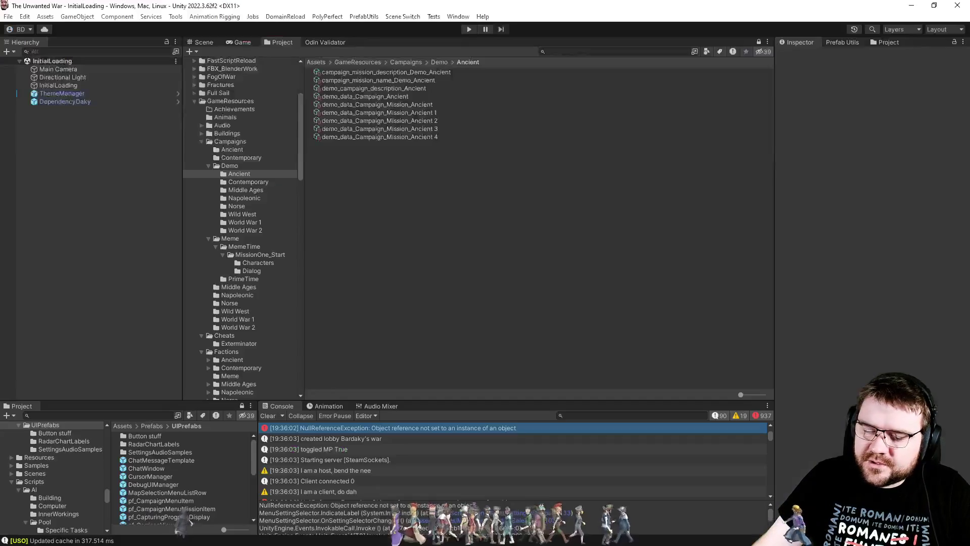
Step: Run the game into the skirmish lobby and open the NullReferenceException stack trace at line 142
{"action": "left_click", "coordinate": [468, 30]}
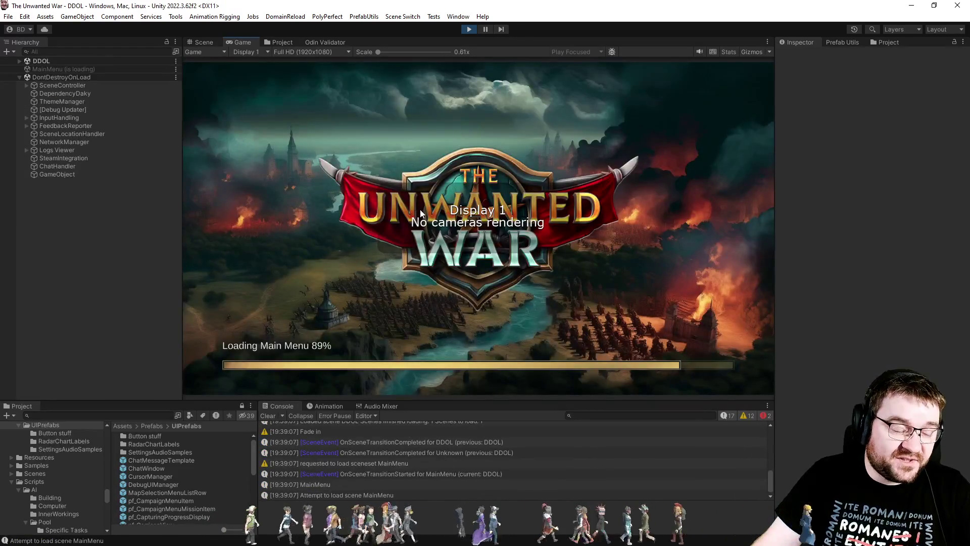
{"action": "left_click", "coordinate": [260, 255]}
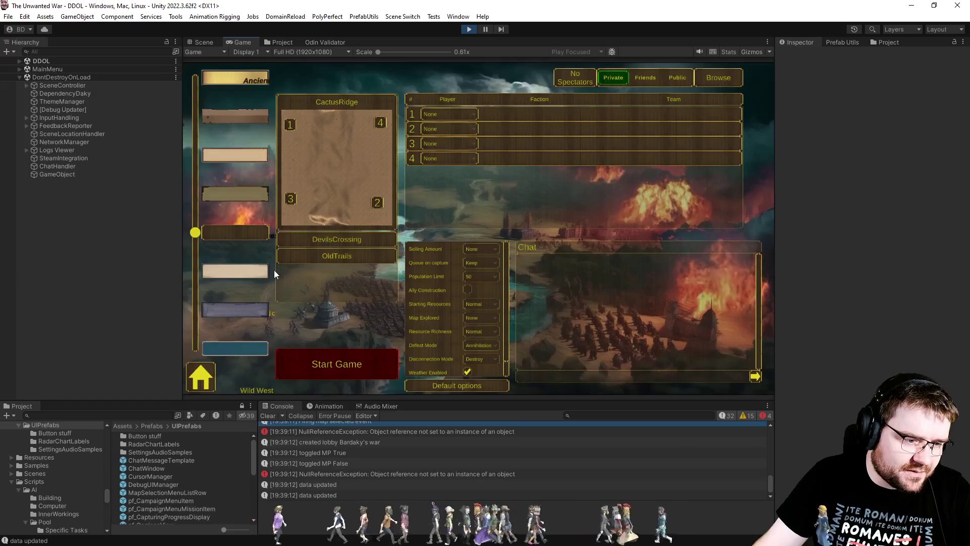
{"action": "scroll", "coordinate": [433, 468], "scroll_direction": "up", "scroll_amount": 2}
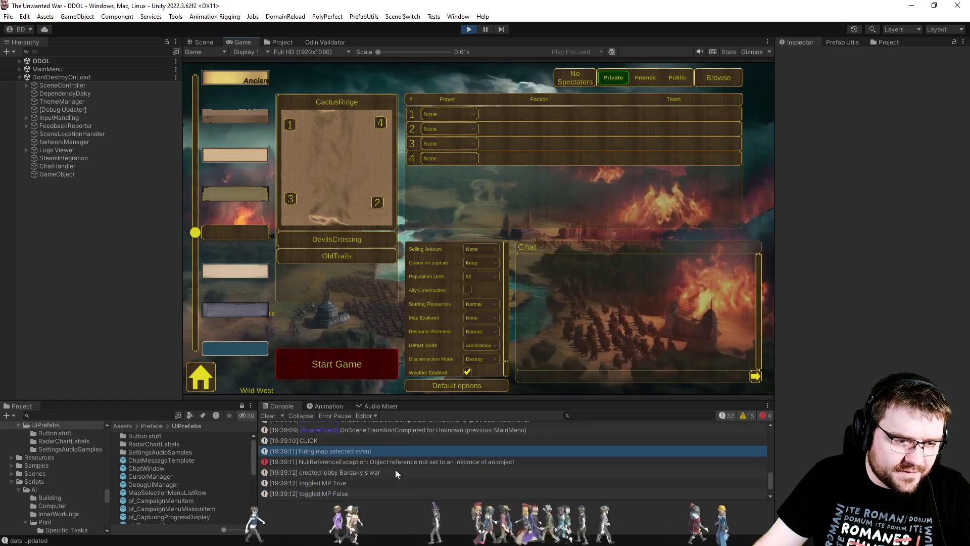
{"action": "left_click", "coordinate": [393, 461]}
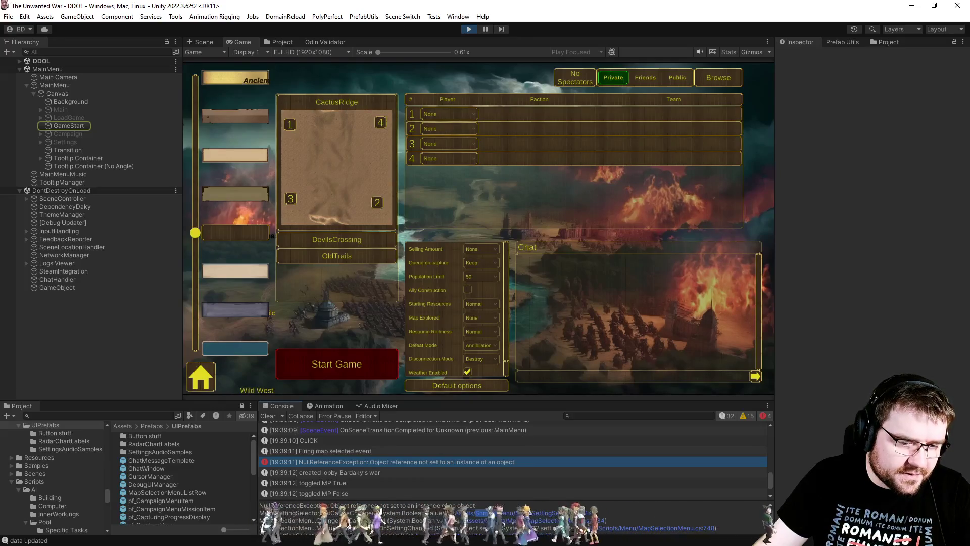
{"action": "key", "text": "alt+Tab"}
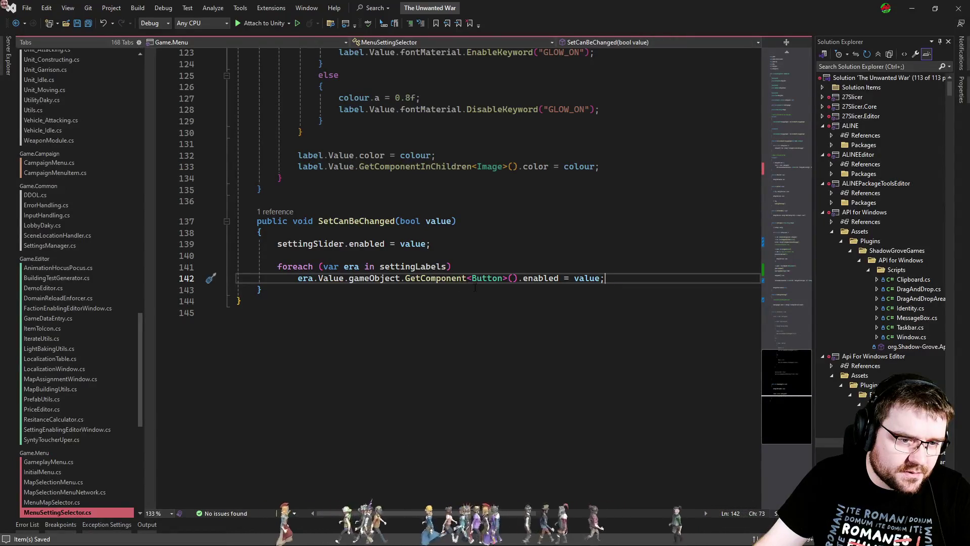
Step: Review the settingLabels field, the SetSettingsData loop and the SetCanBeChanged method
{"action": "left_click", "coordinate": [431, 287]}
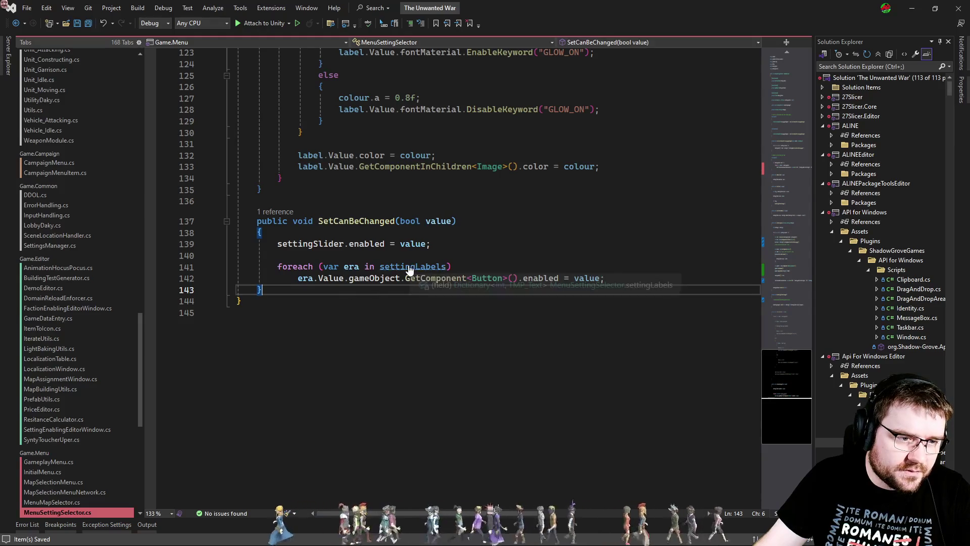
{"action": "left_click", "coordinate": [409, 272], "text": "ctrl"}
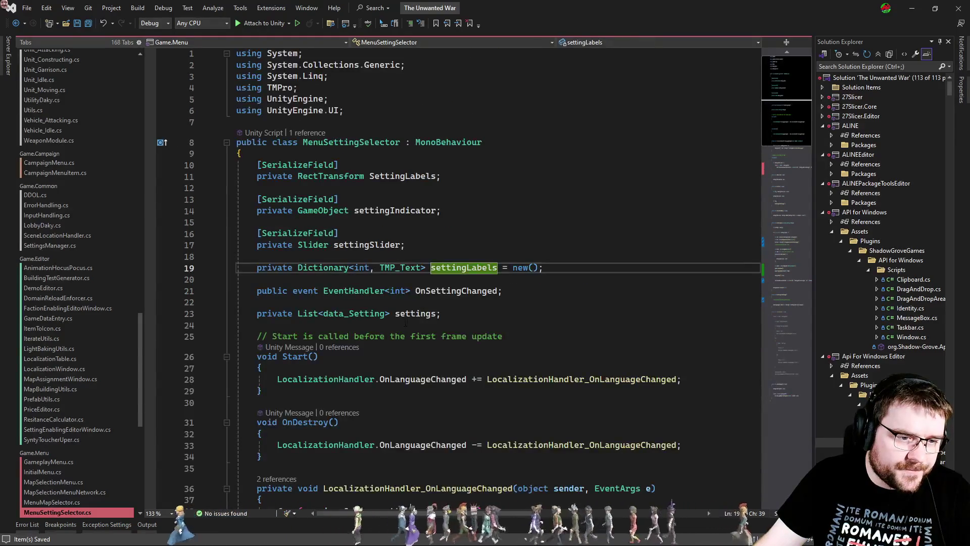
{"action": "left_click", "coordinate": [465, 272]}
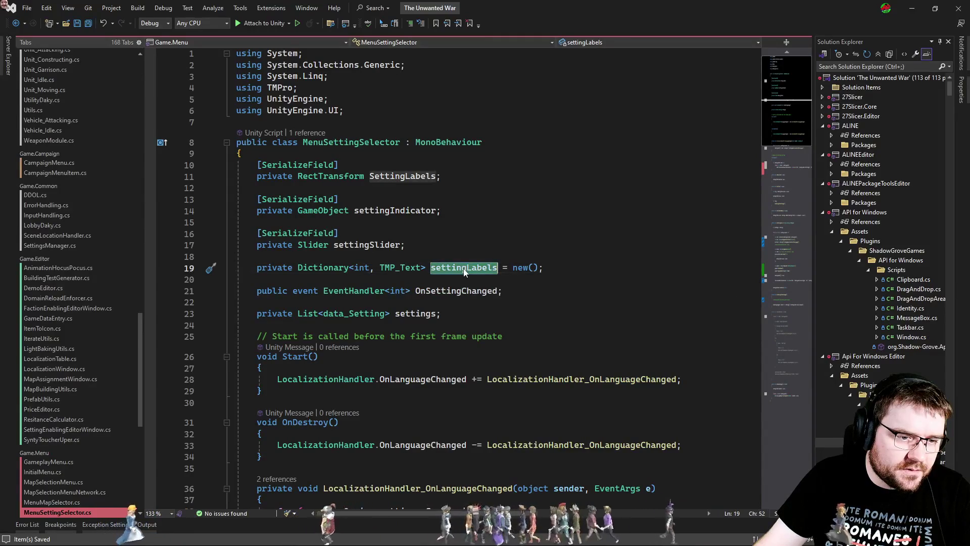
{"action": "left_click", "coordinate": [781, 271]}
{"action": "left_click", "coordinate": [420, 324]}
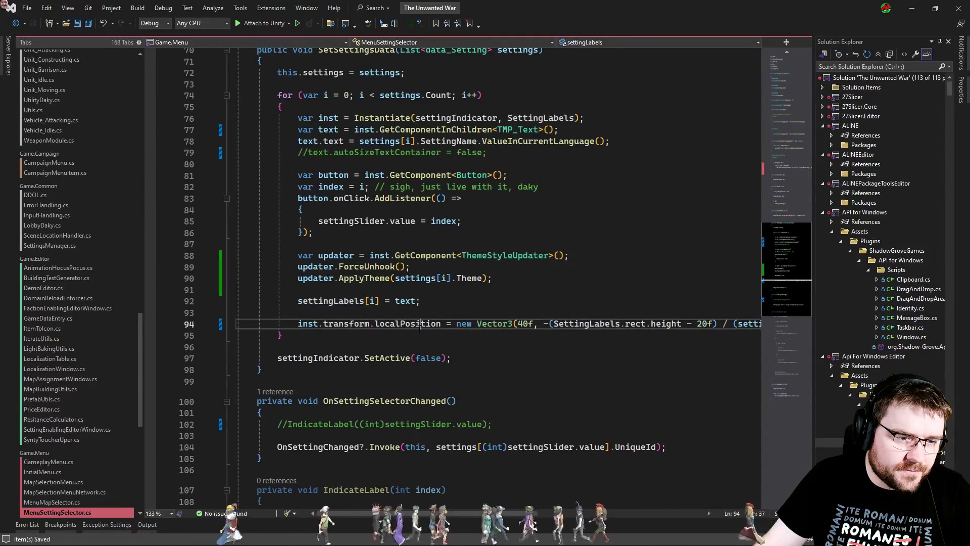
{"action": "left_click", "coordinate": [787, 394]}
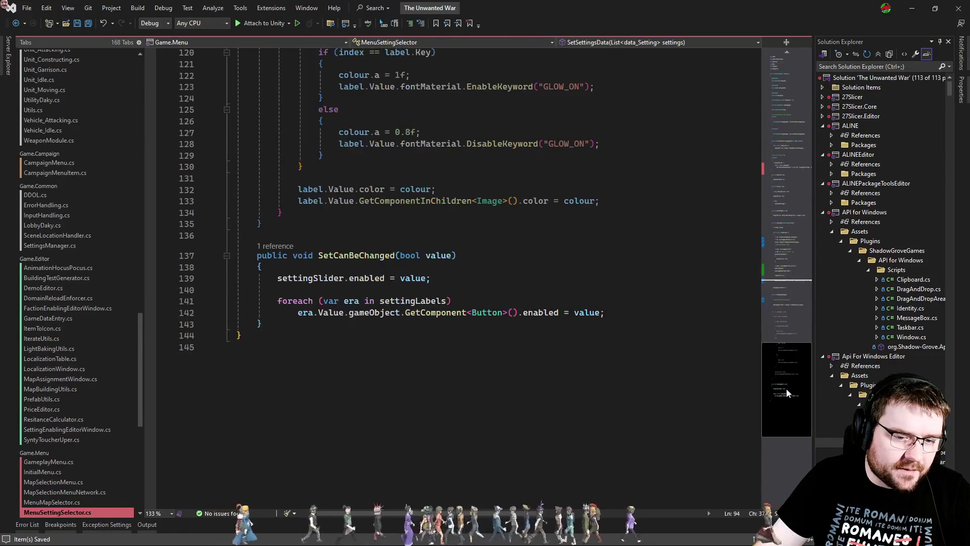
Step: Replace GetComponent with GetComponentInParent on line 142
{"action": "double_click", "coordinate": [409, 317]}
{"action": "key", "text": "BackSpace"}
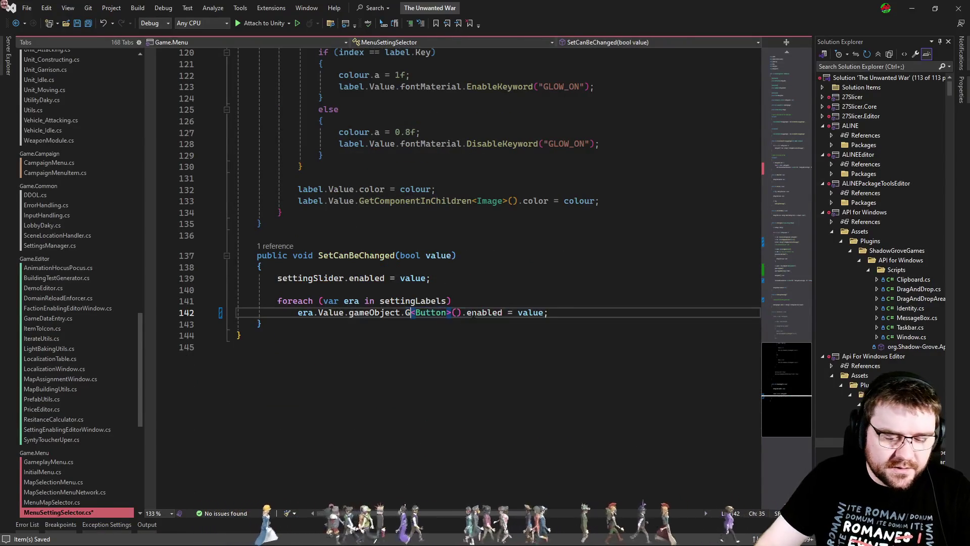
{"action": "type", "text": "GetCom"}
{"action": "key", "text": "Down"}
{"action": "key", "text": "Down"}
{"action": "key", "text": "Down"}
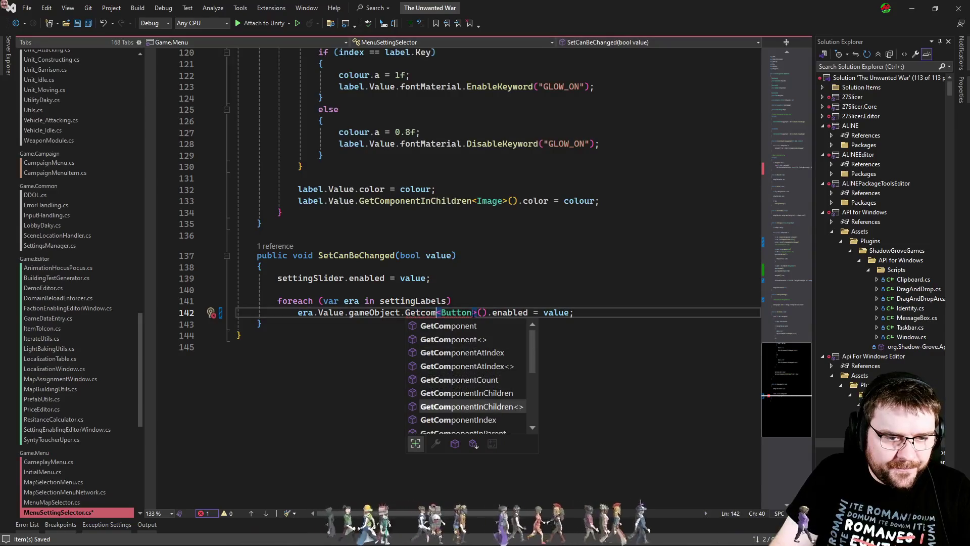
{"action": "key", "text": "Tab"}
{"action": "key", "text": "Up"}
Step: Rewrite line 142 to get the Button via transform.parent.GetComponent
{"action": "double_click", "coordinate": [472, 314]}
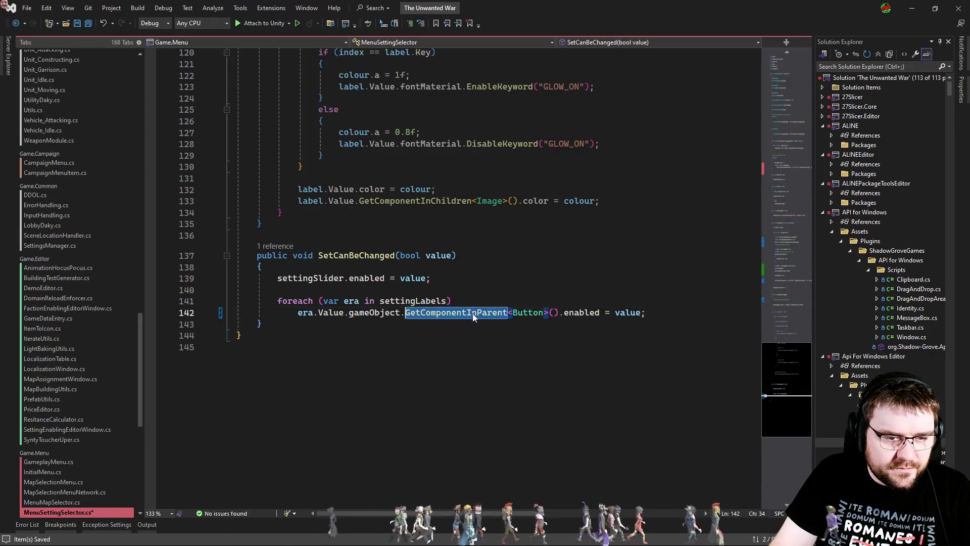
{"action": "key", "text": "ctrl+shift+Left"}
{"action": "key", "text": "ctrl+shift+Left"}
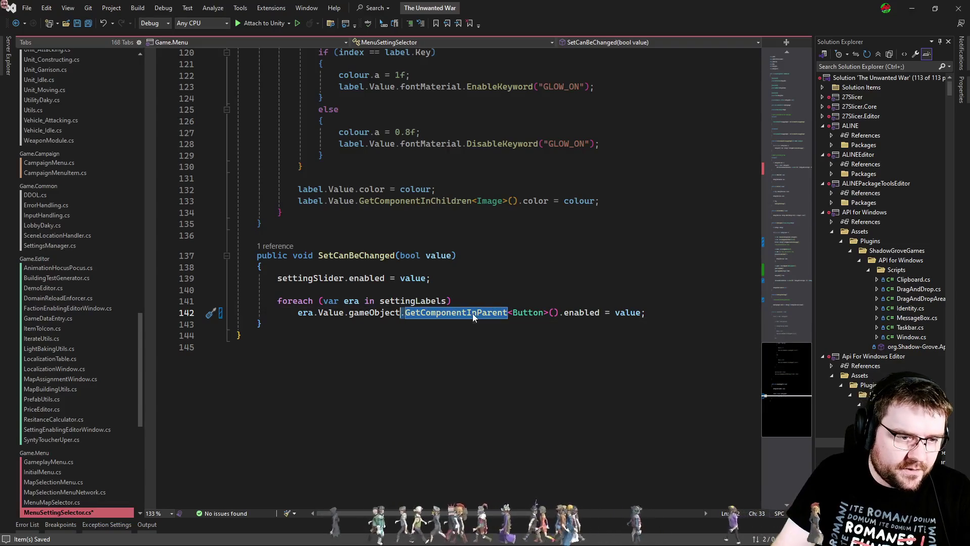
{"action": "type", "text": "transform.pp"}
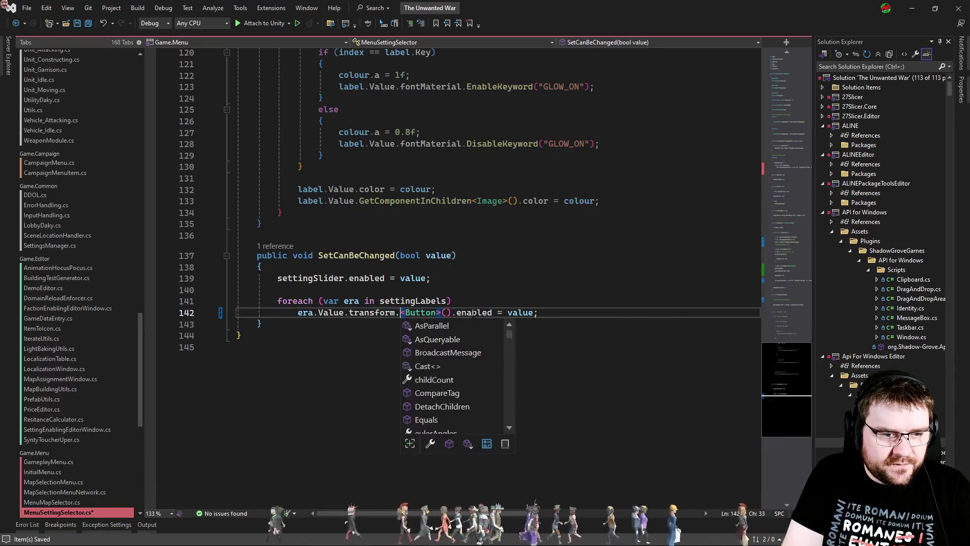
{"action": "key", "text": "BackSpace"}
{"action": "type", "text": "arent.getcom"}
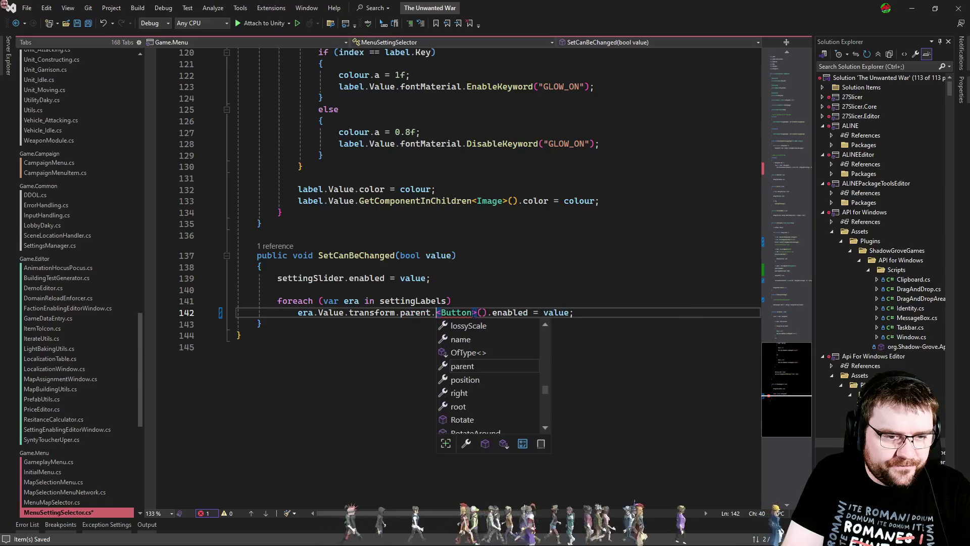
{"action": "key", "text": "Tab"}
{"action": "key", "text": "Up"}
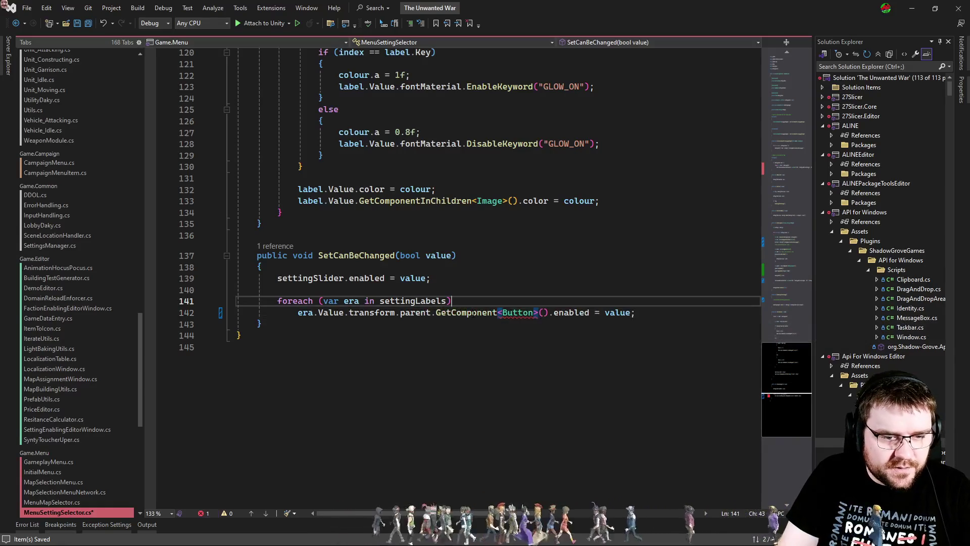
Step: Retest in the running lobby, check the newer exception's stack trace, and return to the script
{"action": "key", "text": "alt+Tab"}
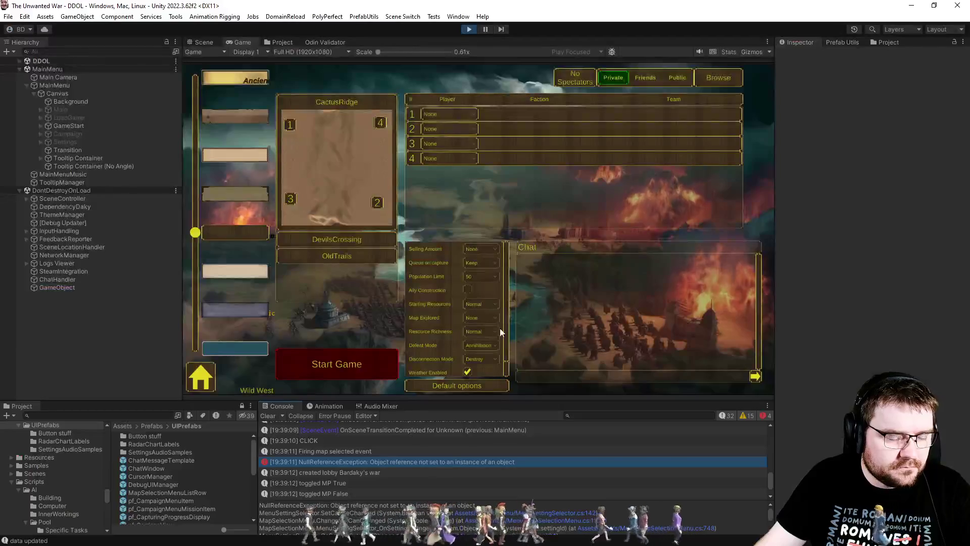
{"action": "left_click", "coordinate": [408, 471]}
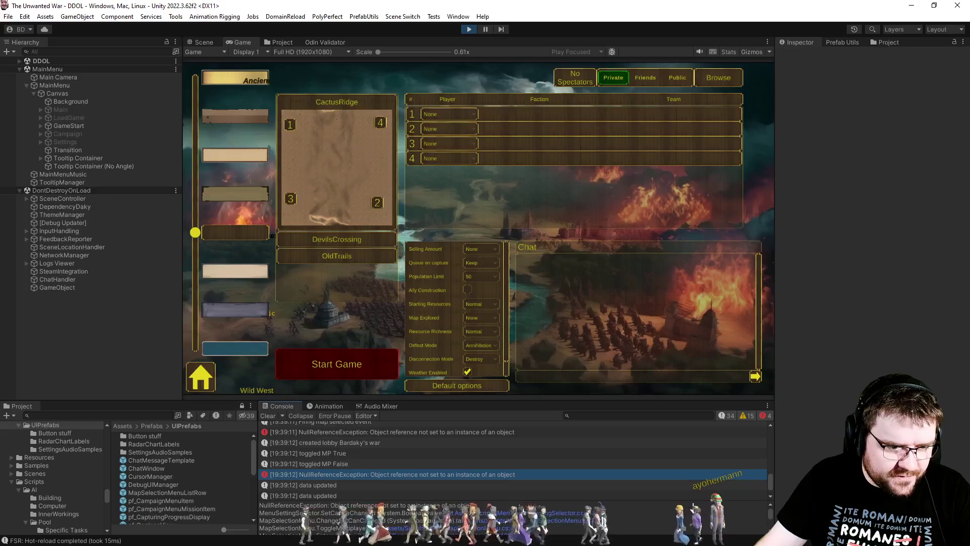
{"action": "key", "text": "alt+Tab"}
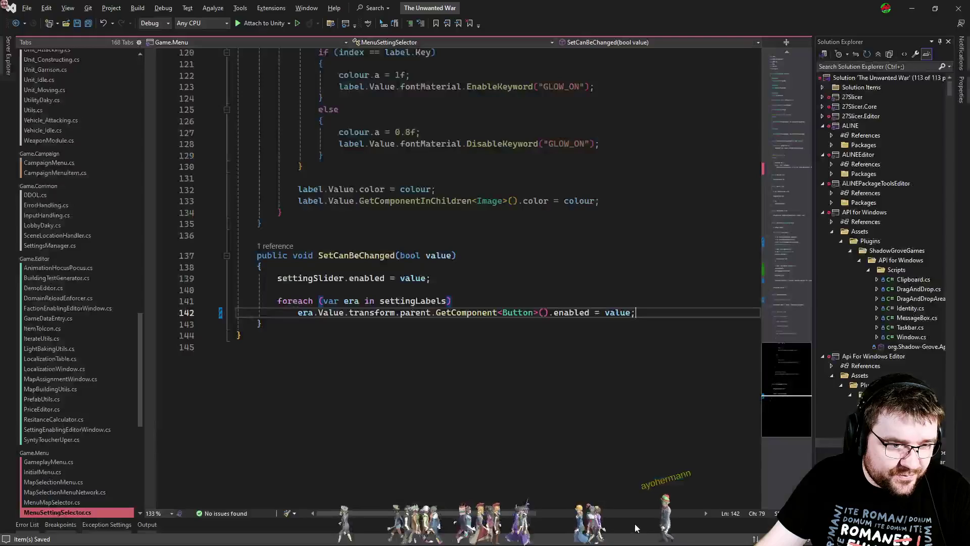
{"action": "key", "text": "alt+Tab"}
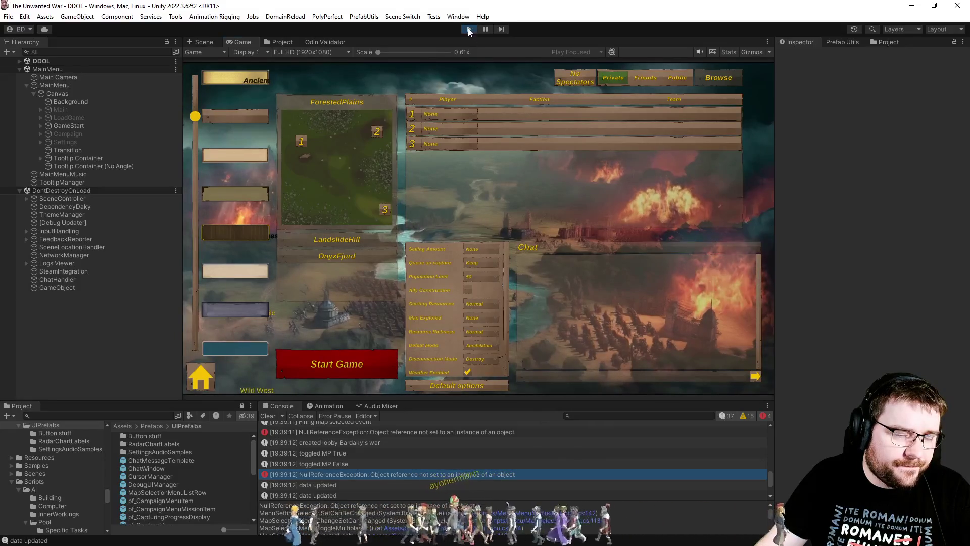
{"action": "key", "text": "alt+Tab"}
{"action": "scroll", "coordinate": [454, 253], "scroll_direction": "up", "scroll_amount": 20}
{"action": "scroll", "coordinate": [455, 253], "scroll_direction": "down", "scroll_amount": 7}
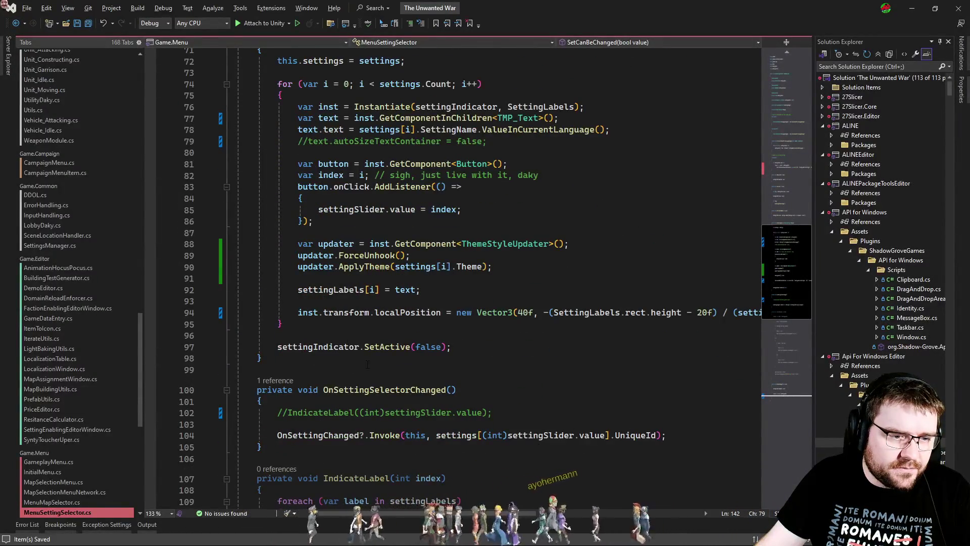
Step: Change the setting label x offset on line 47 from 180f to 40f
{"action": "scroll", "coordinate": [454, 278], "scroll_direction": "right", "scroll_amount": 5}
{"action": "scroll", "coordinate": [455, 278], "scroll_direction": "left", "scroll_amount": 5}
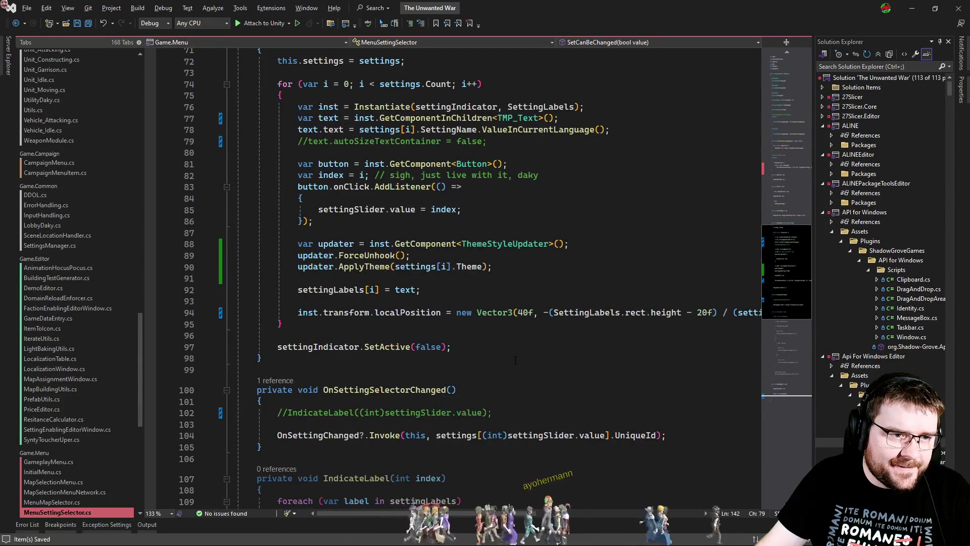
{"action": "scroll", "coordinate": [521, 373], "scroll_direction": "down", "scroll_amount": 8}
{"action": "scroll", "coordinate": [521, 373], "scroll_direction": "down", "scroll_amount": 6}
{"action": "scroll", "coordinate": [523, 372], "scroll_direction": "up", "scroll_amount": 20}
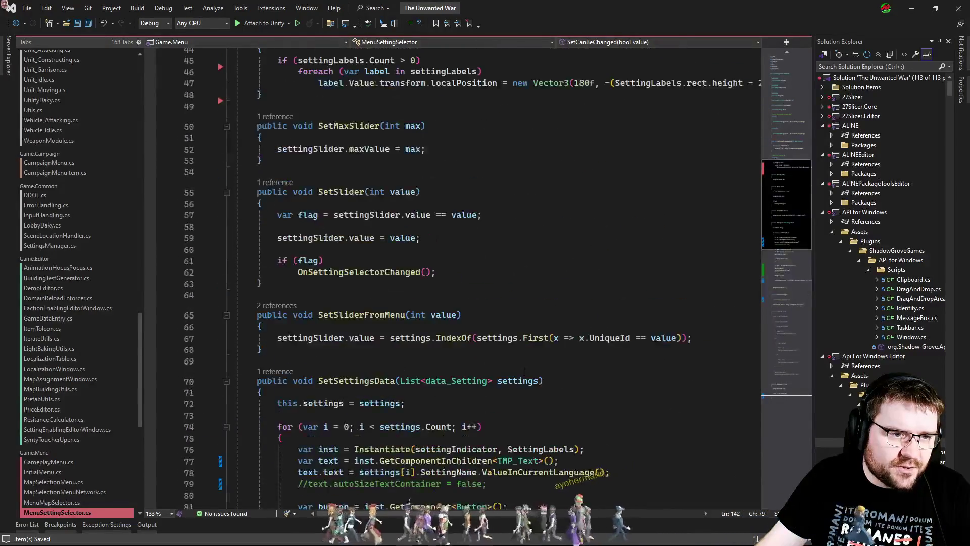
{"action": "scroll", "coordinate": [524, 371], "scroll_direction": "up", "scroll_amount": 6}
{"action": "scroll", "coordinate": [525, 370], "scroll_direction": "down", "scroll_amount": 2}
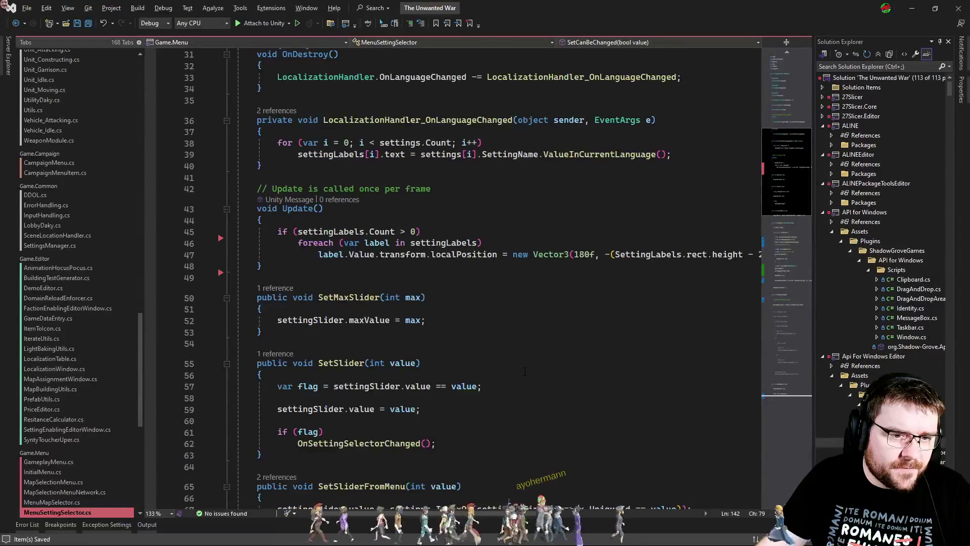
{"action": "double_click", "coordinate": [584, 254]}
{"action": "type", "text": "40"}
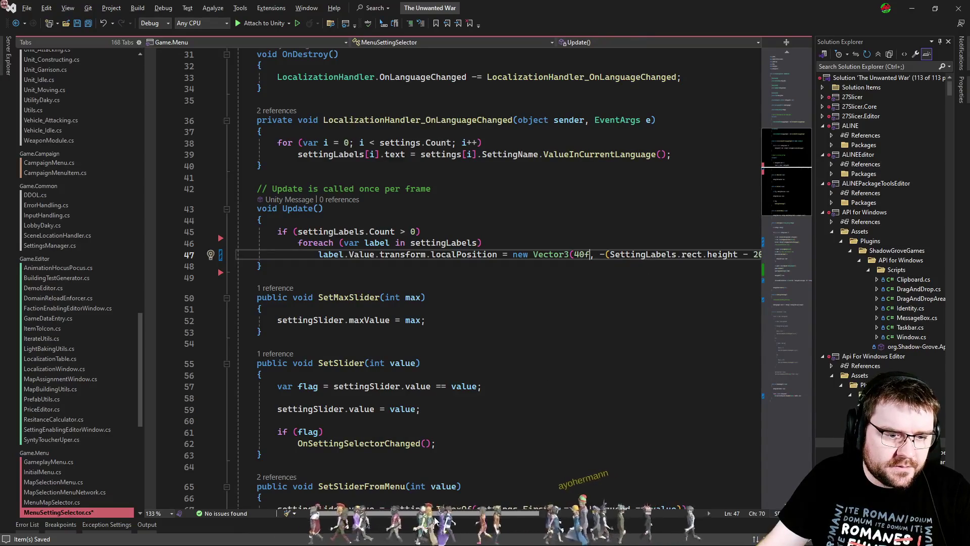
{"action": "key", "text": "End"}
{"action": "key", "text": "Home"}
{"action": "left_click", "coordinate": [586, 331]}
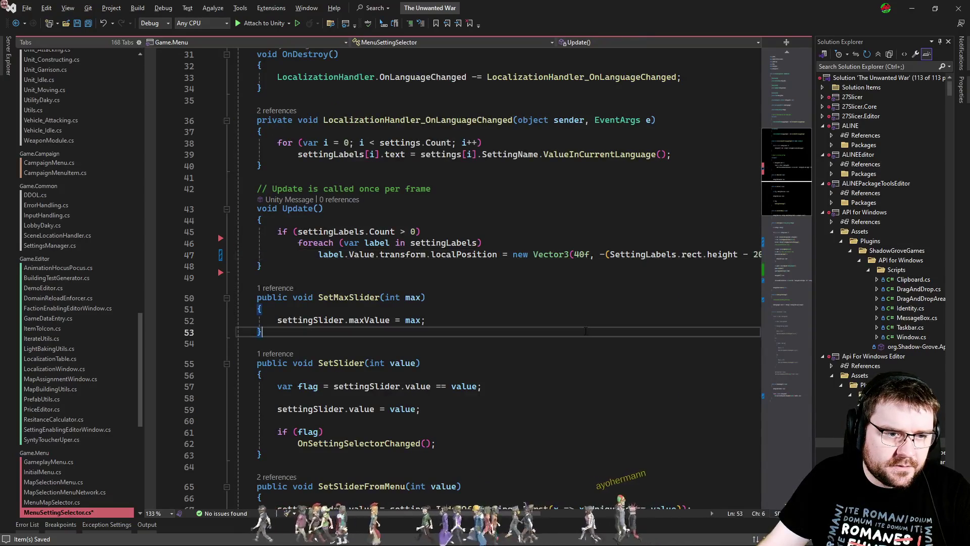
Step: Make line 47 set transform.parent.localPosition for each label, then save MenuSettingSelector
{"action": "left_click", "coordinate": [476, 242]}
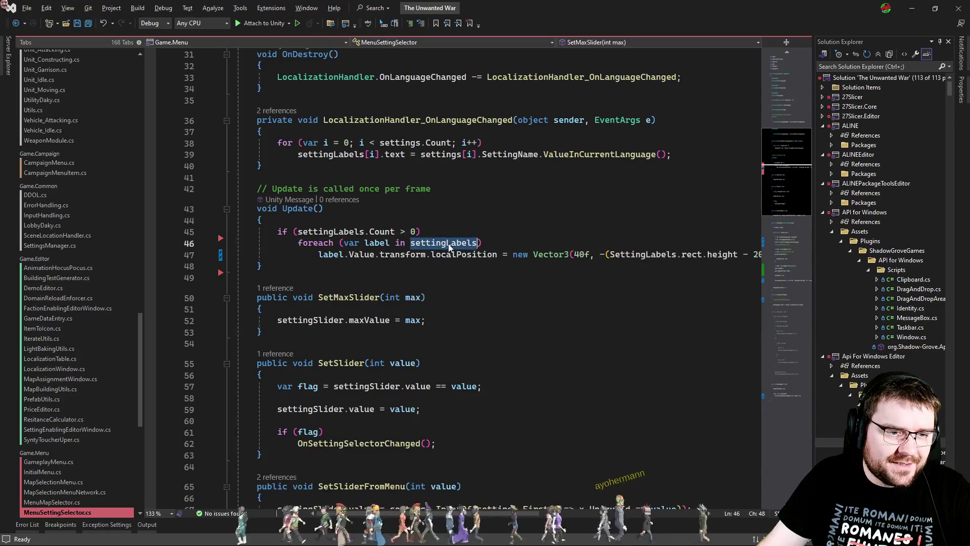
{"action": "scroll", "coordinate": [476, 243], "scroll_direction": "down", "scroll_amount": 13}
{"action": "scroll", "coordinate": [476, 243], "scroll_direction": "down", "scroll_amount": 6}
{"action": "scroll", "coordinate": [476, 243], "scroll_direction": "up", "scroll_amount": 6}
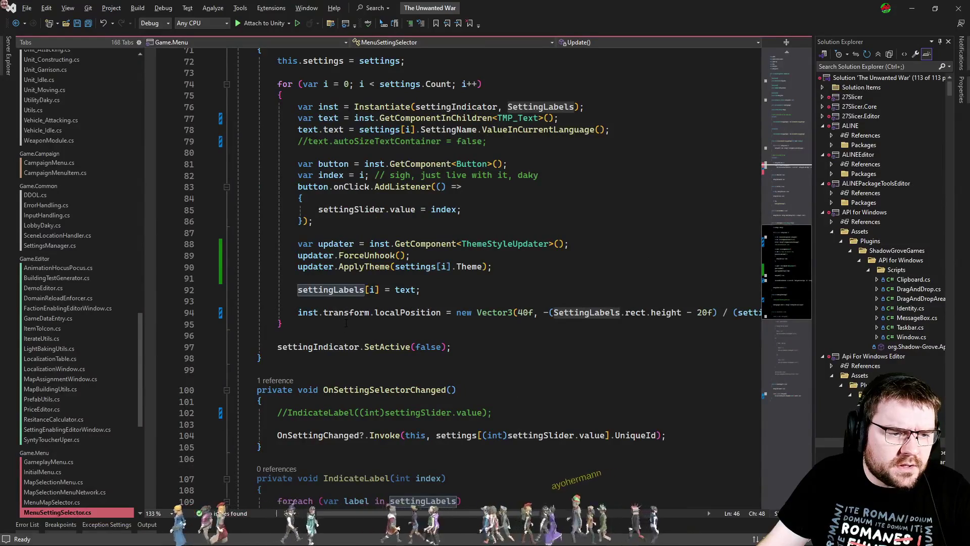
{"action": "scroll", "coordinate": [348, 323], "scroll_direction": "up", "scroll_amount": 12}
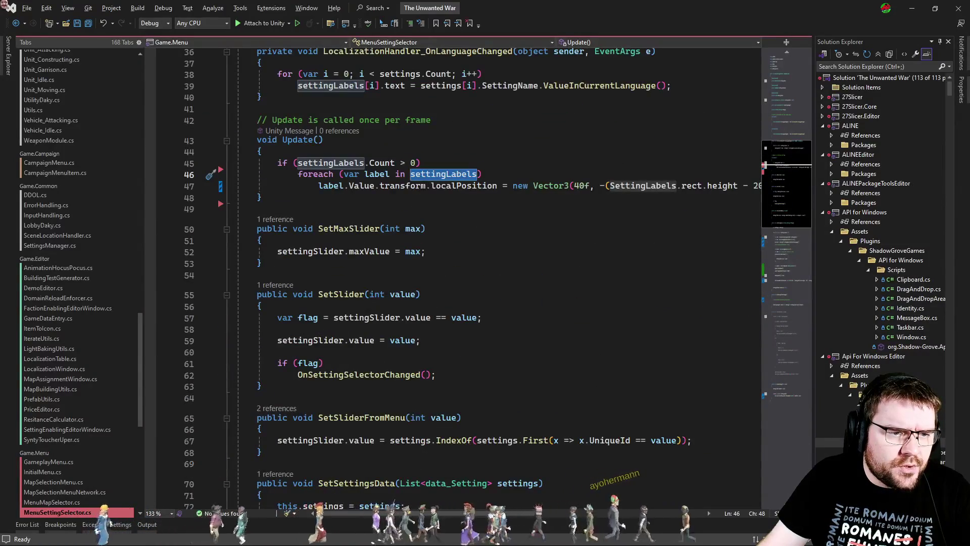
{"action": "left_click", "coordinate": [430, 185]}
{"action": "type", "text": "game"}
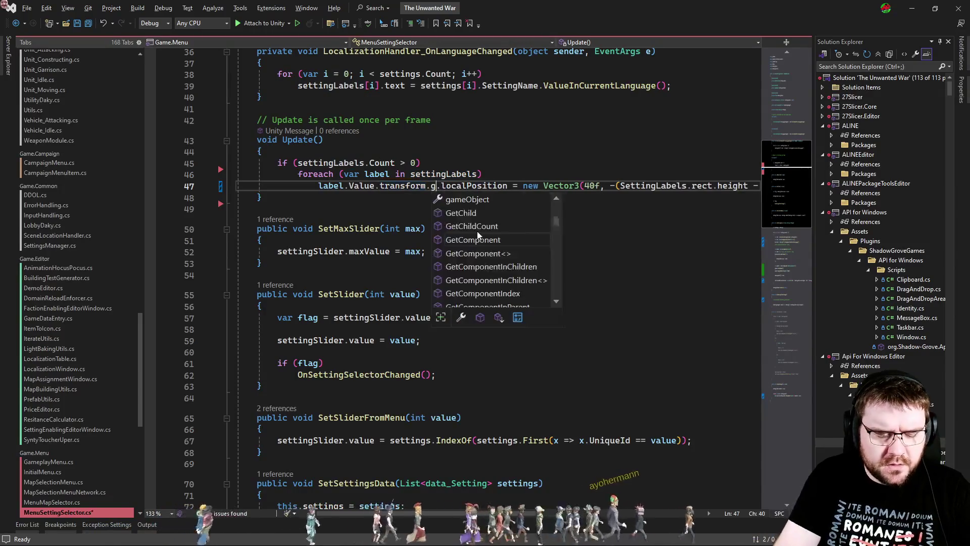
{"action": "key", "text": "Tab"}
{"action": "key", "text": "Up"}
{"action": "key", "text": "Down"}
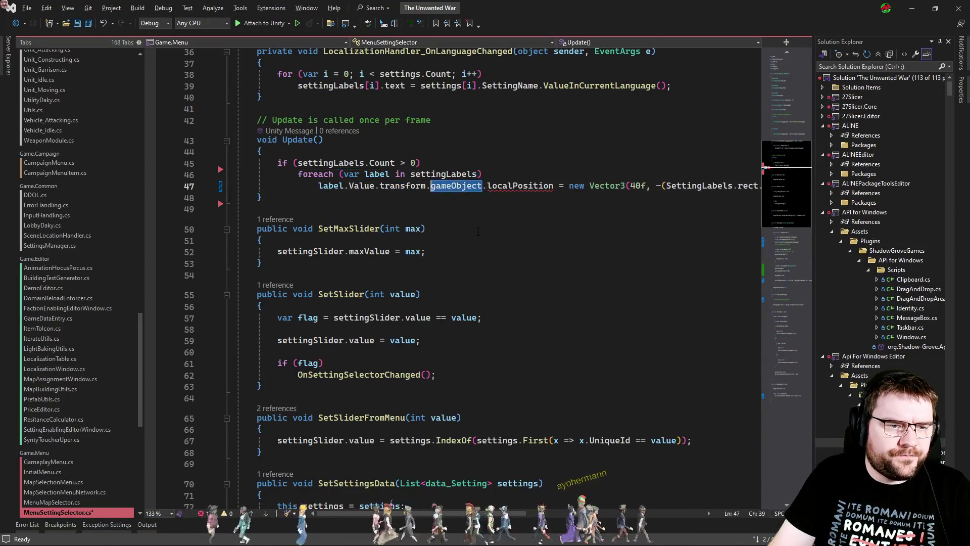
{"action": "type", "text": "pa"}
{"action": "key", "text": "Tab"}
{"action": "key", "text": "Up"}
{"action": "key", "text": "ctrl+s"}
{"action": "key", "text": "alt+Tab"}
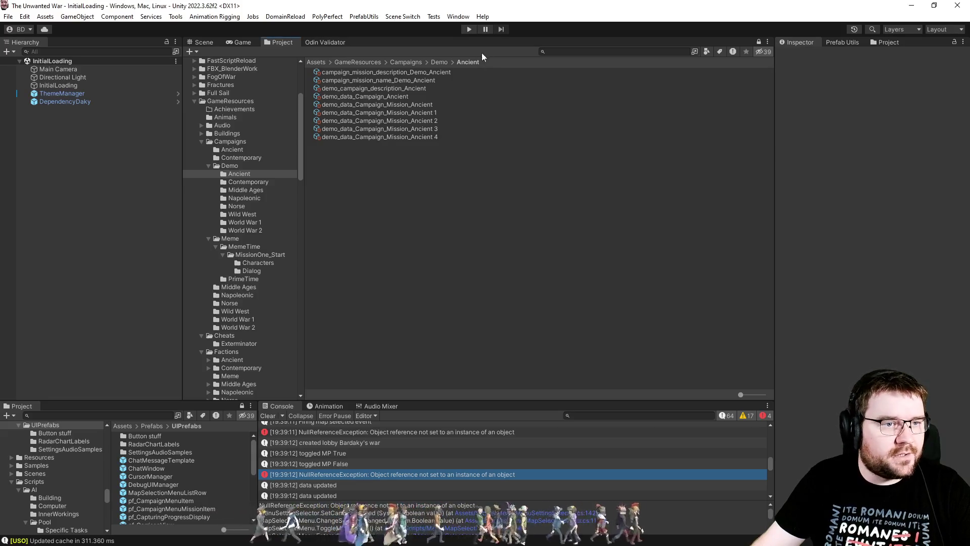
Step: Start Play mode once the recompiled script has finished importing
{"action": "left_click", "coordinate": [469, 29]}
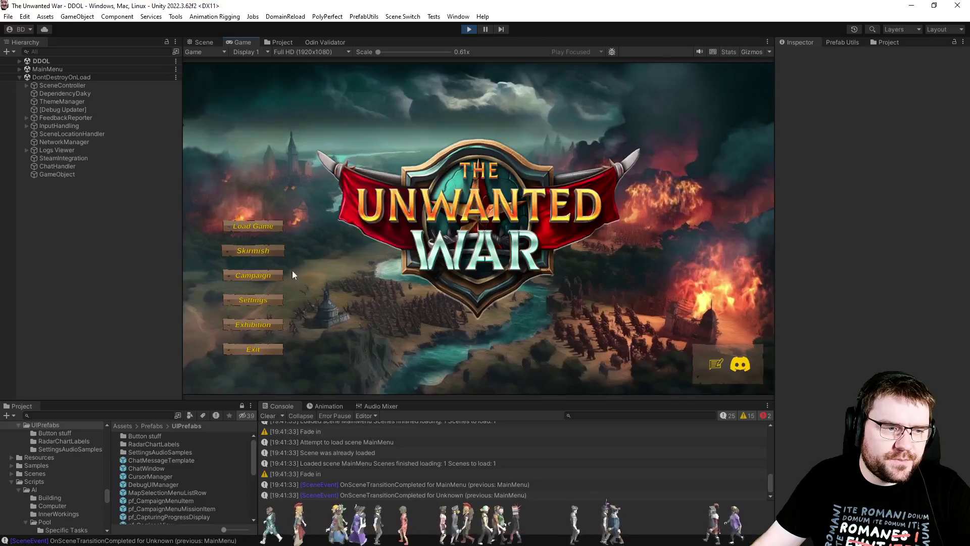
Step: In the skirmish lobby, pick Middle Ages, World War 2, then Ancient, and reopen the lobby from Home
{"action": "left_click", "coordinate": [283, 255]}
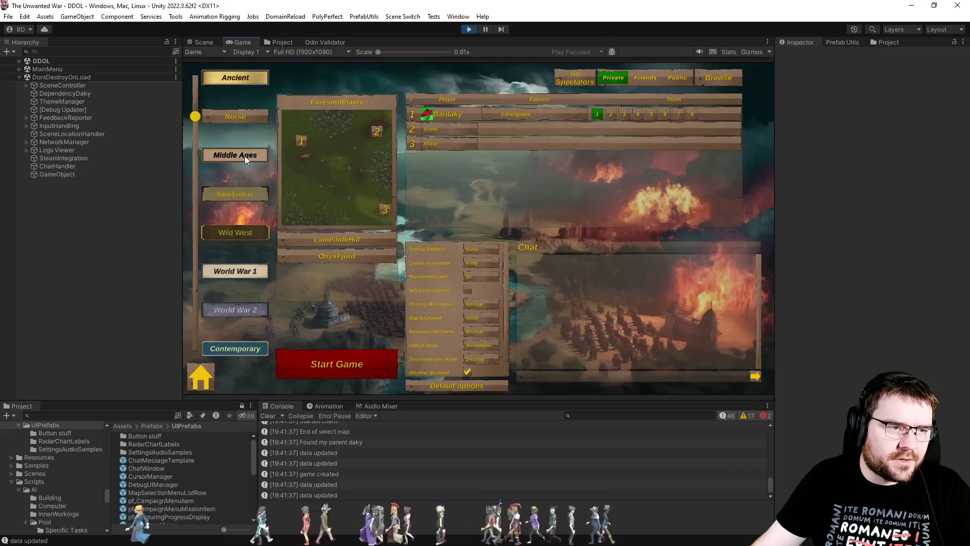
{"action": "left_click", "coordinate": [245, 156]}
{"action": "left_click", "coordinate": [235, 271]}
{"action": "left_click", "coordinate": [235, 311]}
{"action": "left_click", "coordinate": [244, 76]}
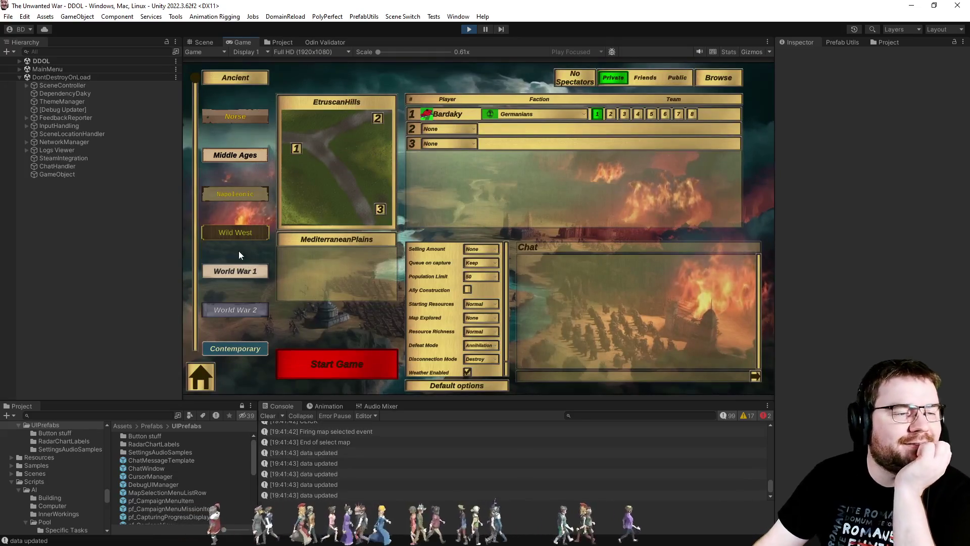
{"action": "left_click", "coordinate": [201, 376]}
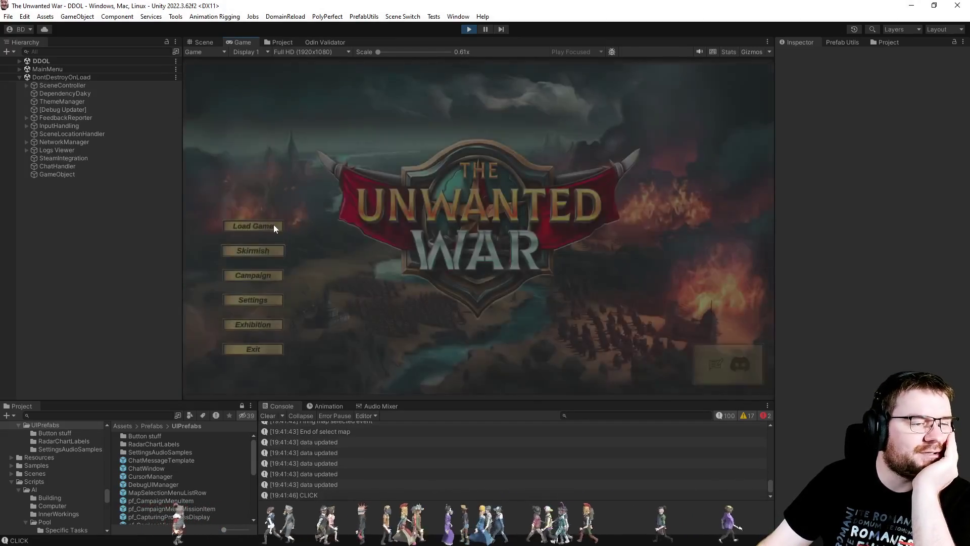
{"action": "left_click", "coordinate": [262, 246]}
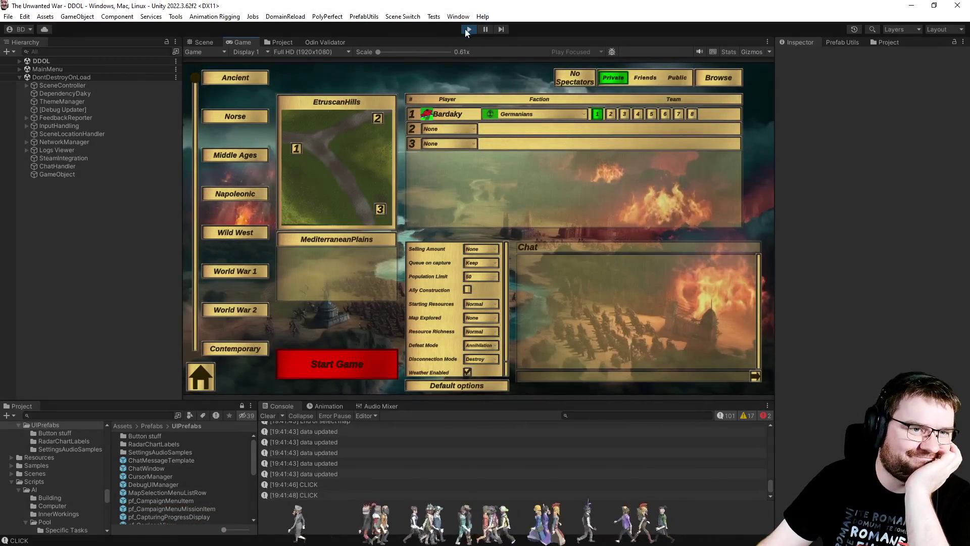
{"action": "key", "text": "alt+Tab"}
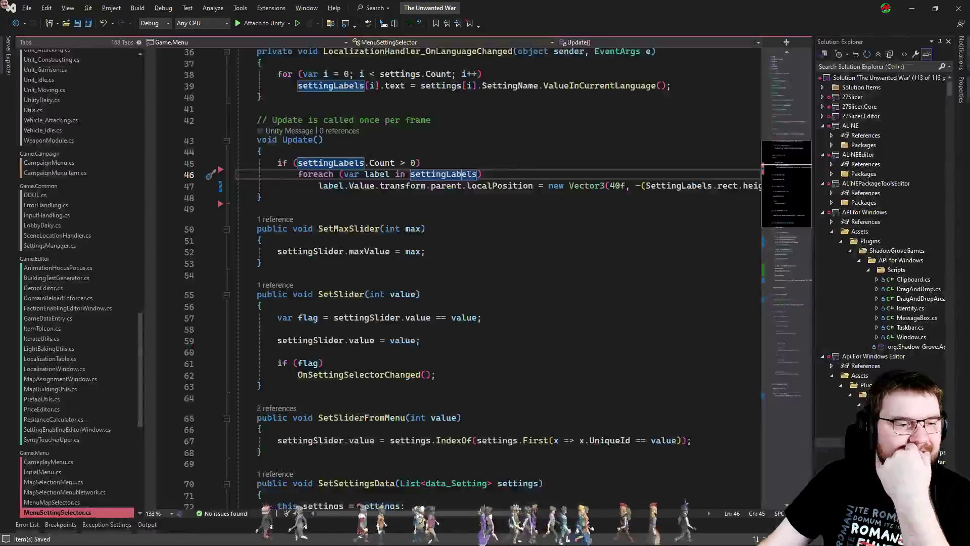
Step: In ThemeStyleUpdater, find ForceUnhook's callers, visit its MenuSettingSelector call, and come back
{"action": "left_click", "coordinate": [400, 295]}
{"action": "key", "text": "ctrl+Tab"}
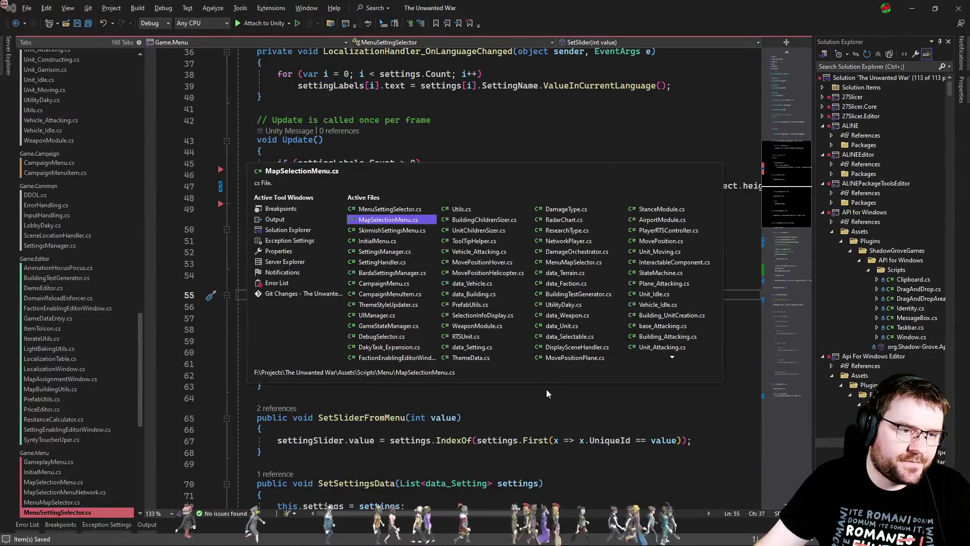
{"action": "key", "text": "ctrl+Tab"}
{"action": "key", "text": "ctrl+Tab"}
{"action": "key", "text": "ctrl+Tab"}
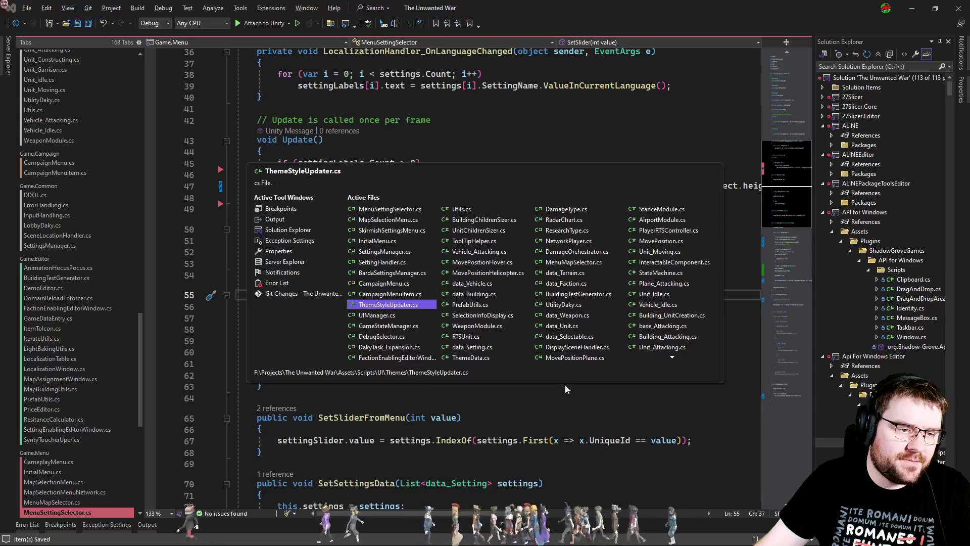
{"action": "left_click", "coordinate": [375, 312]}
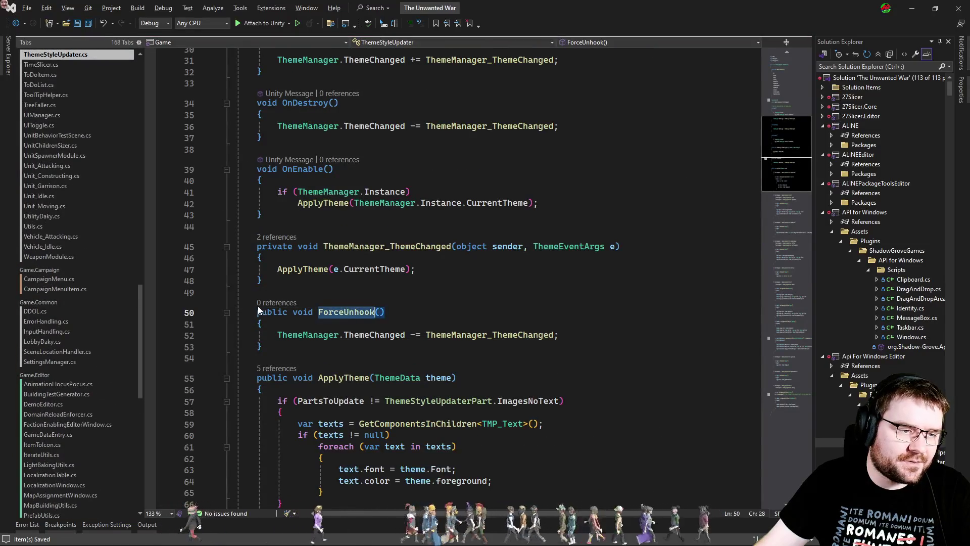
{"action": "left_click", "coordinate": [271, 303]}
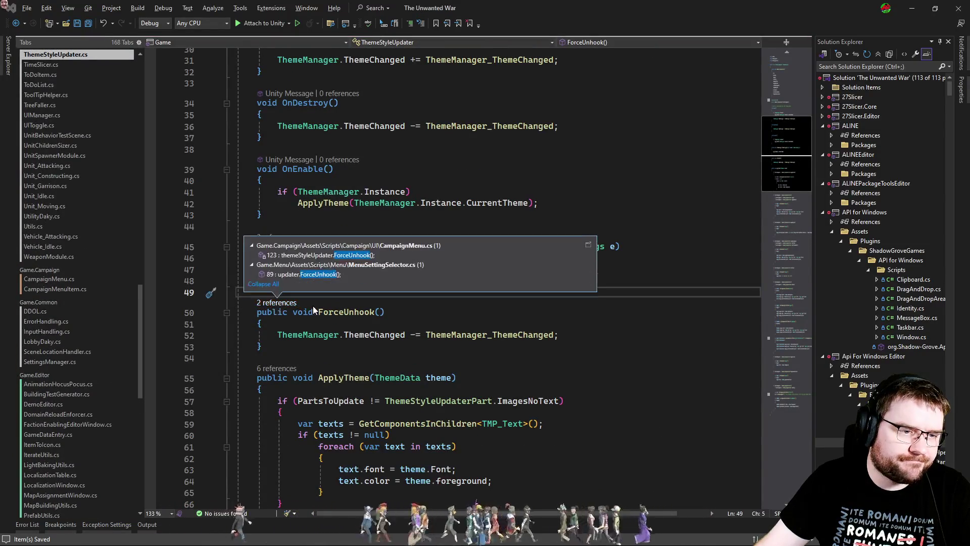
{"action": "double_click", "coordinate": [369, 264]}
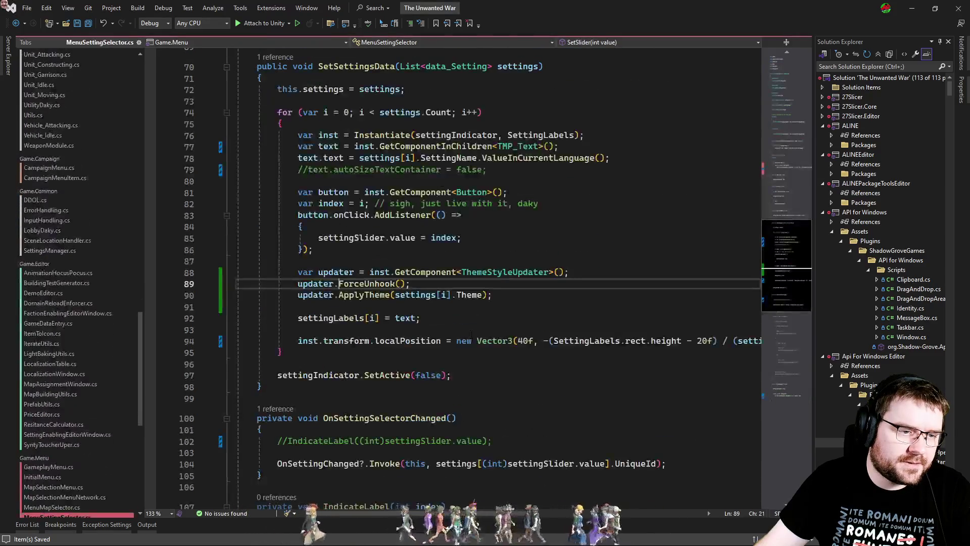
{"action": "key", "text": "ctrl+minus"}
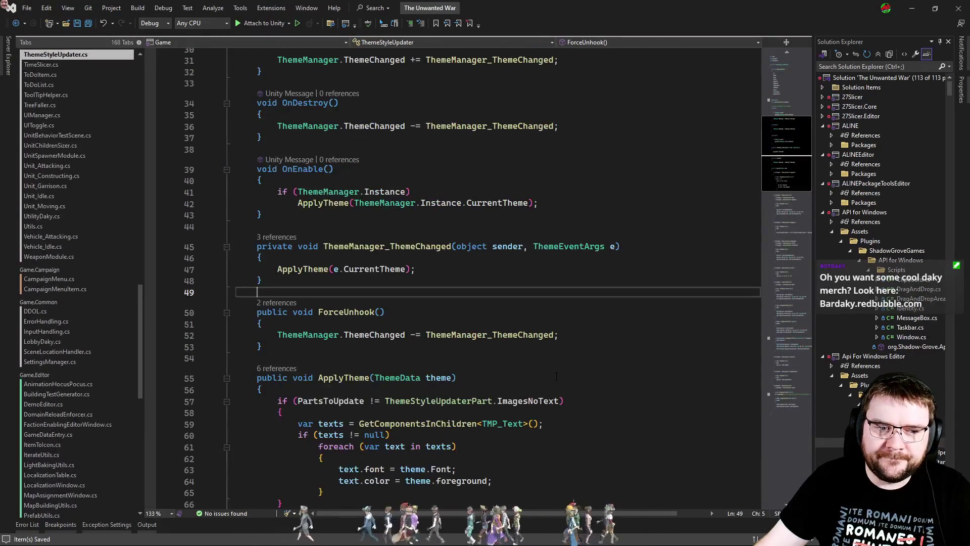
{"action": "left_click", "coordinate": [431, 349]}
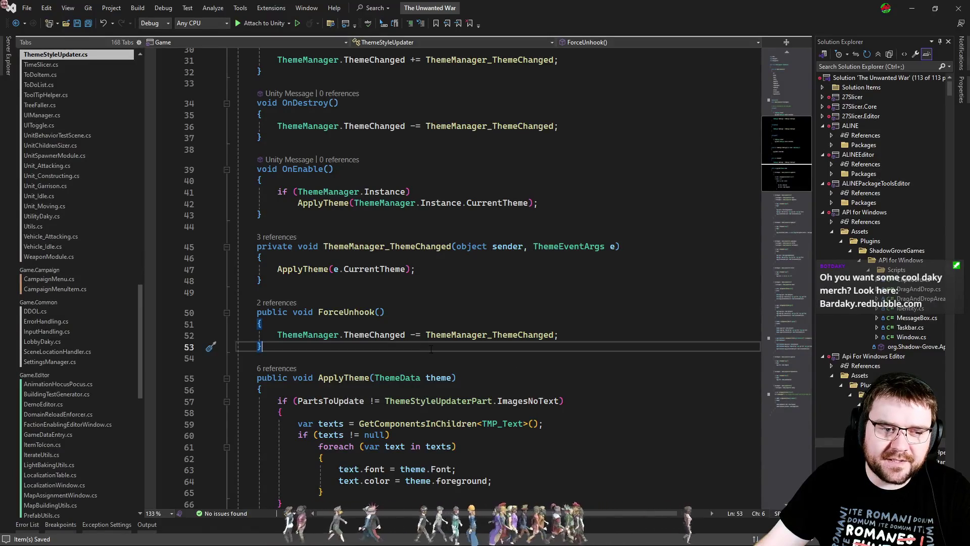
Step: Scroll through the ApplyTheme code in ThemeStyleUpdater
{"action": "scroll", "coordinate": [432, 349], "scroll_direction": "down", "scroll_amount": 10}
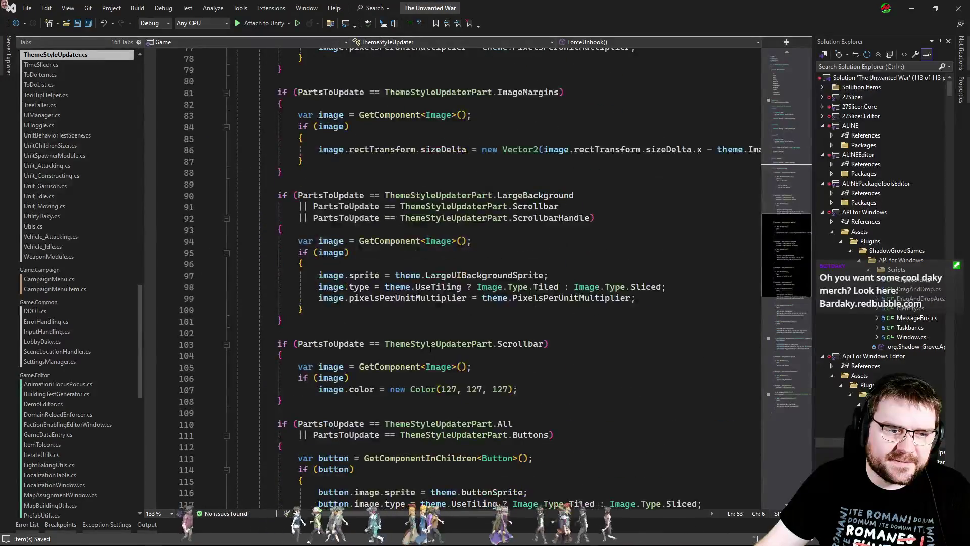
{"action": "scroll", "coordinate": [431, 349], "scroll_direction": "up", "scroll_amount": 15}
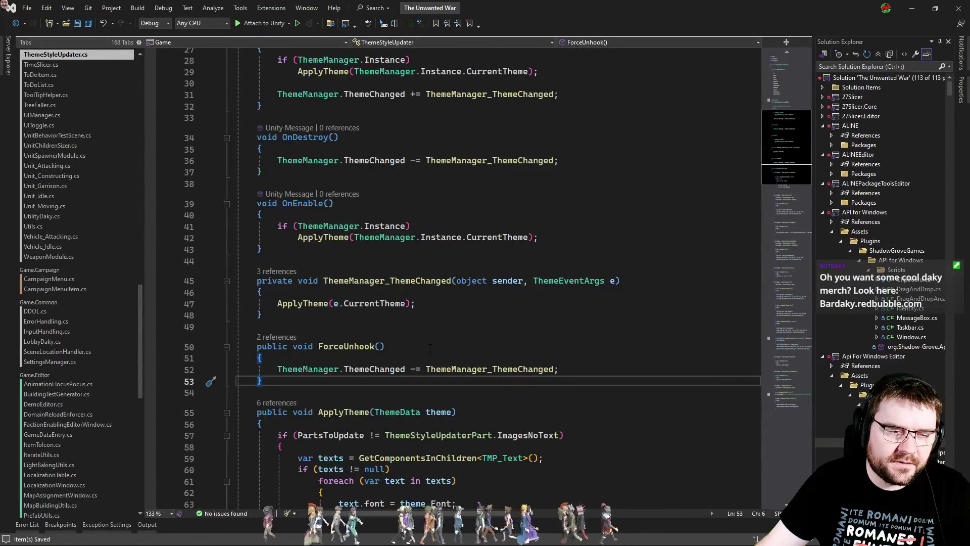
{"action": "scroll", "coordinate": [431, 349], "scroll_direction": "up", "scroll_amount": 9}
{"action": "scroll", "coordinate": [431, 348], "scroll_direction": "down", "scroll_amount": 5}
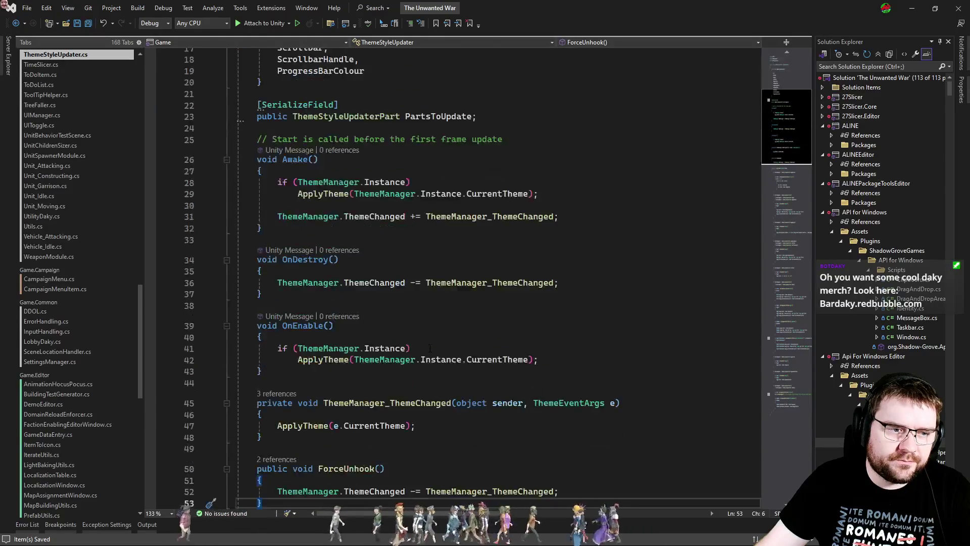
{"action": "scroll", "coordinate": [430, 348], "scroll_direction": "down", "scroll_amount": 6}
{"action": "scroll", "coordinate": [430, 347], "scroll_direction": "down", "scroll_amount": 2}
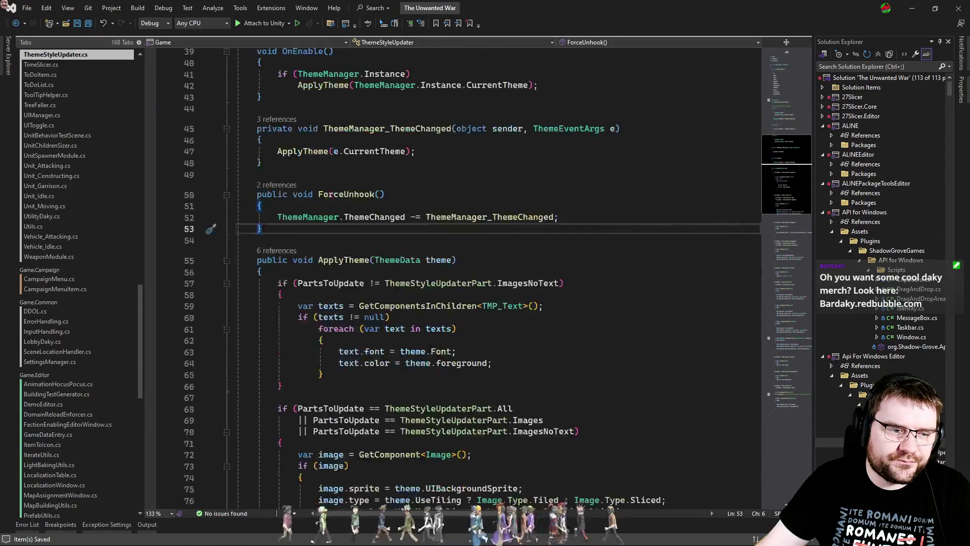
{"action": "key", "text": "alt+Tab"}
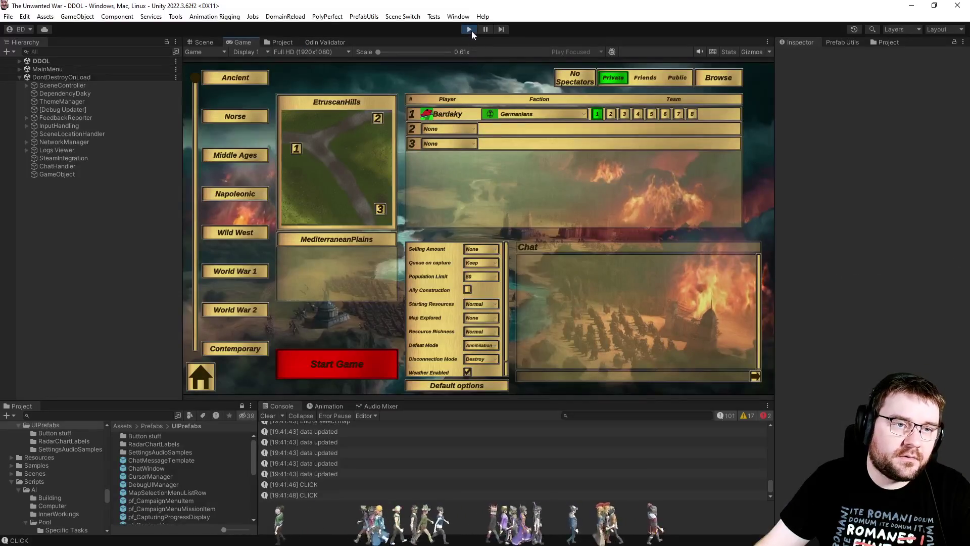
{"action": "key", "text": "alt+Tab"}
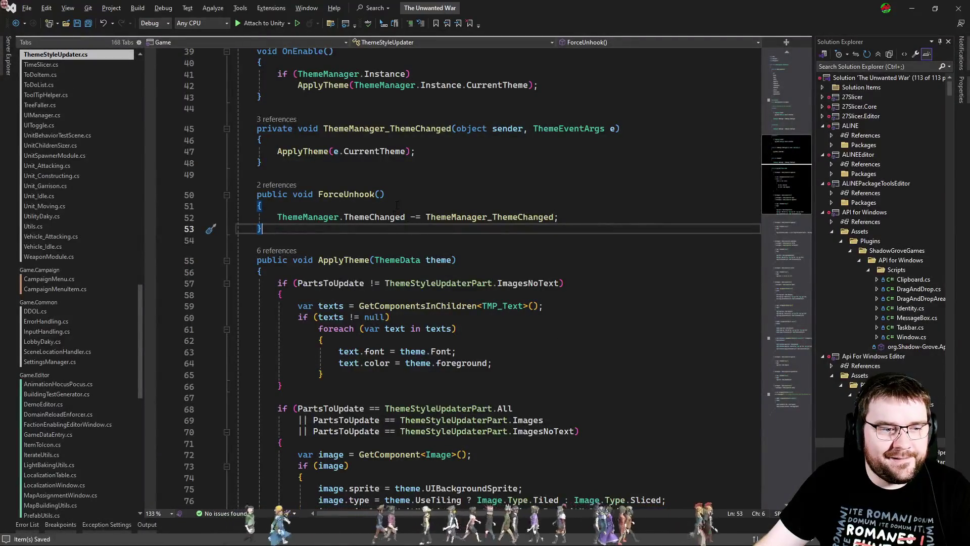
{"action": "mouse_move", "coordinate": [444, 311]}
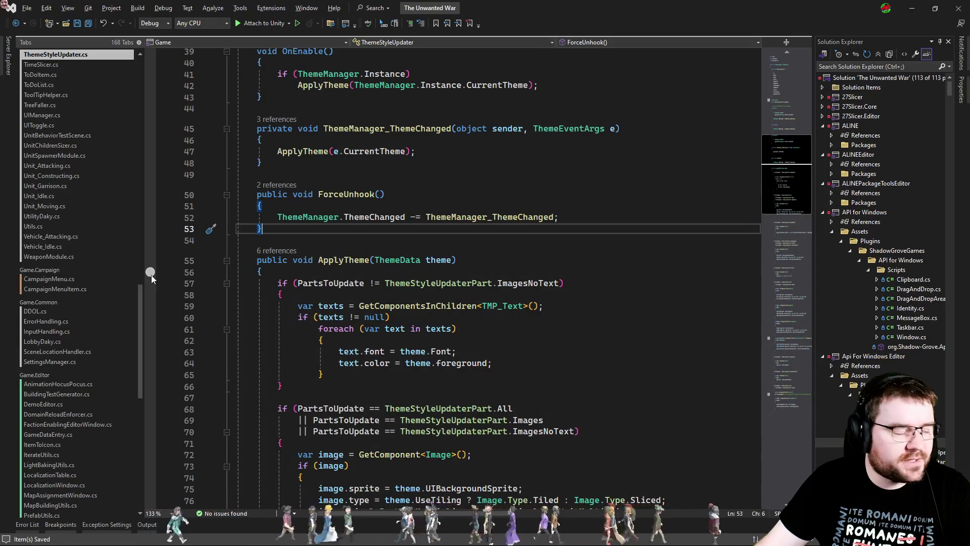
{"action": "scroll", "coordinate": [451, 300], "scroll_direction": "down", "scroll_amount": 16}
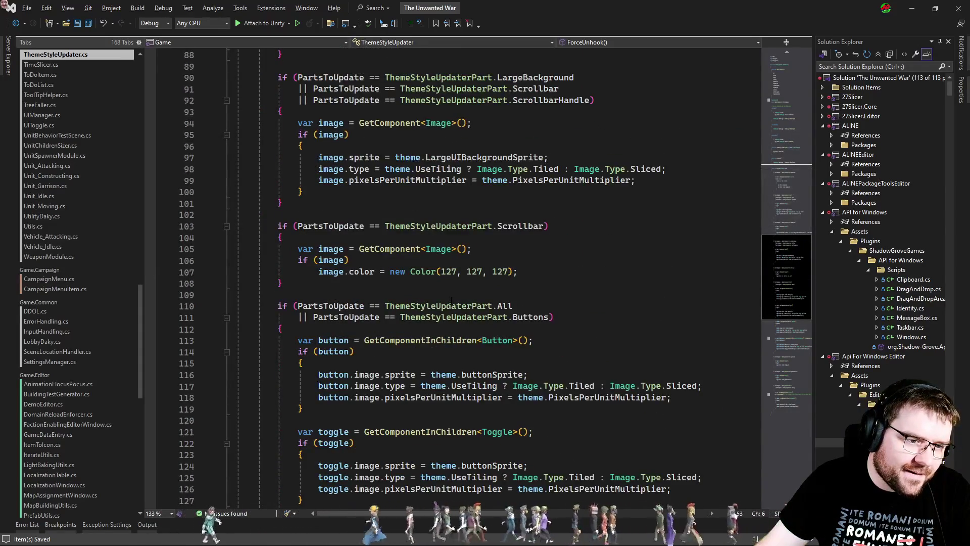
{"action": "scroll", "coordinate": [451, 300], "scroll_direction": "up", "scroll_amount": 14}
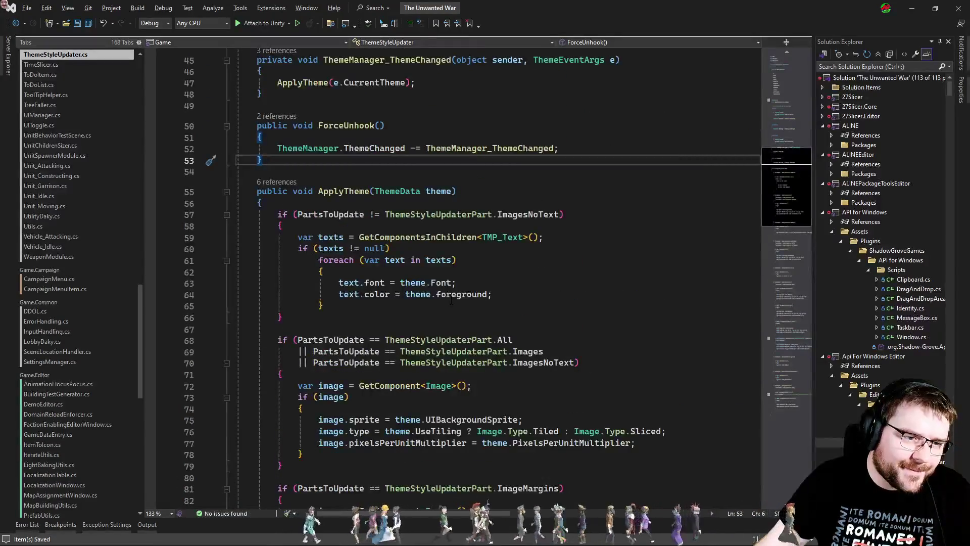
{"action": "key", "text": "alt+Tab"}
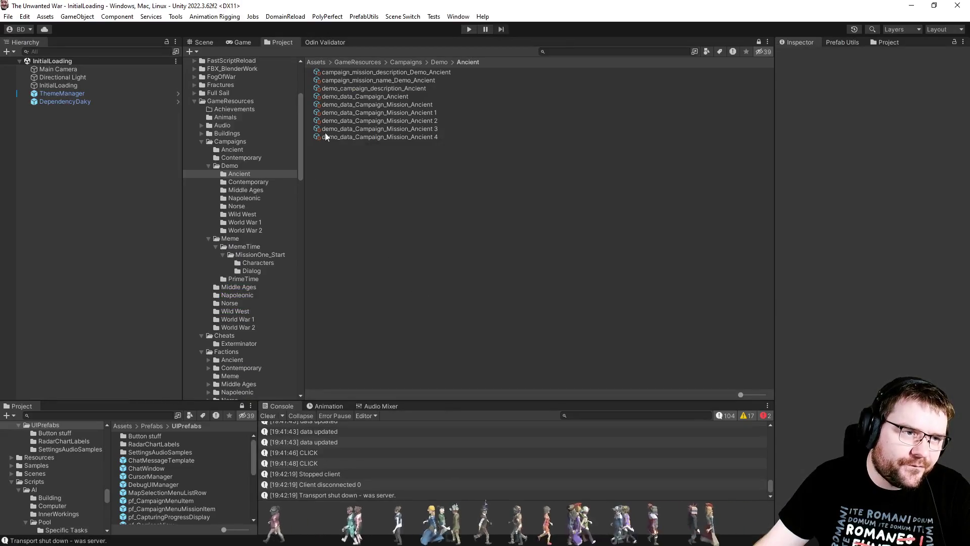
Step: Load the MainMenu scene and expand its Canvas to the GameStart and Main panels
{"action": "left_click", "coordinate": [402, 17]}
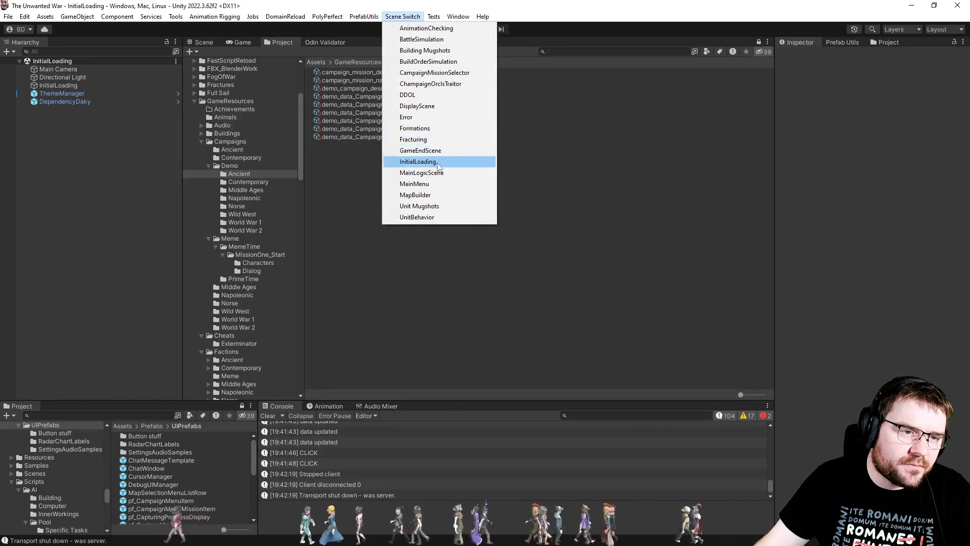
{"action": "left_click", "coordinate": [431, 185]}
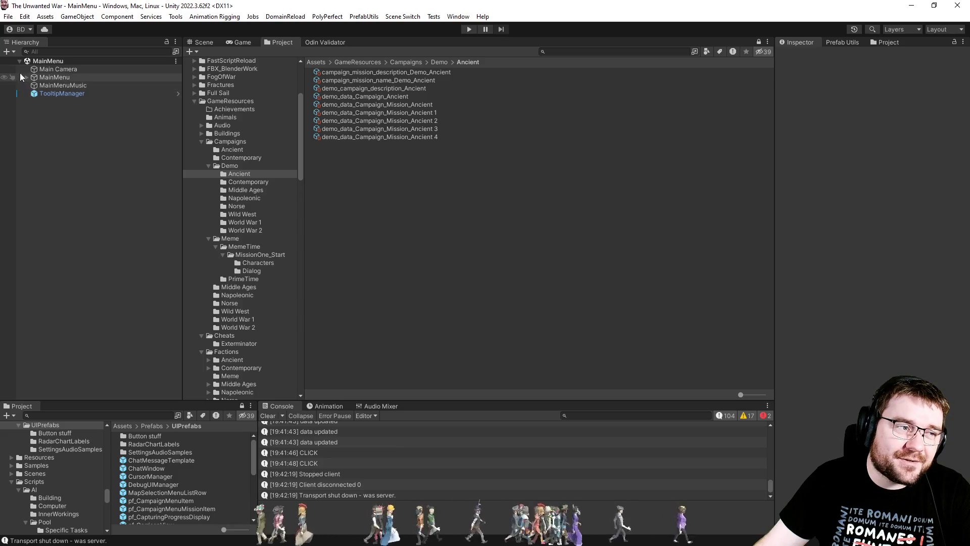
{"action": "left_click", "coordinate": [27, 77]}
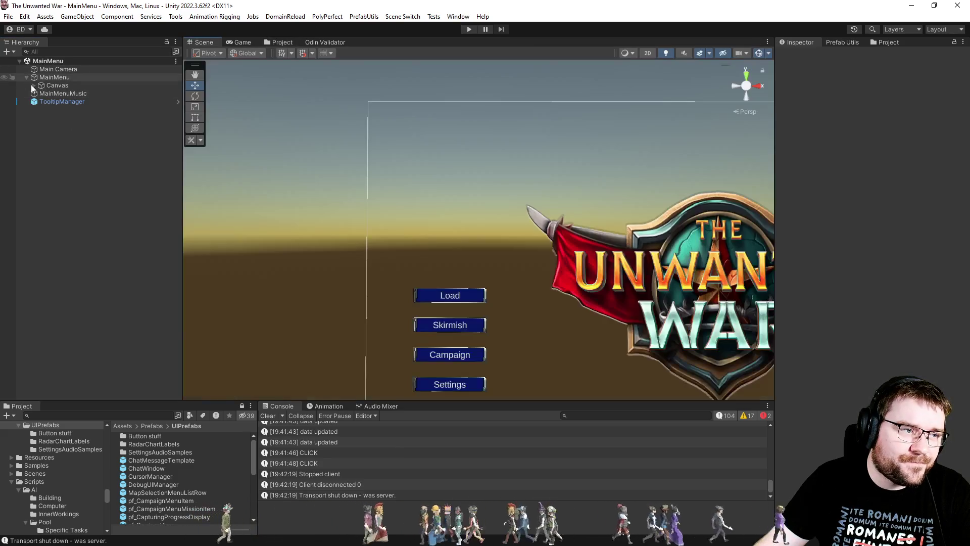
{"action": "left_click", "coordinate": [32, 87]}
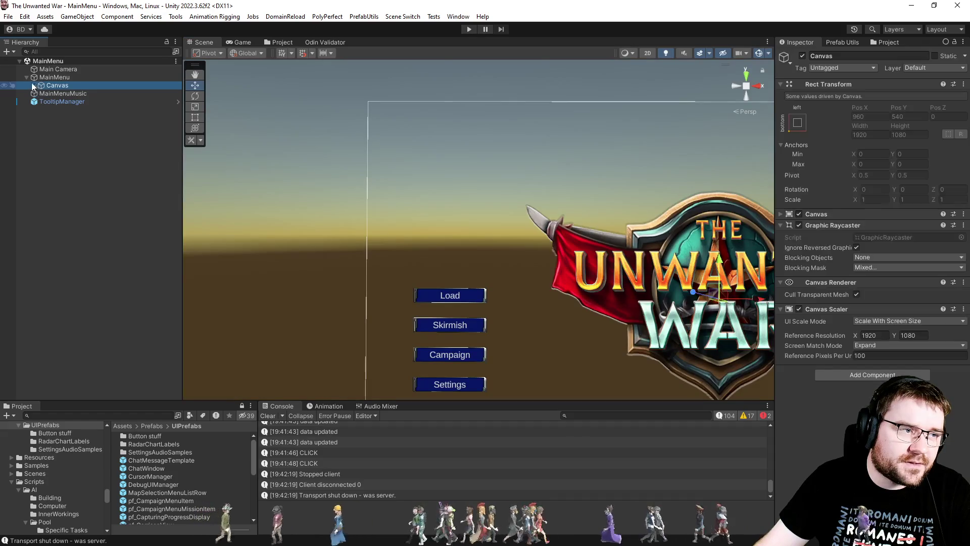
{"action": "left_click", "coordinate": [34, 86]}
{"action": "left_click", "coordinate": [65, 118]}
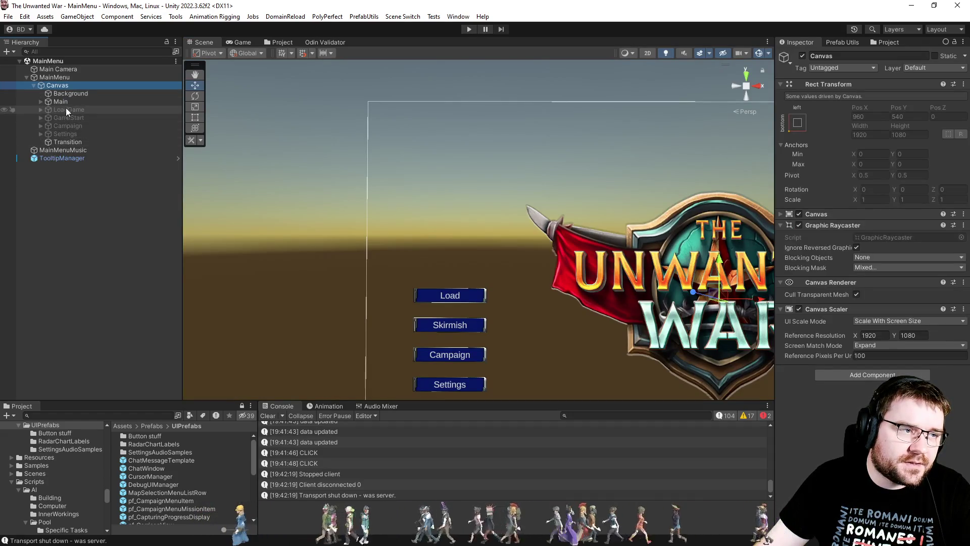
{"action": "left_click", "coordinate": [62, 102]}
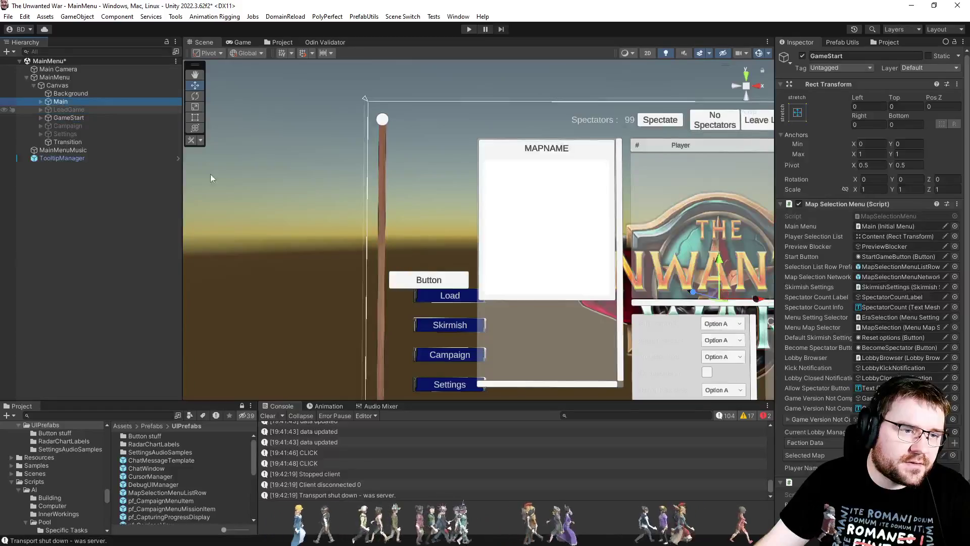
Step: Inspect SettingLabels, EraSelection, LobbyContent, GameStart, Canvas, MainMenu and PreviewBlocker objects
{"action": "left_click", "coordinate": [431, 286]}
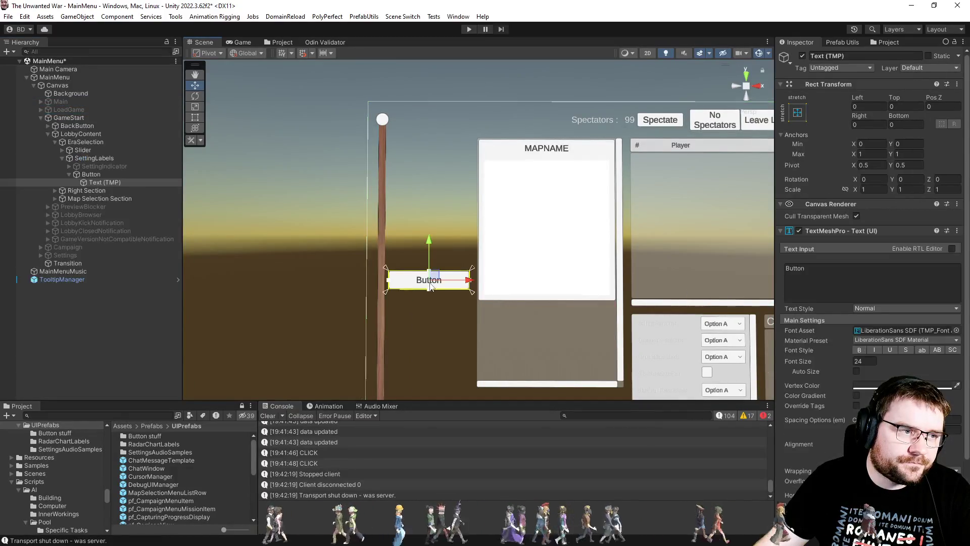
{"action": "left_click", "coordinate": [108, 160]}
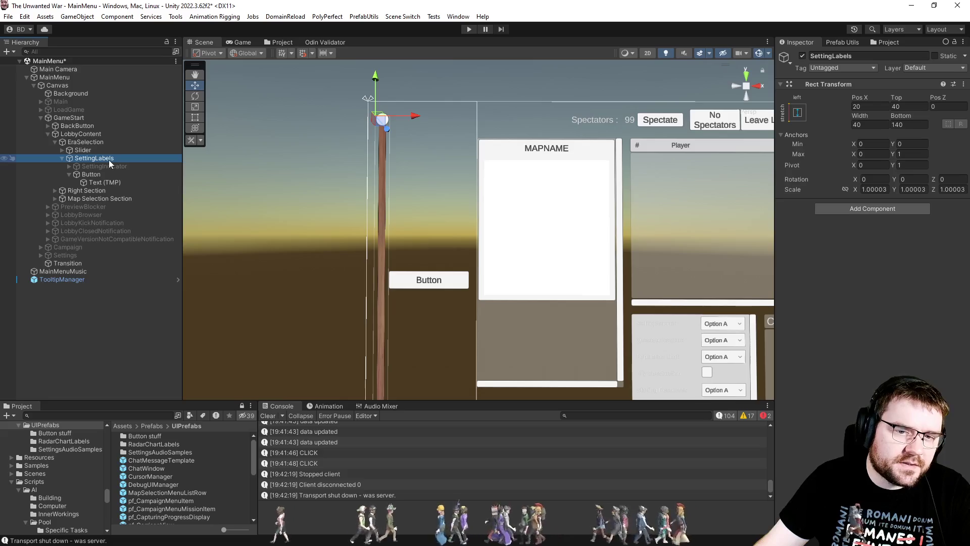
{"action": "left_click", "coordinate": [99, 148]}
{"action": "left_click", "coordinate": [101, 143]}
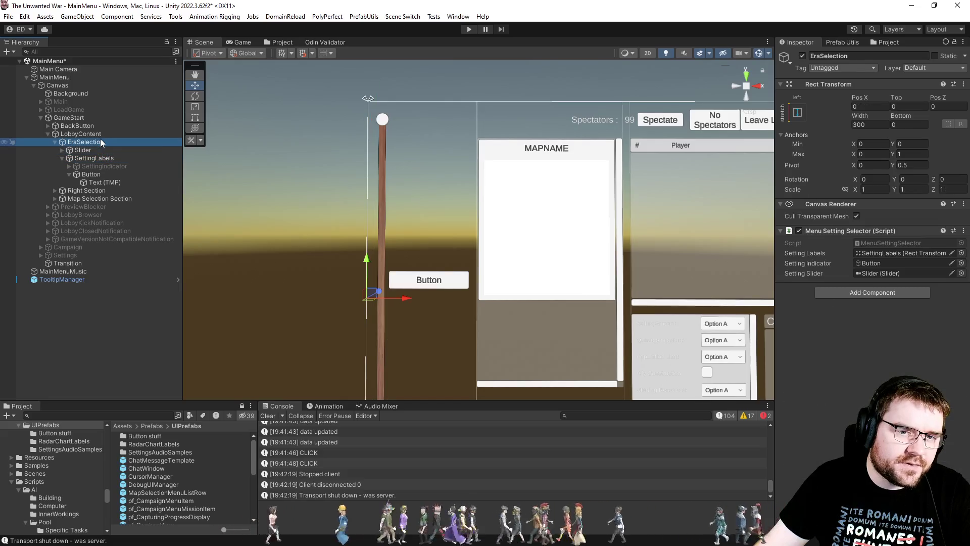
{"action": "left_click", "coordinate": [99, 135]}
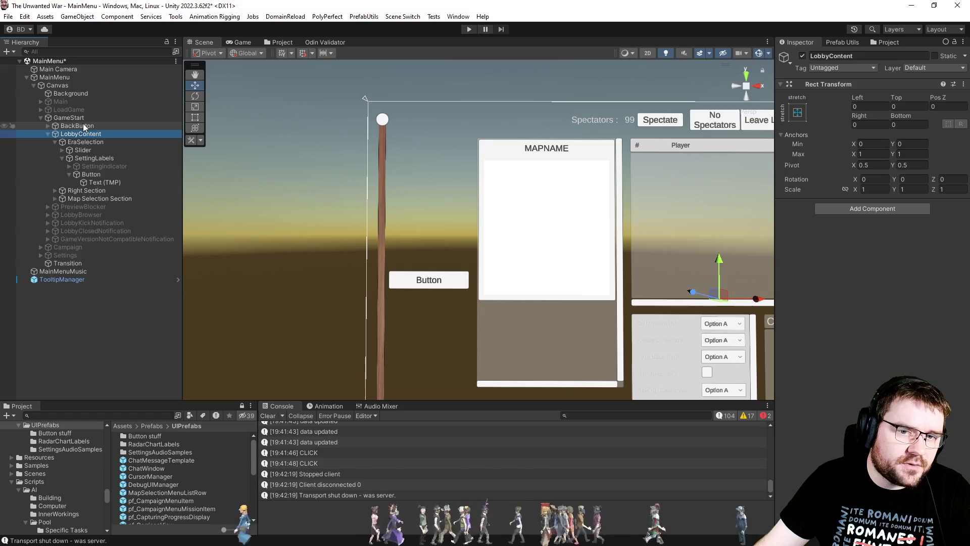
{"action": "left_click", "coordinate": [79, 119]}
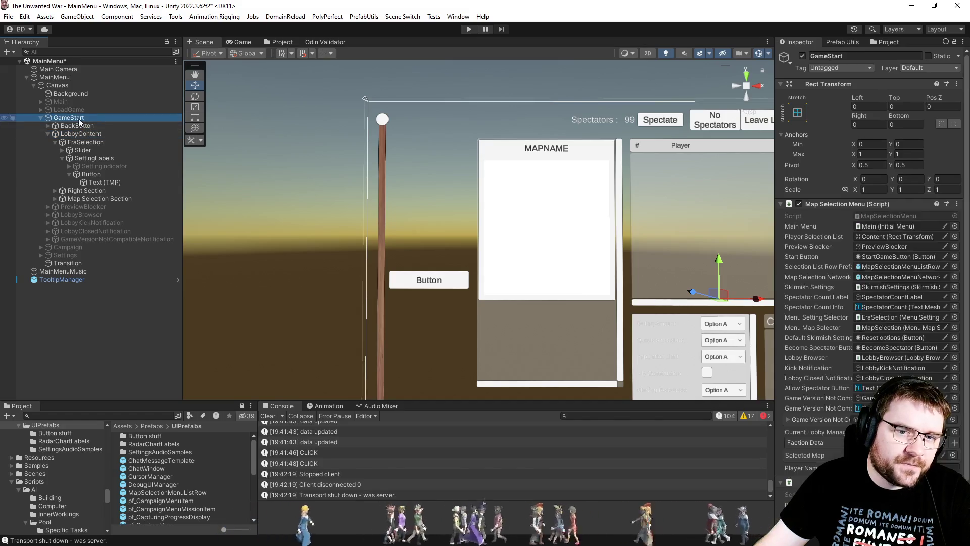
{"action": "scroll", "coordinate": [826, 380], "scroll_direction": "down", "scroll_amount": 3}
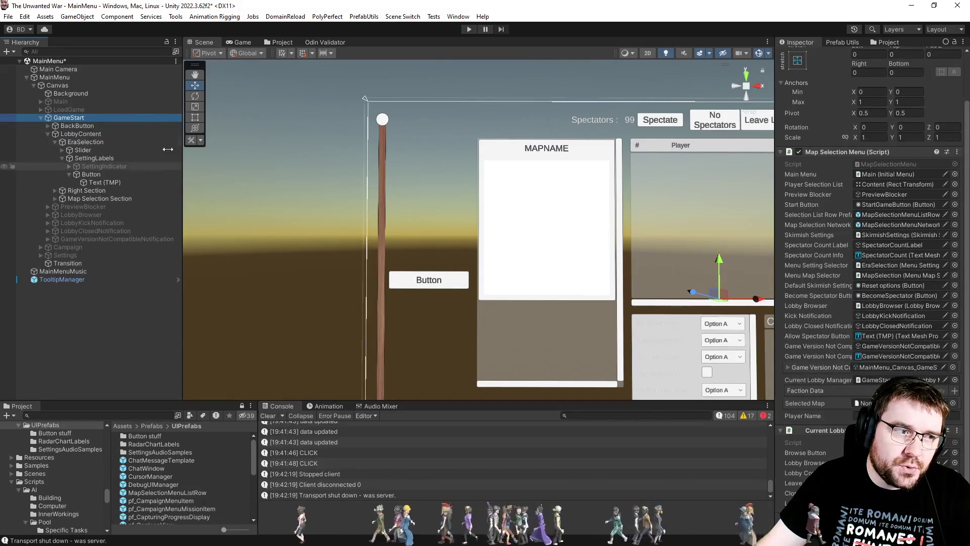
{"action": "left_click", "coordinate": [72, 86]}
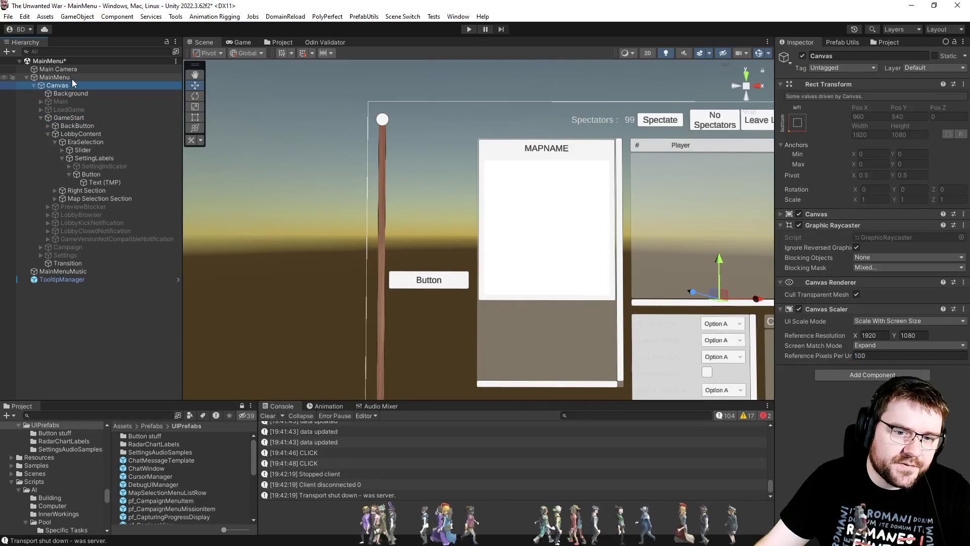
{"action": "left_click", "coordinate": [72, 79]}
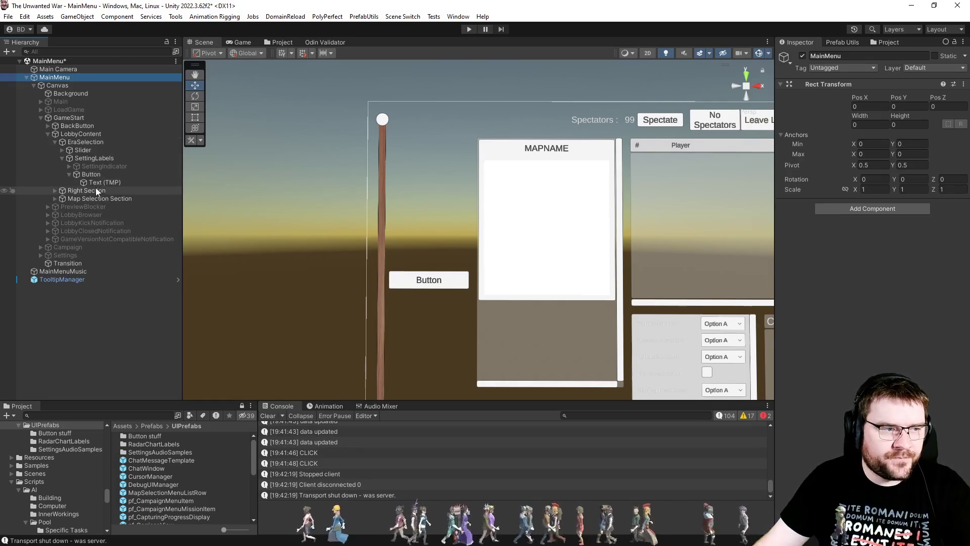
{"action": "left_click", "coordinate": [87, 207]}
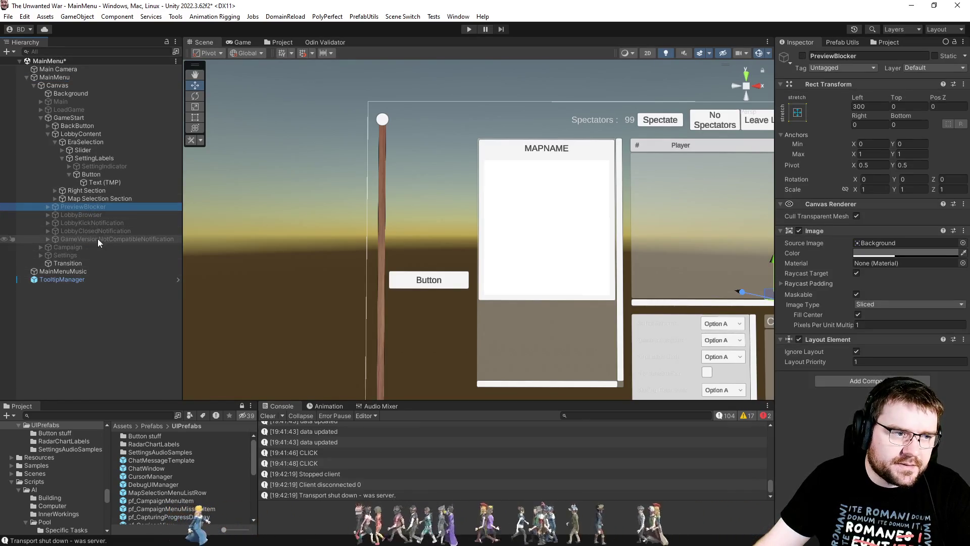
{"action": "key", "text": "alt+Tab"}
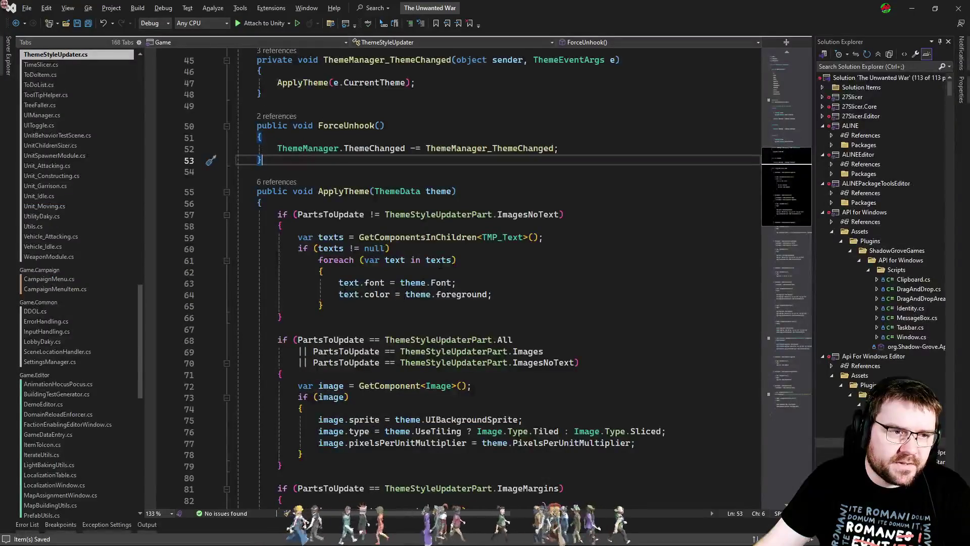
Step: Add a [SerializeField] private bool listenToThemeChanges field below PartsToUpdate in ThemeStyleUpdater
{"action": "left_click", "coordinate": [440, 265]}
{"action": "scroll", "coordinate": [455, 278], "scroll_direction": "up", "scroll_amount": 15}
{"action": "left_click", "coordinate": [487, 321]}
{"action": "key", "text": "Return"}
{"action": "key", "text": "Return"}
{"action": "type", "text": "[serial"}
{"action": "type", "text": "]"}
{"action": "key", "text": "Return"}
{"action": "type", "text": "private bool "}
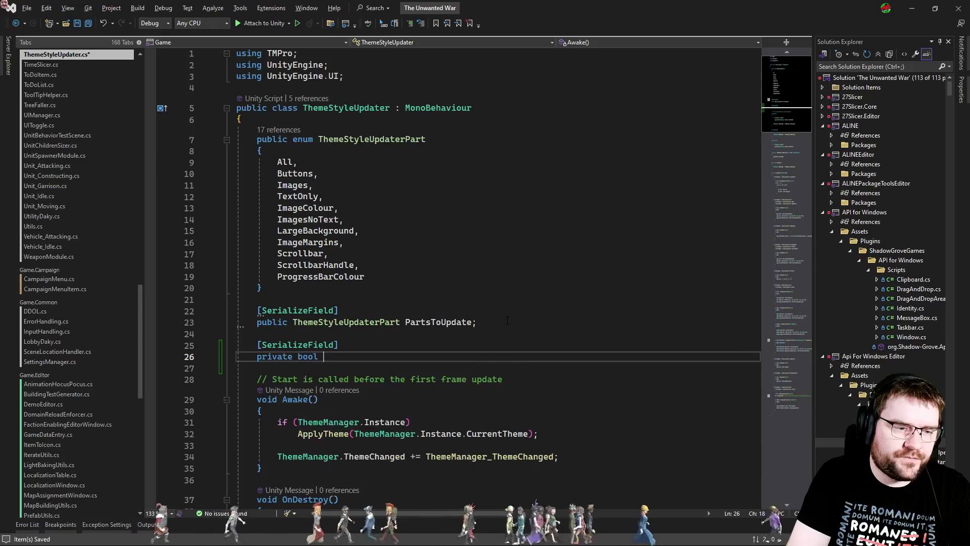
{"action": "type", "text": "ListenTo"}
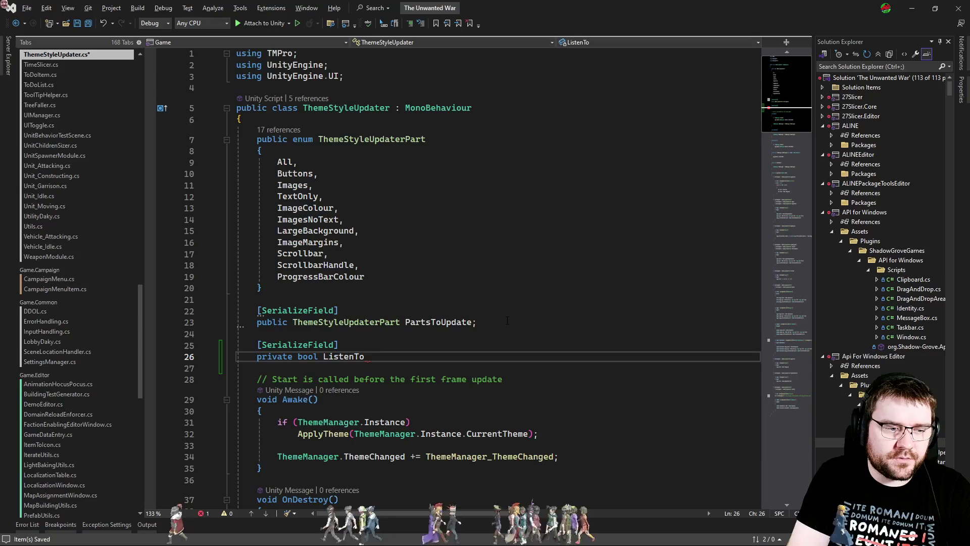
{"action": "key", "text": "BackSpace"}
{"action": "key", "text": "BackSpace"}
{"action": "key", "text": "BackSpace"}
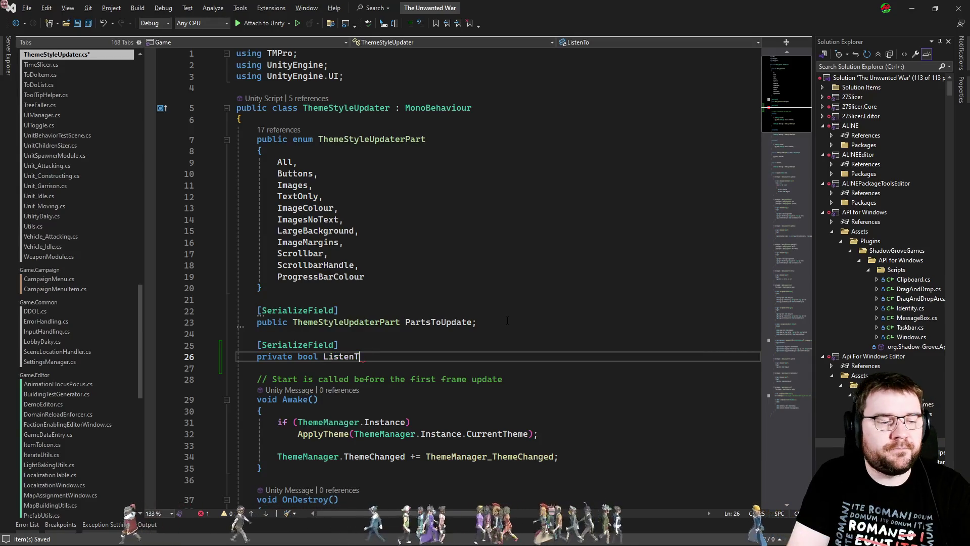
{"action": "type", "text": "listenTo"}
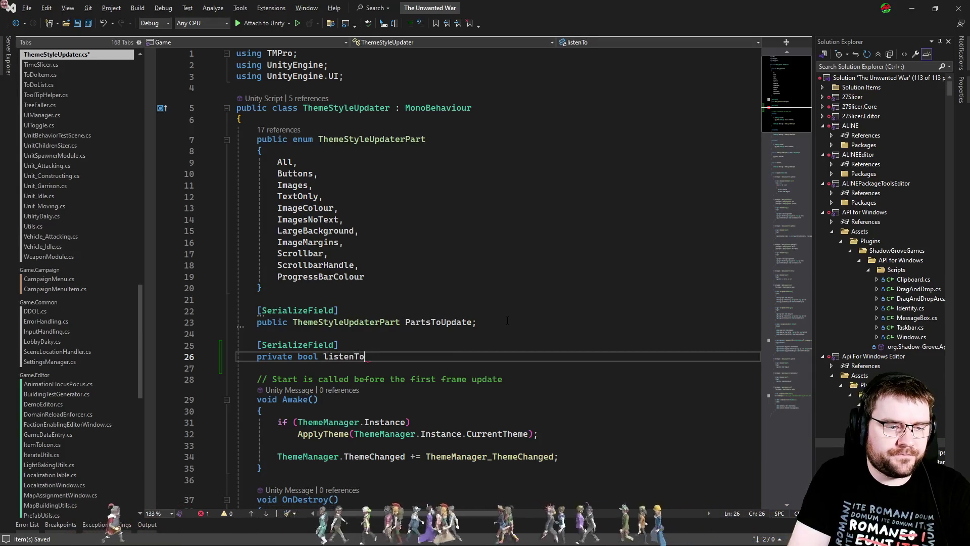
{"action": "type", "text": "ThemeChanges;"}
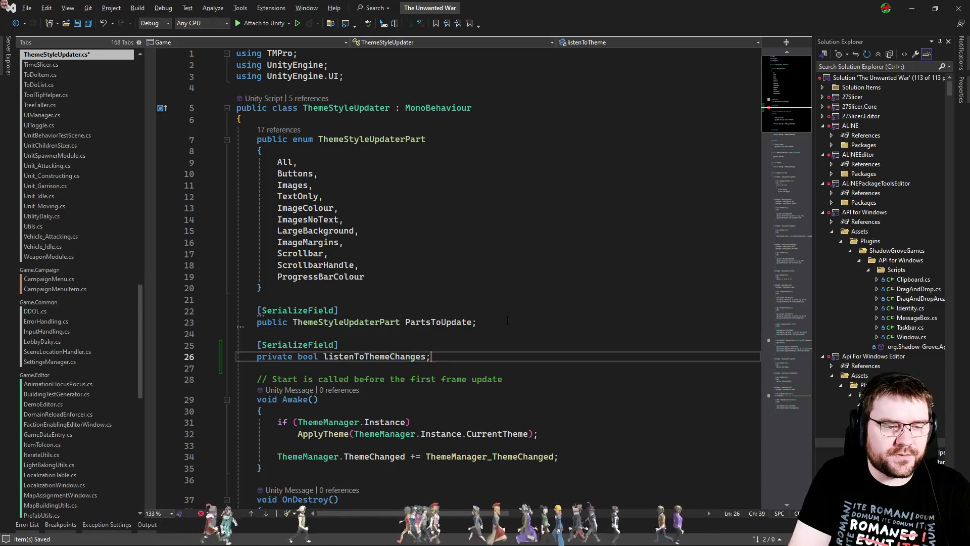
Step: Rename the listenToThemeChanges field to ignoreThemeChanges
{"action": "scroll", "coordinate": [507, 319], "scroll_direction": "down", "scroll_amount": 4}
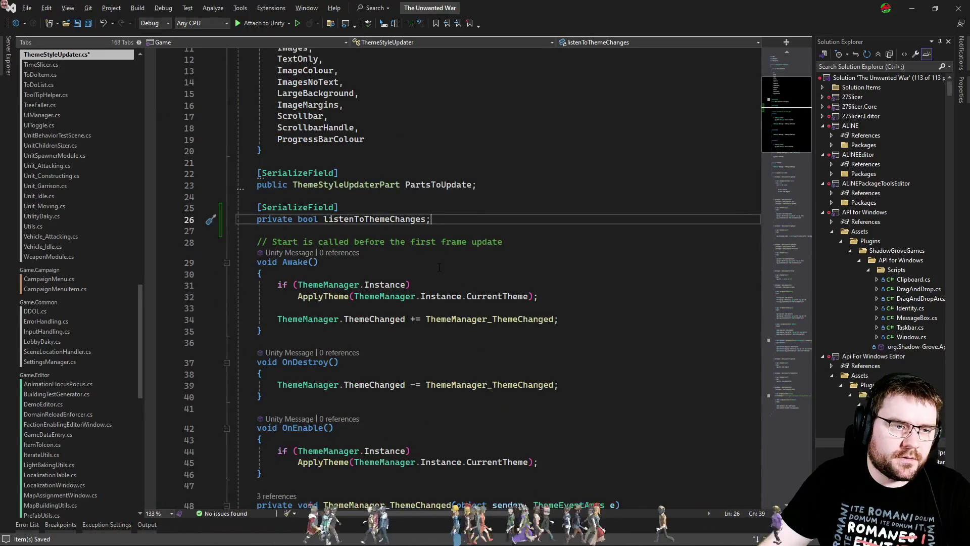
{"action": "double_click", "coordinate": [369, 218]}
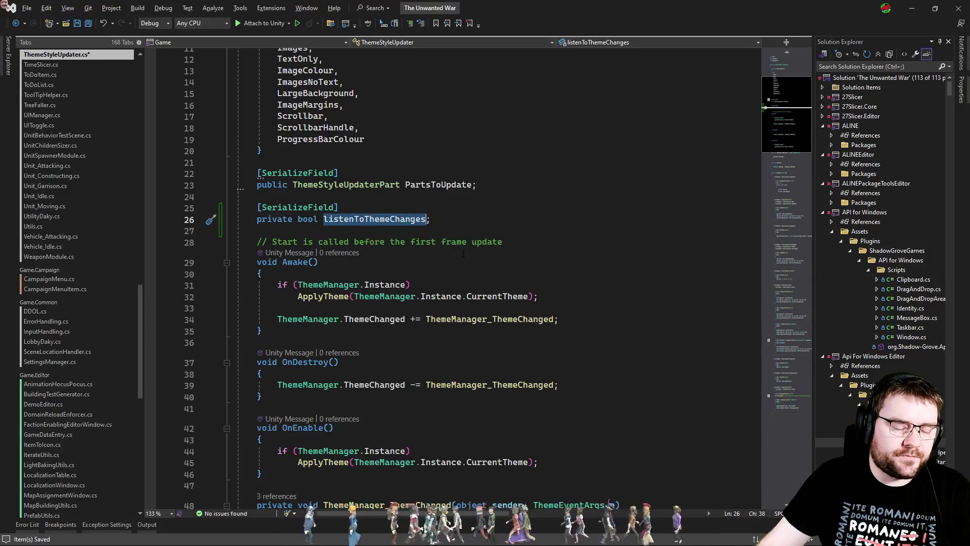
{"action": "type", "text": "i"}
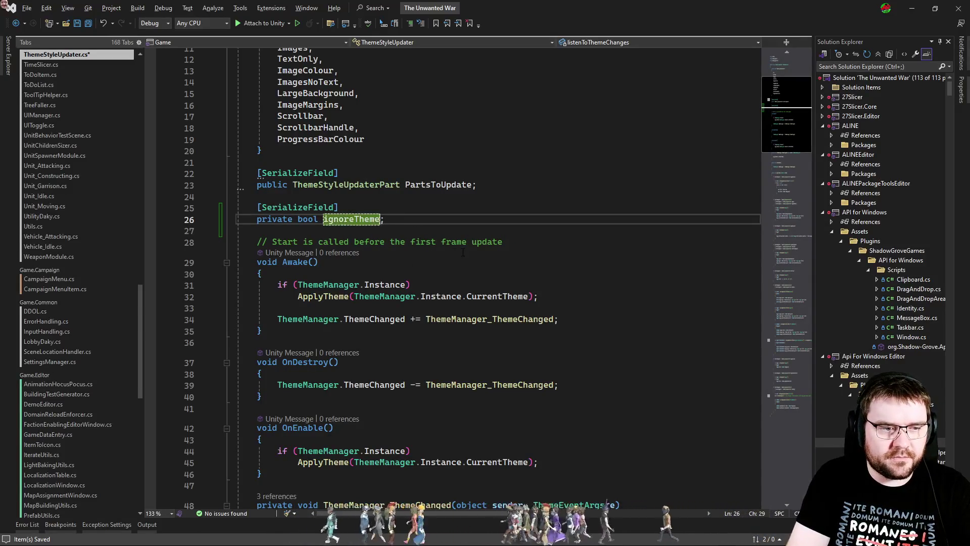
{"action": "type", "text": "Changes"}
{"action": "key", "text": "Down"}
{"action": "key", "text": "Down"}
{"action": "key", "text": "Down"}
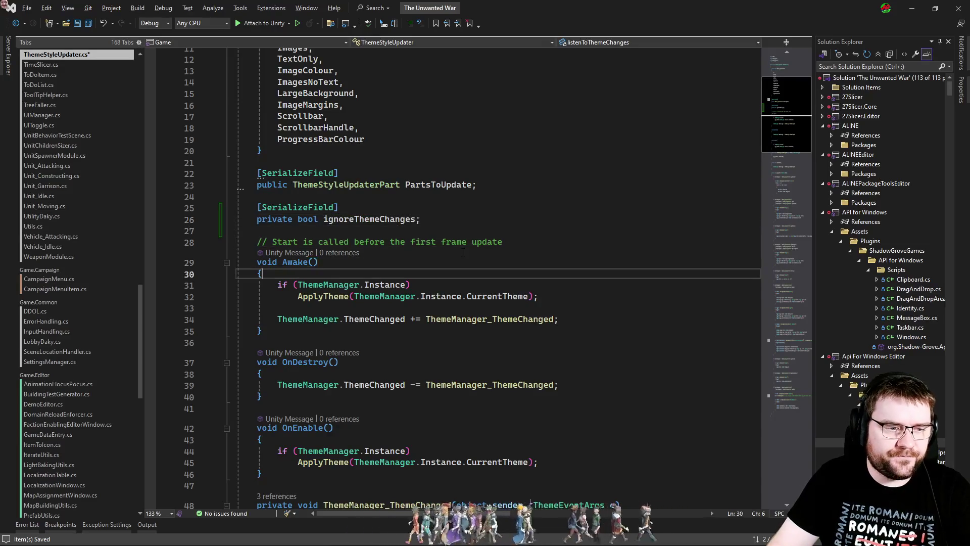
Step: Add 'if (!ignoreThemeChanges) return;' at the top of Awake
{"action": "key", "text": "Down"}
{"action": "key", "text": "Return"}
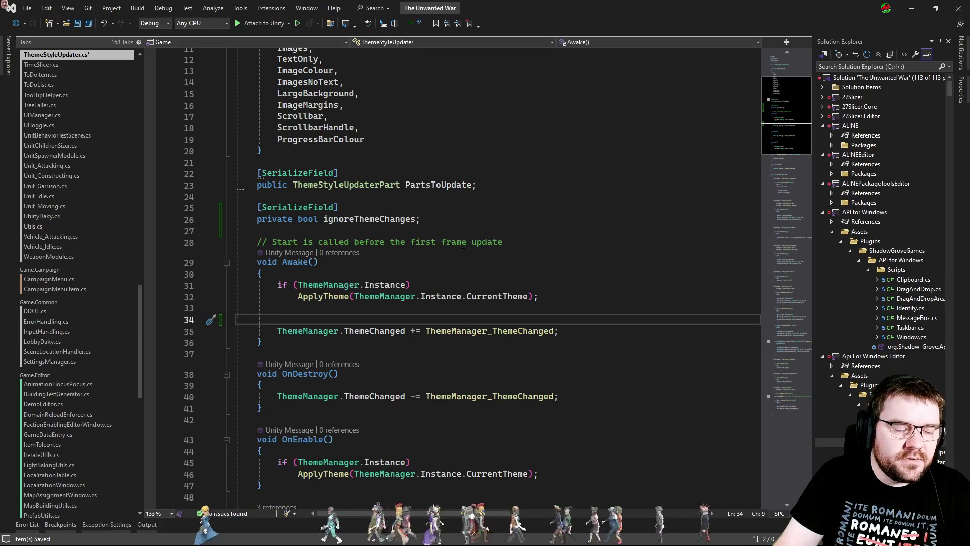
{"action": "key", "text": "Up"}
{"action": "key", "text": "alt+Up"}
{"action": "key", "text": "alt+Up"}
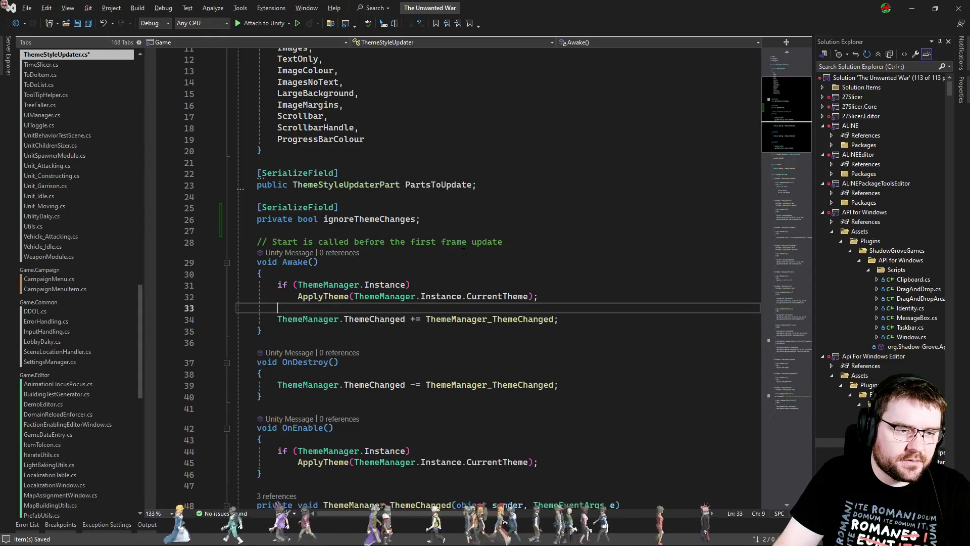
{"action": "key", "text": "Return"}
{"action": "key", "text": "Up"}
{"action": "type", "text": "if(!igno"}
{"action": "key", "text": "Tab"}
{"action": "key", "text": "End"}
{"action": "key", "text": "Return"}
{"action": "type", "text": "return;"}
Step: Paste the same ignoreThemeChanges guard at the start of ThemeManager_ThemeChanged
{"action": "key", "text": "shift+Up"}
{"action": "key", "text": "shift+Up"}
{"action": "key", "text": "ctrl+c"}
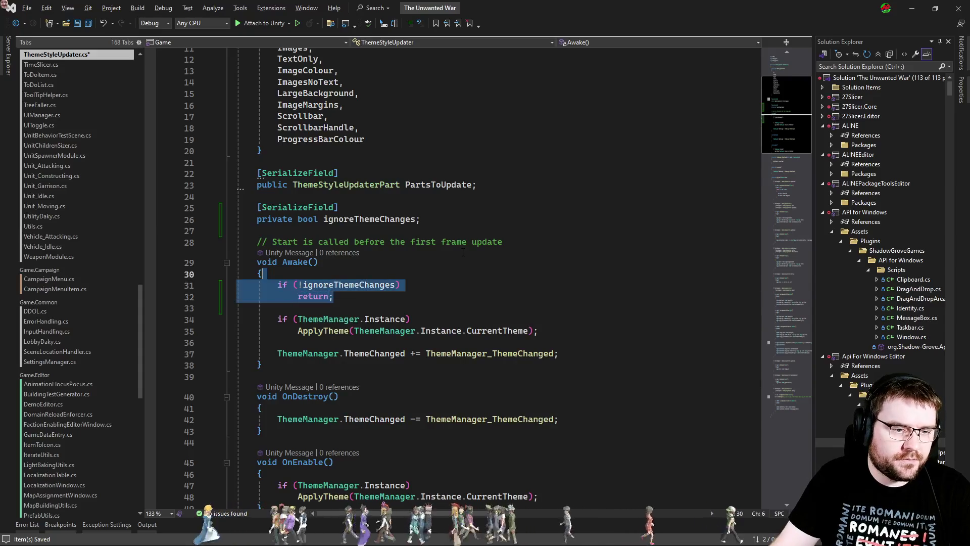
{"action": "left_click", "coordinate": [450, 344]}
{"action": "left_click", "coordinate": [445, 356], "text": "ctrl"}
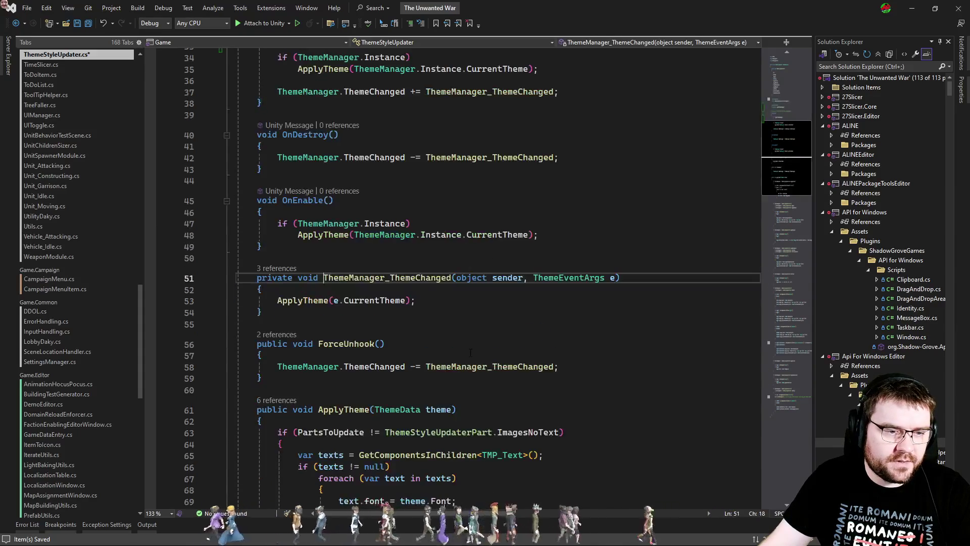
{"action": "left_click", "coordinate": [364, 290]}
{"action": "key", "text": "ctrl+v"}
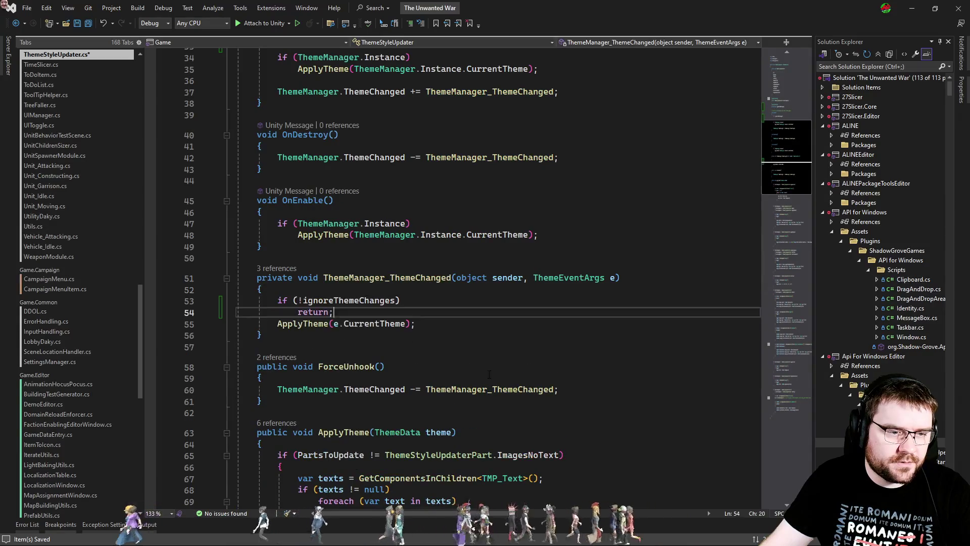
{"action": "key", "text": "Return"}
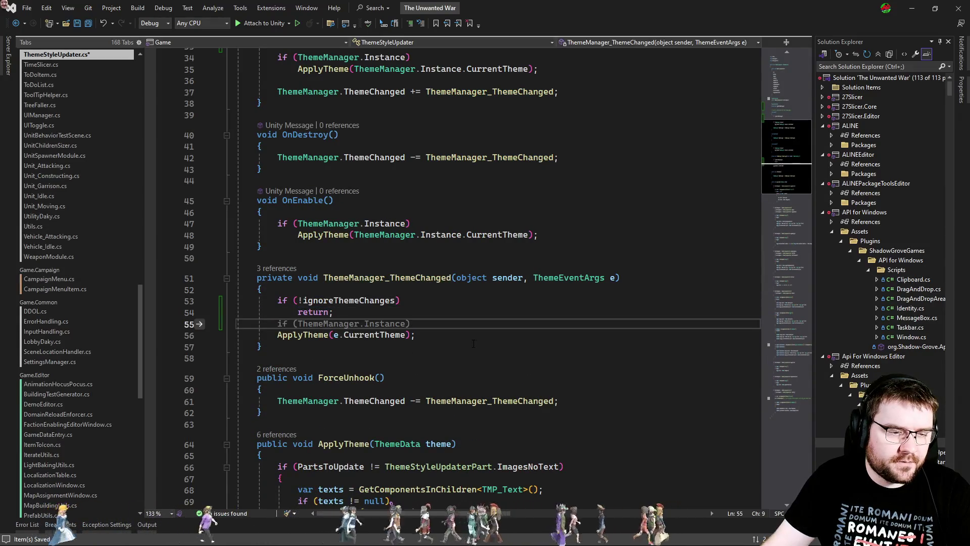
{"action": "left_click", "coordinate": [487, 349]}
Step: Delete the ForceUnhook method and cut the updater.ForceUnhook() call in MenuSettingSelector
{"action": "mouse_move", "coordinate": [263, 412]}
{"action": "left_mouse_down"}
{"action": "mouse_move", "coordinate": [283, 399]}
{"action": "mouse_move", "coordinate": [306, 355]}
{"action": "left_mouse_up"}
{"action": "key", "text": "Delete"}
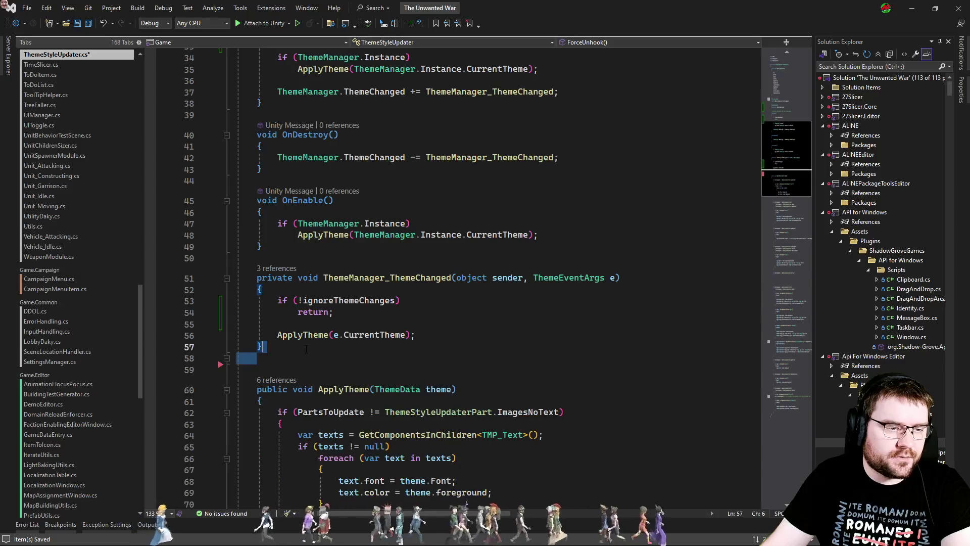
{"action": "left_click", "coordinate": [348, 345]}
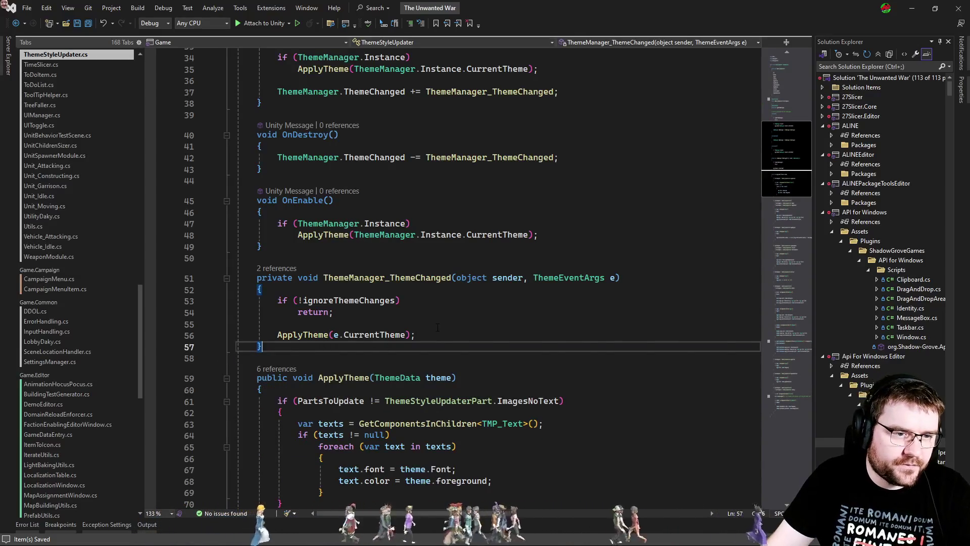
{"action": "key", "text": "ctrl+Tab"}
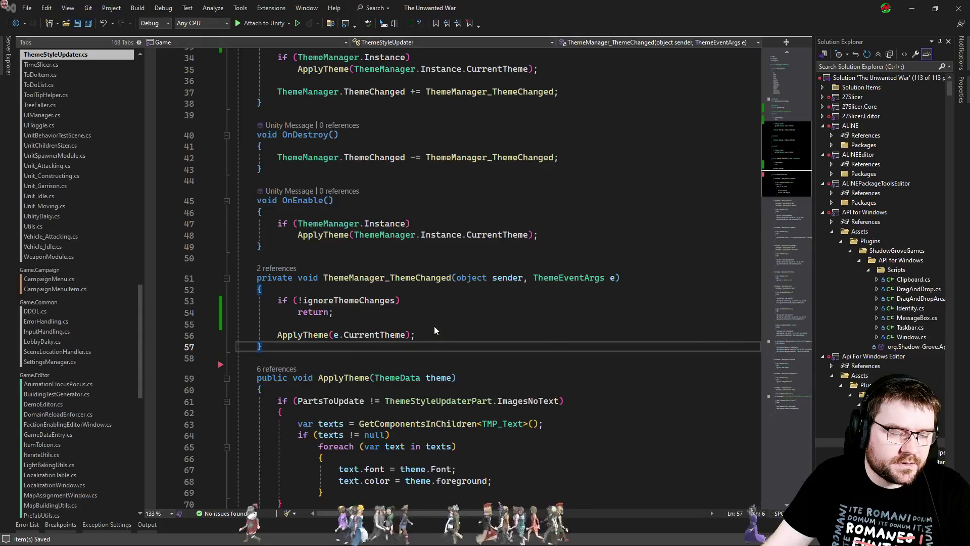
{"action": "key", "text": "ctrl+x"}
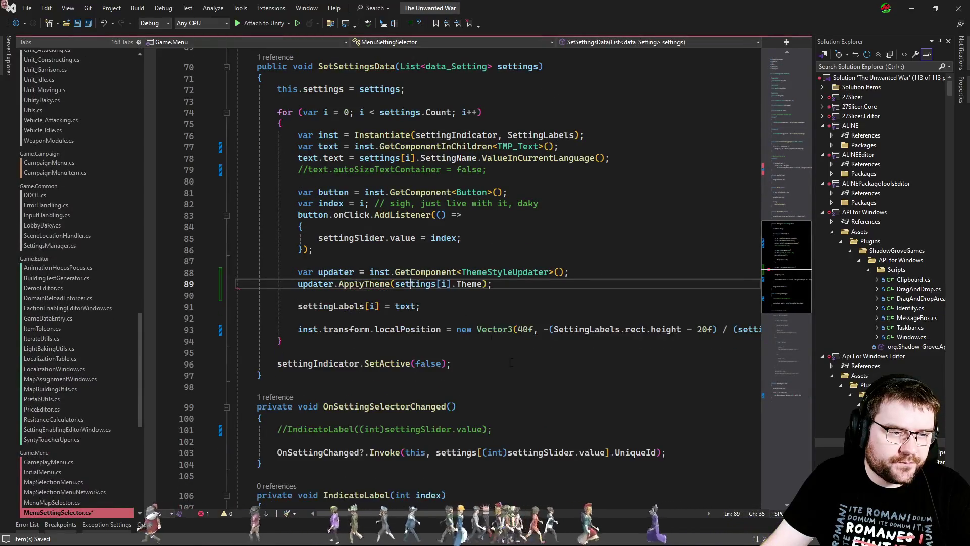
Step: Switch to CampaignMenu.cs among the open files, then return to the Unity editor
{"action": "key", "text": "ctrl+Tab"}
{"action": "key", "text": "ctrl+Tab"}
{"action": "key", "text": "ctrl+Tab"}
{"action": "key", "text": "ctrl+Tab"}
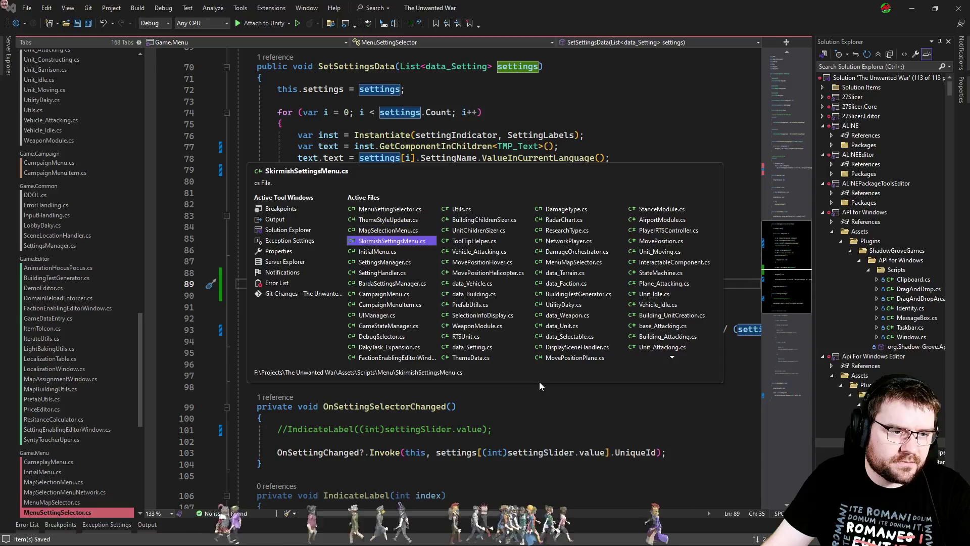
{"action": "key", "text": "Escape"}
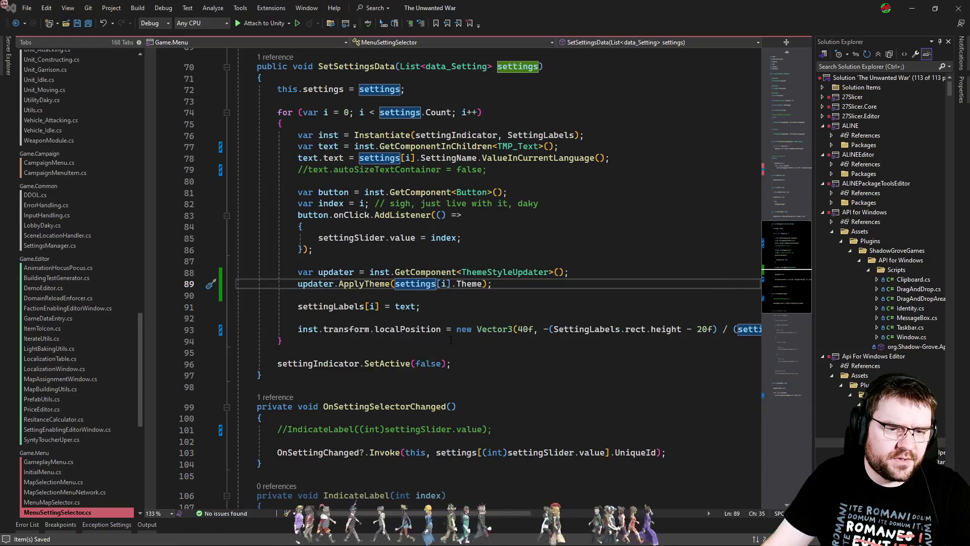
{"action": "key", "text": "ctrl+Tab"}
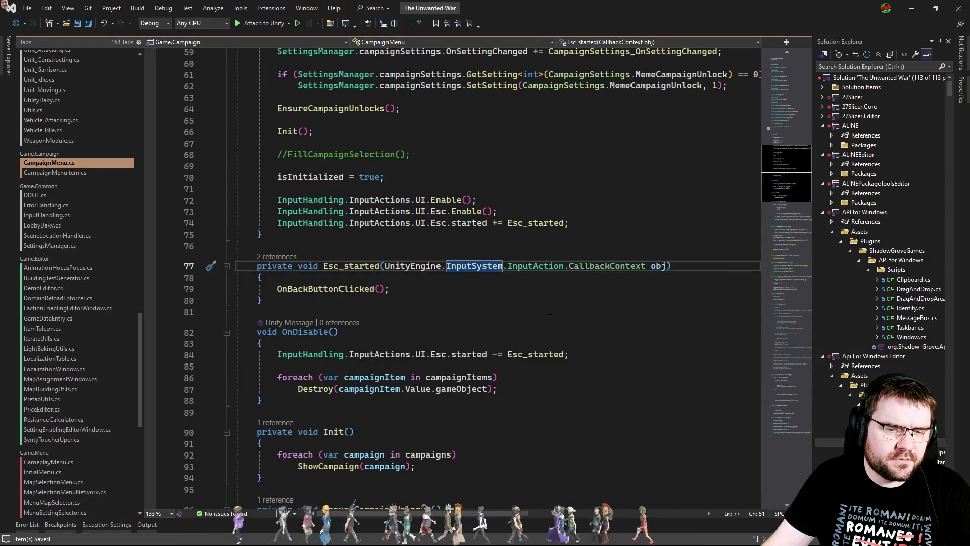
{"action": "key", "text": "alt+Tab"}
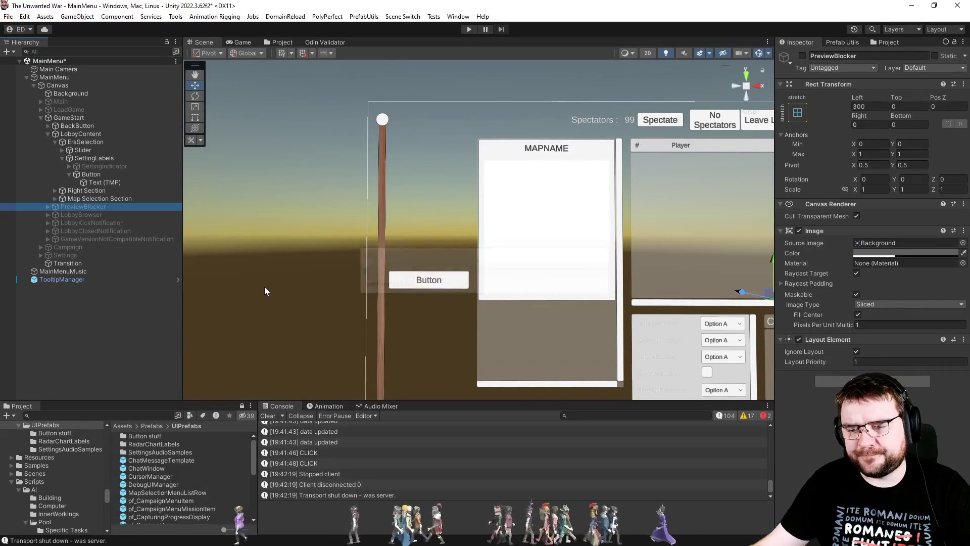
Step: Clear the Console, hide warnings, and open the CS1061 ForceUnhook error in CampaignMenu.cs
{"action": "left_click", "coordinate": [264, 417]}
{"action": "left_click", "coordinate": [265, 417]}
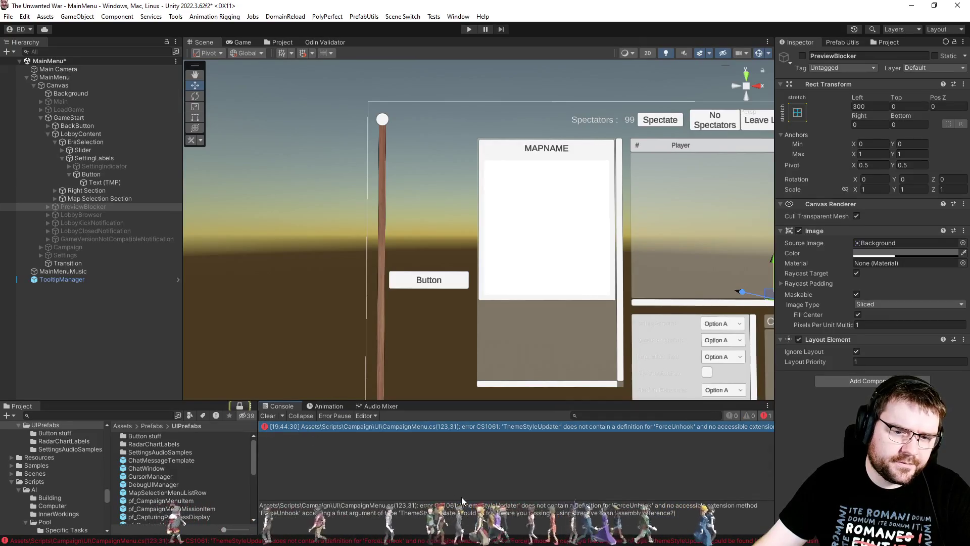
{"action": "left_click", "coordinate": [472, 486]}
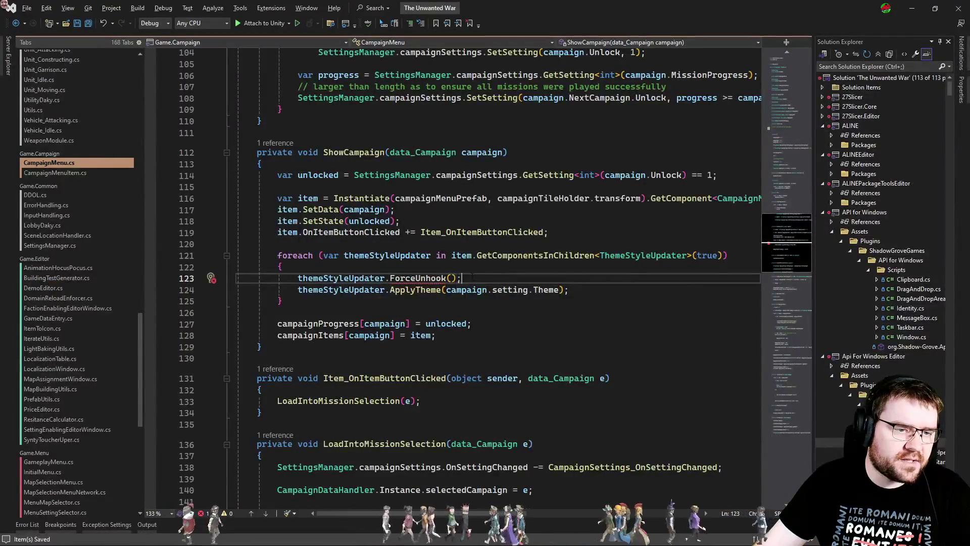
Step: Delete the themeStyleUpdater.ForceUnhook() line and foreach braces in ShowCampaign, then recompile in Unity
{"action": "key", "text": "ctrl+x"}
{"action": "key", "text": "Up"}
{"action": "key", "text": "ctrl+x"}
{"action": "left_click", "coordinate": [304, 282]}
{"action": "key", "text": "ctrl+x"}
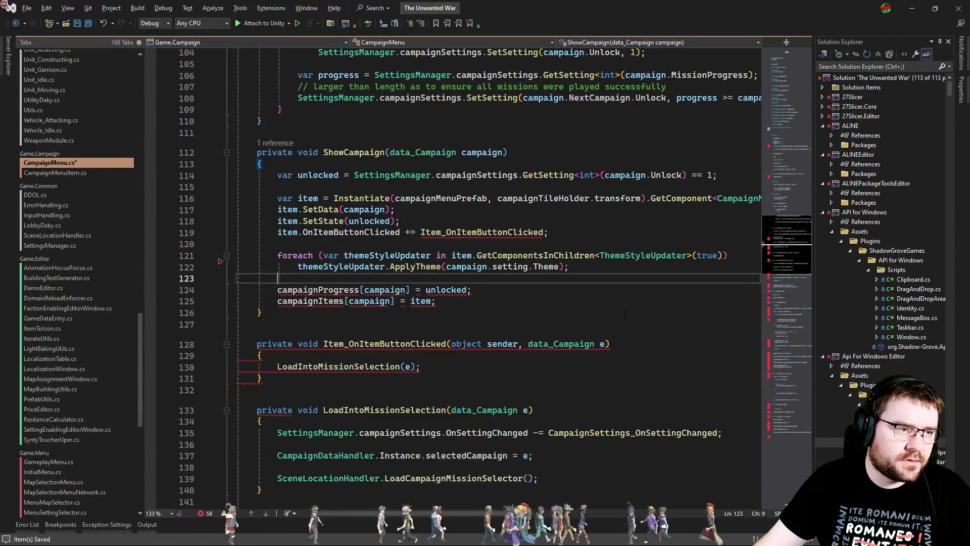
{"action": "key", "text": "alt+Tab"}
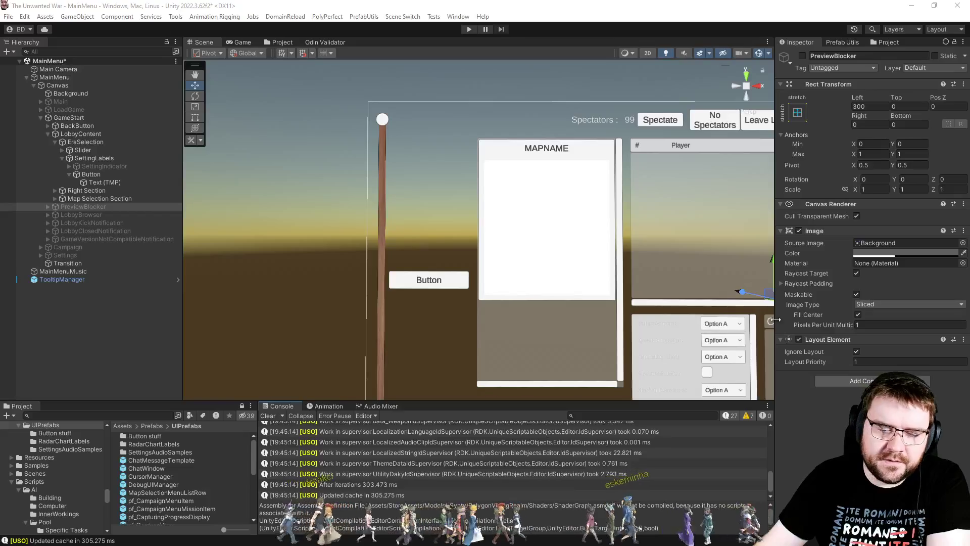
Step: Tick Ignore Theme Changes on the SettingLabels Button's Theme Style Updater and select pf_CampaignMenuItem
{"action": "left_click", "coordinate": [86, 174]}
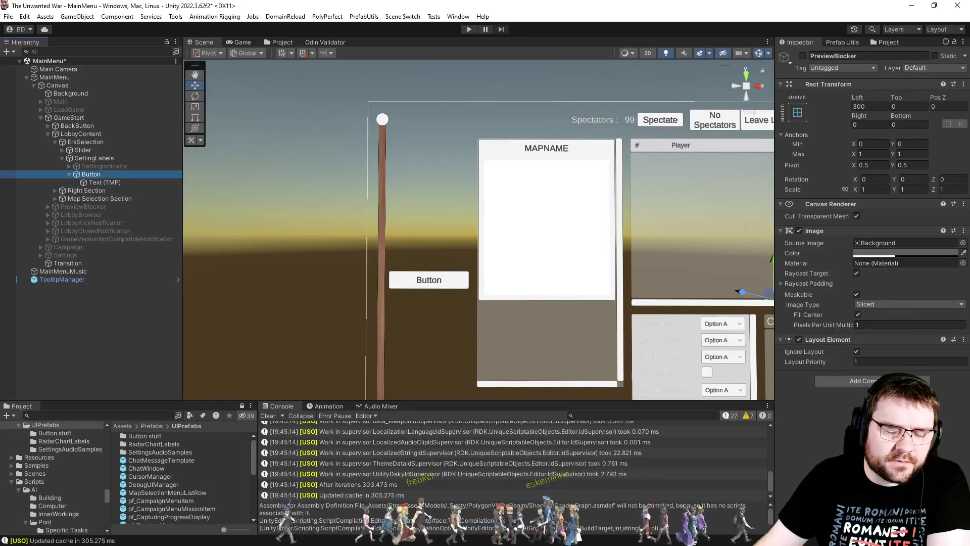
{"action": "left_click", "coordinate": [856, 383]}
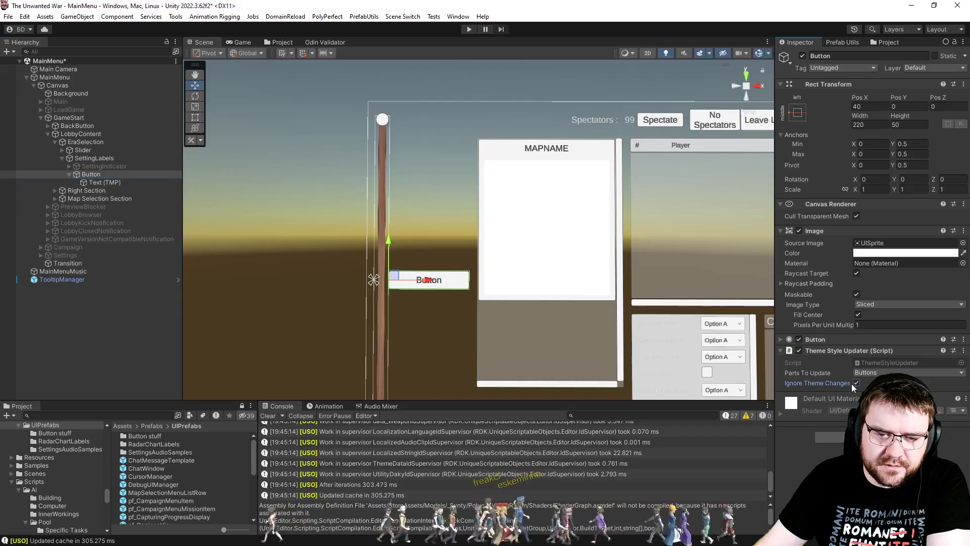
{"action": "left_click", "coordinate": [187, 500]}
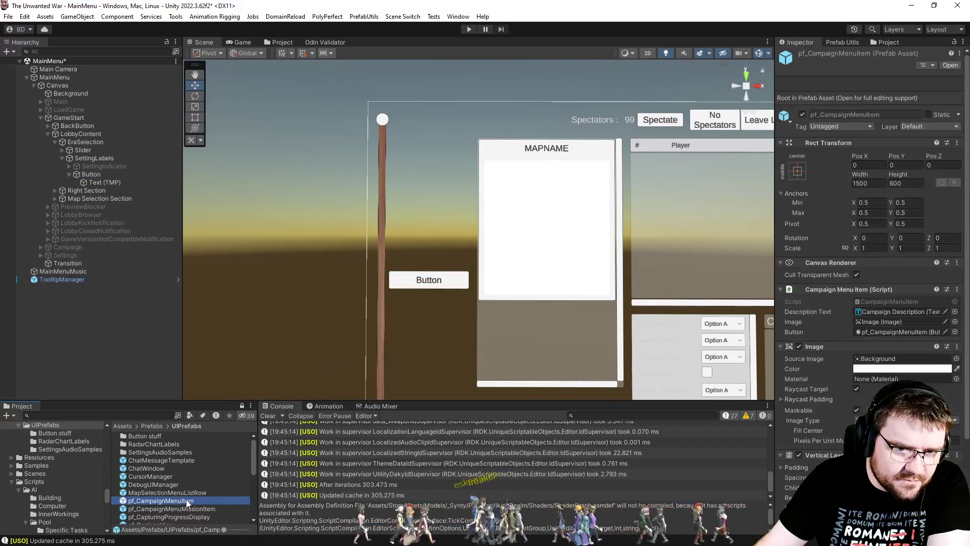
{"action": "scroll", "coordinate": [852, 417], "scroll_direction": "down", "scroll_amount": 3}
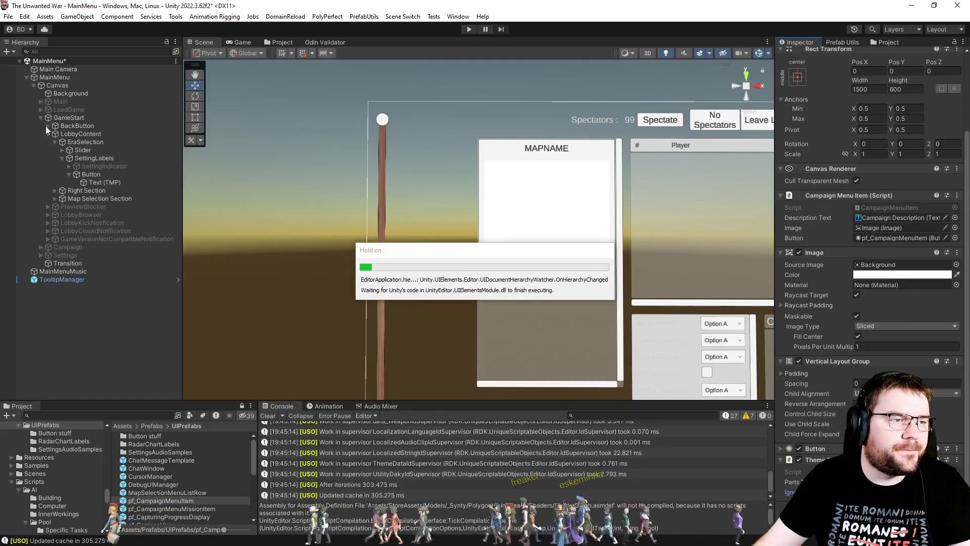
Step: Hide the GameStart panel, show the Main menu panel, and save the MainMenu scene
{"action": "left_click", "coordinate": [67, 117]}
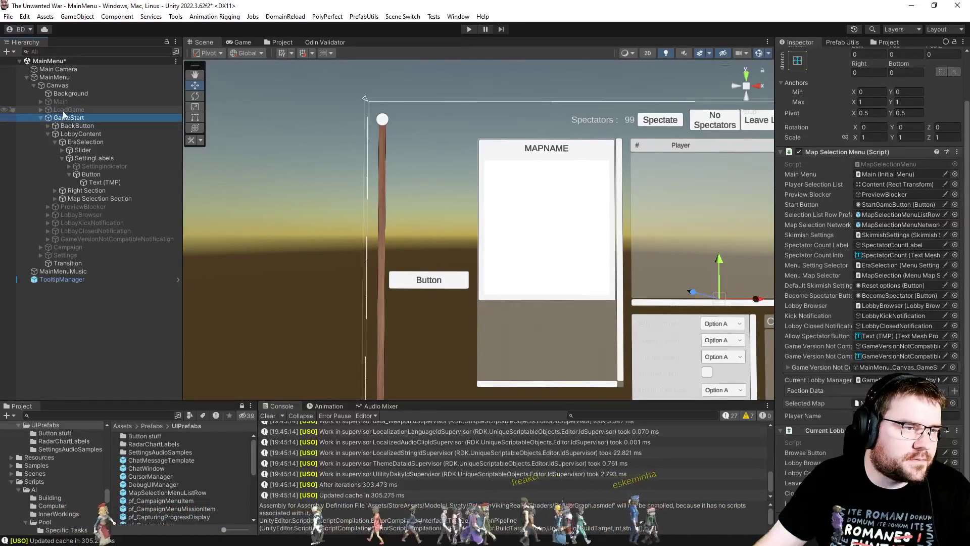
{"action": "key", "text": "alt+shift+a"}
{"action": "left_click", "coordinate": [65, 101]}
{"action": "key", "text": "alt+shift+a"}
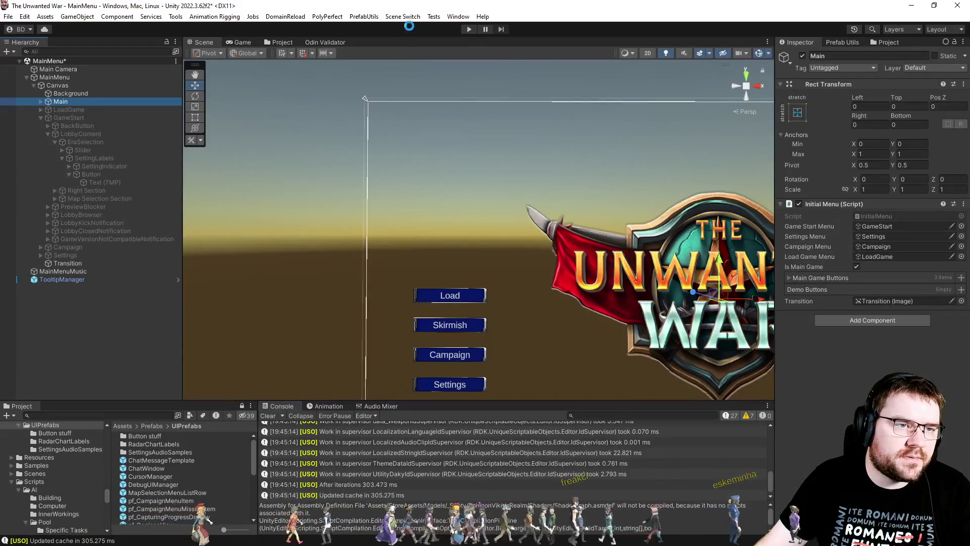
{"action": "key", "text": "ctrl+s"}
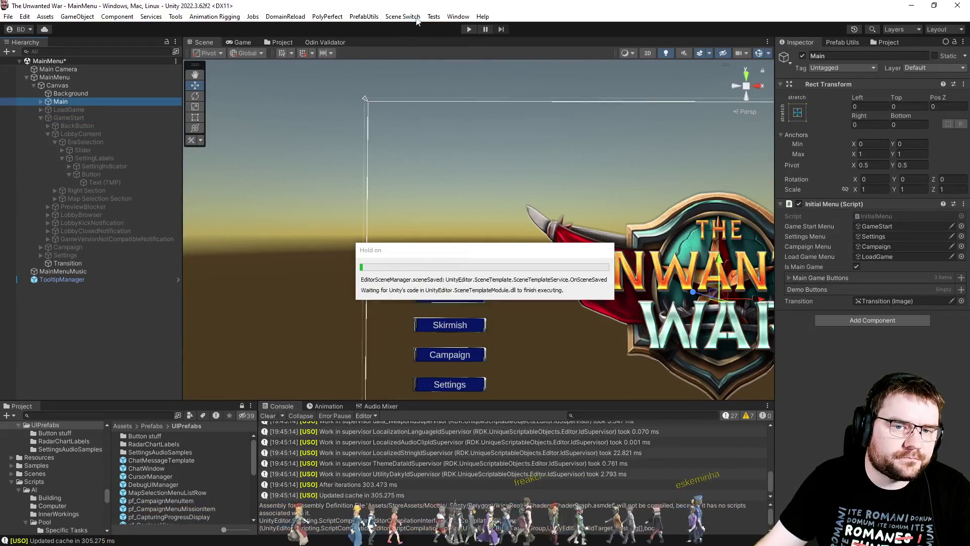
Step: Play from the InitialLoading scene, visit the skirmish lobby, and return to the main menu
{"action": "left_click", "coordinate": [403, 17]}
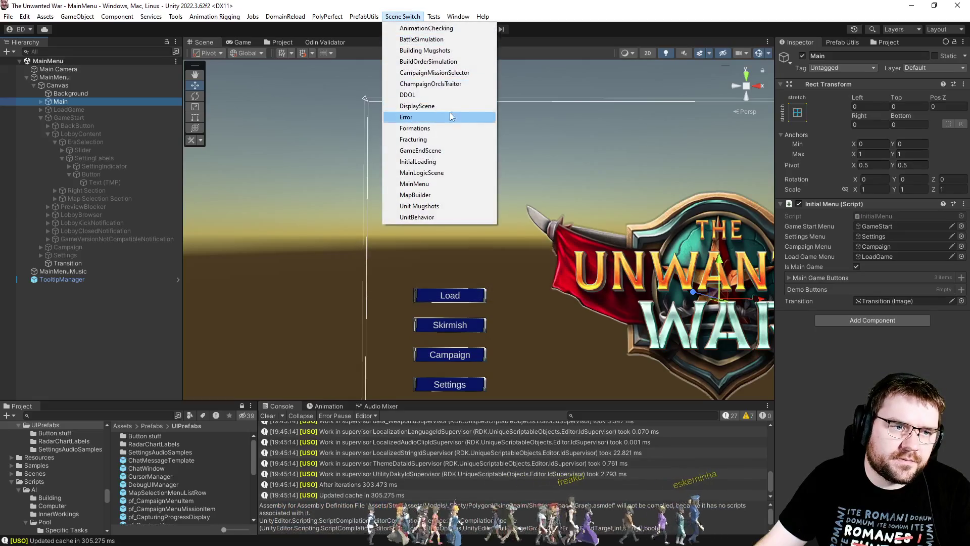
{"action": "left_click", "coordinate": [464, 161]}
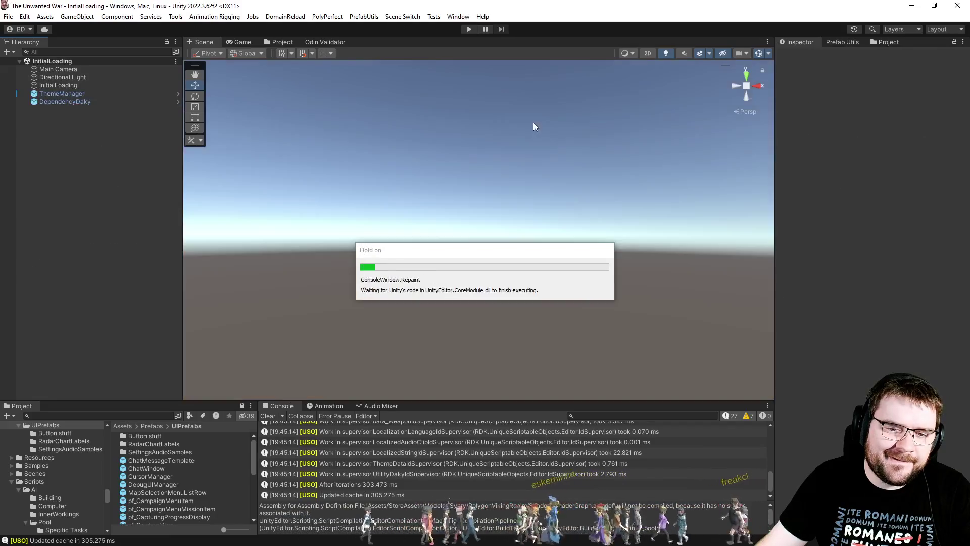
{"action": "left_click", "coordinate": [468, 30]}
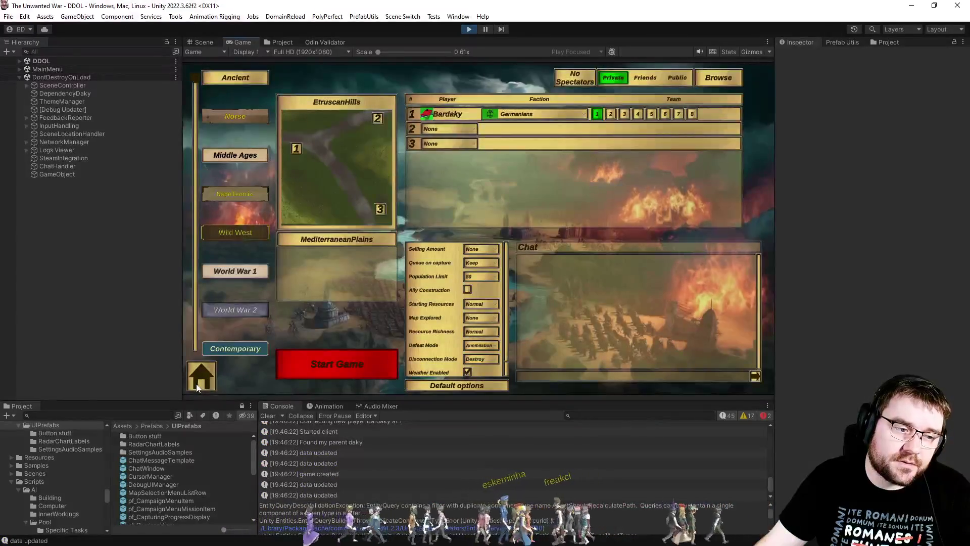
{"action": "left_click", "coordinate": [201, 376]}
{"action": "left_click", "coordinate": [253, 250]}
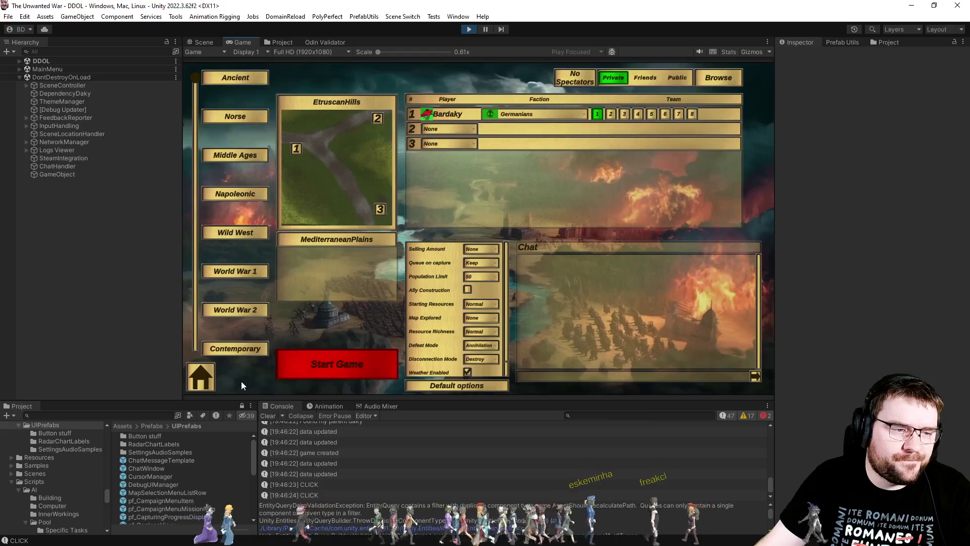
{"action": "left_click", "coordinate": [205, 385]}
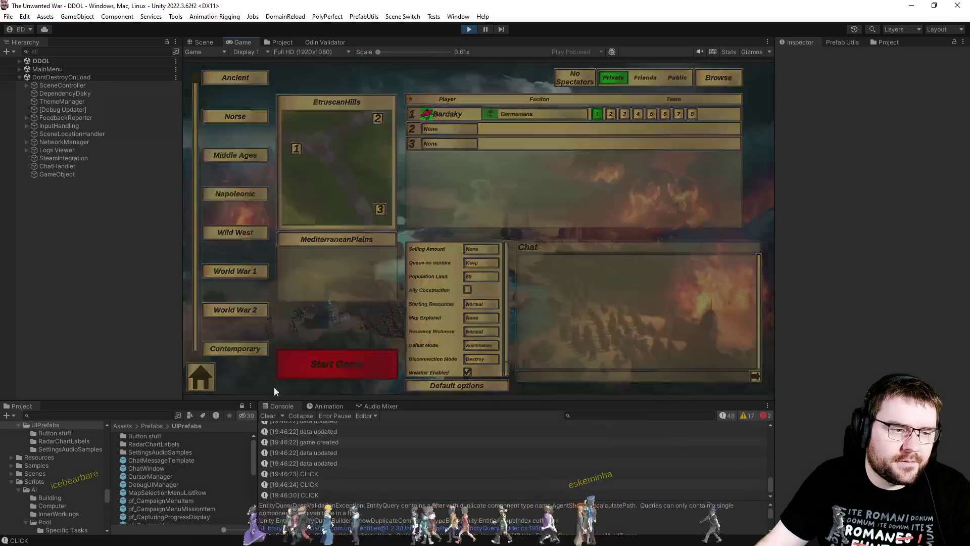
Step: In ThemeStyleUpdater.cs, toggle breakpoints on OnEnable's lines 48 and 54 off again
{"action": "key", "text": "alt+Tab"}
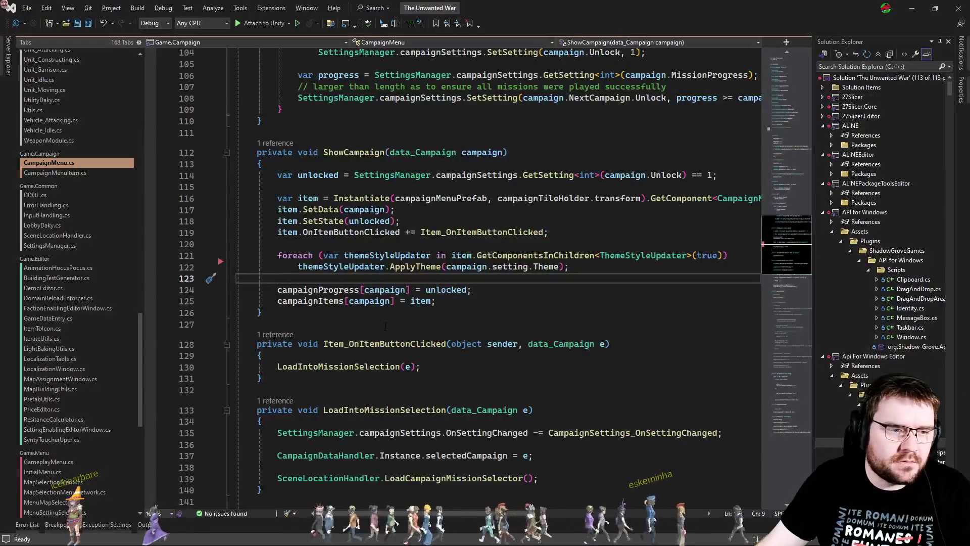
{"action": "key", "text": "Down"}
{"action": "key", "text": "Down"}
{"action": "key", "text": "Down"}
{"action": "key", "text": "ctrl+Tab"}
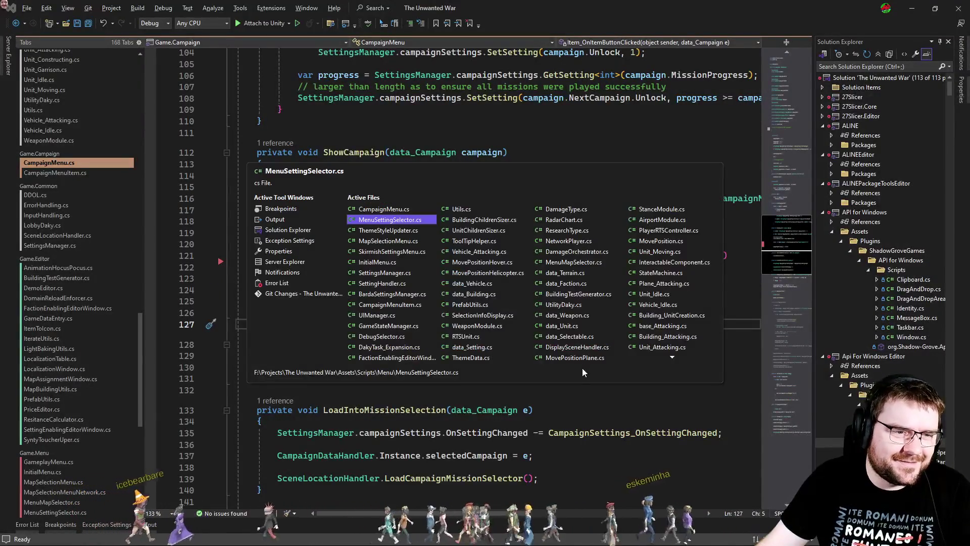
{"action": "left_click", "coordinate": [150, 235]}
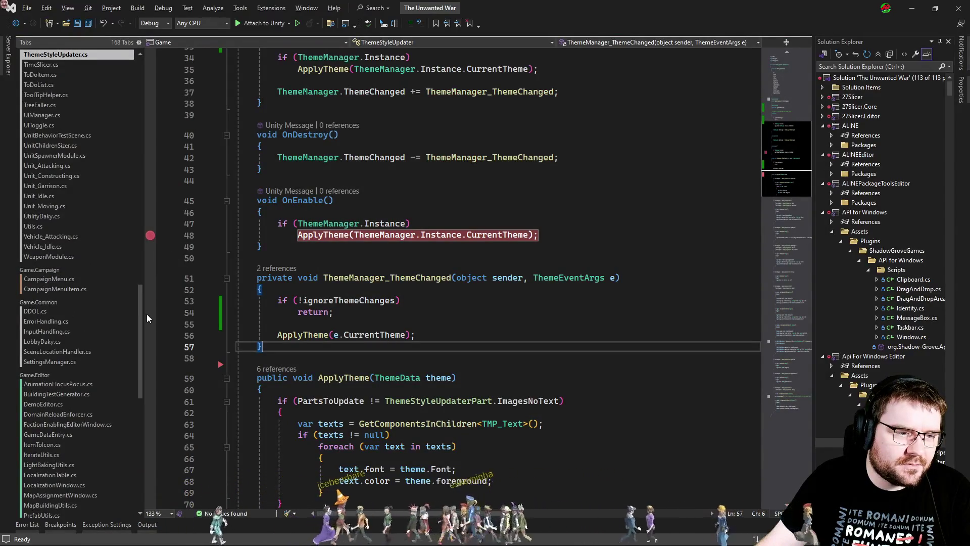
{"action": "left_click", "coordinate": [148, 314]}
{"action": "left_click", "coordinate": [150, 313]}
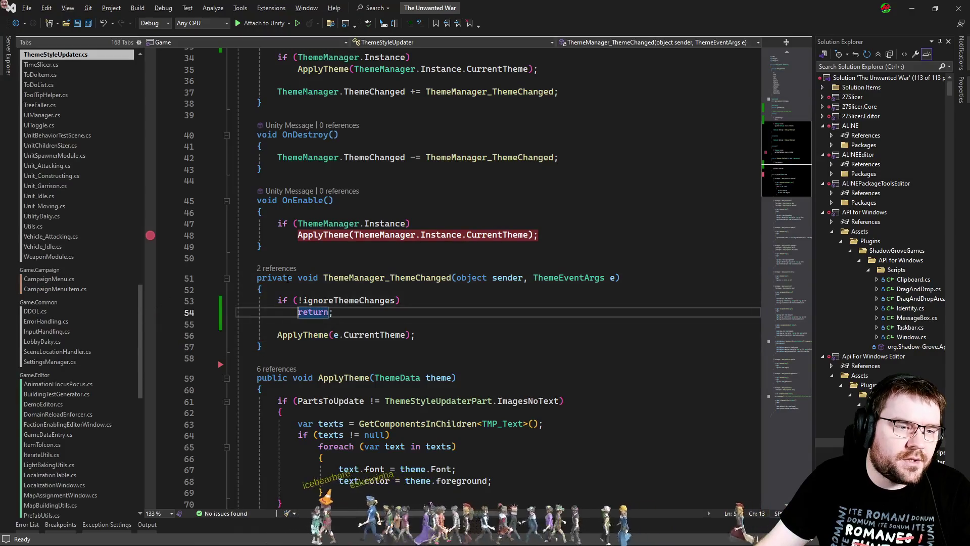
{"action": "left_click", "coordinate": [324, 235]}
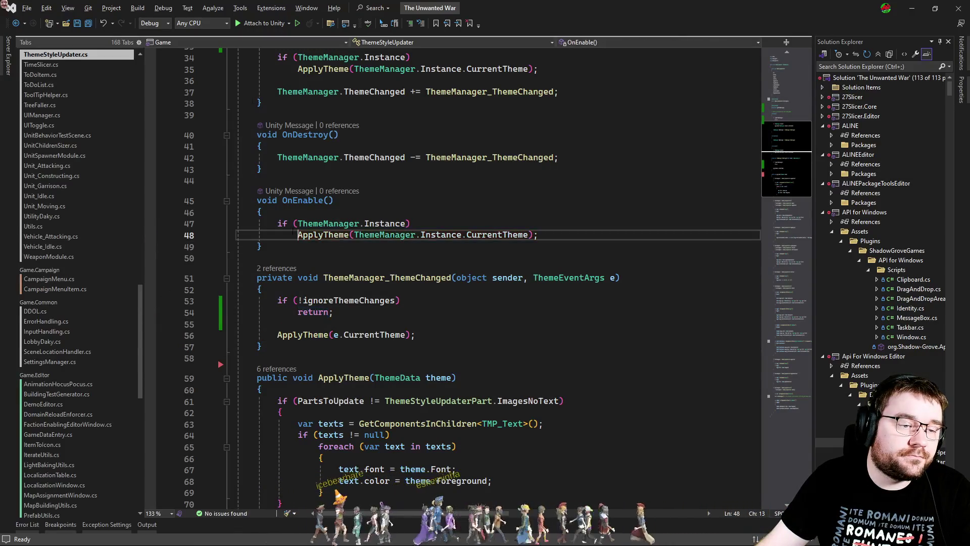
Step: Copy the ignoreThemeChanges guard and paste it at the start of OnEnable
{"action": "key", "text": "F9"}
{"action": "left_click_drag", "start_coordinate": [334, 312], "coordinate": [353, 290]}
{"action": "key", "text": "ctrl+c"}
{"action": "left_click", "coordinate": [322, 215]}
{"action": "key", "text": "ctrl+v"}
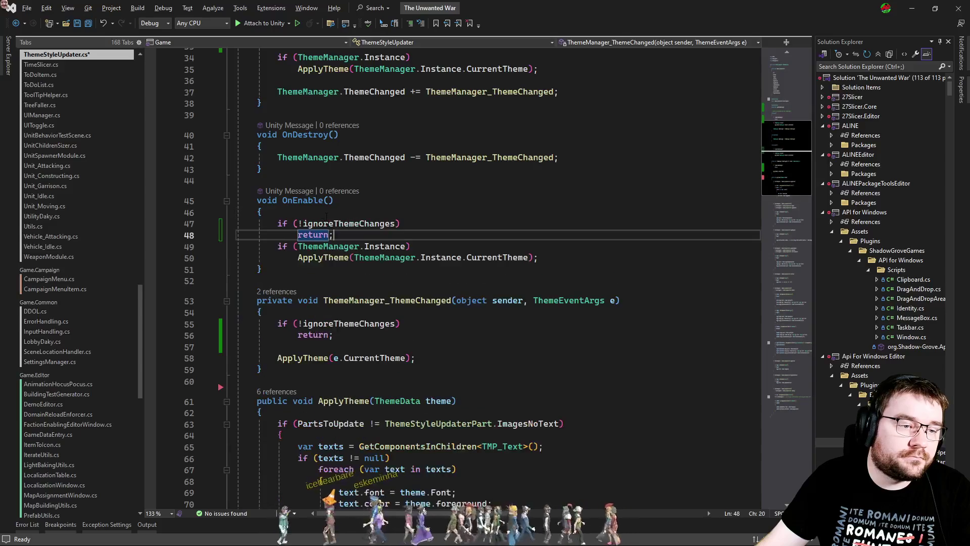
Step: Check the skirmish lobby in the running game, then stop Play mode
{"action": "key", "text": "alt+Tab"}
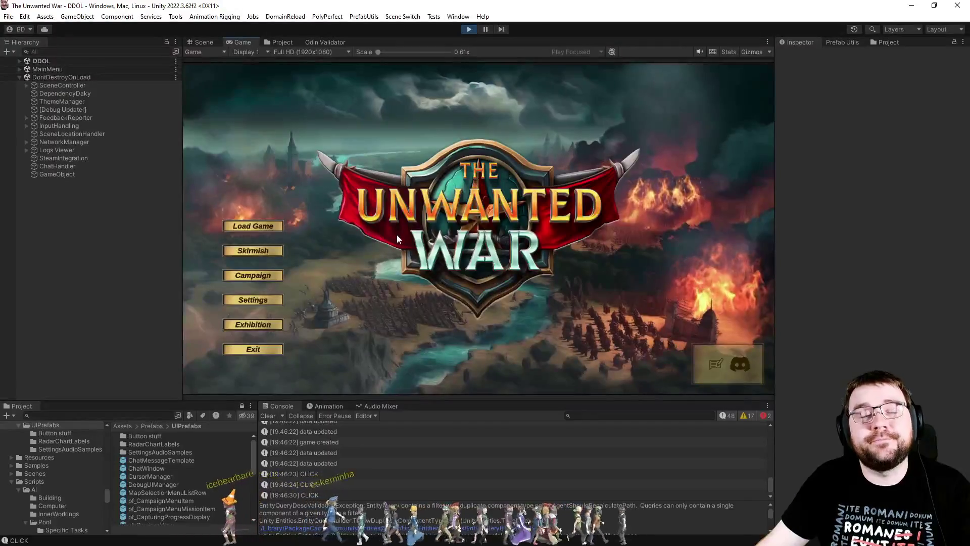
{"action": "left_click", "coordinate": [245, 252]}
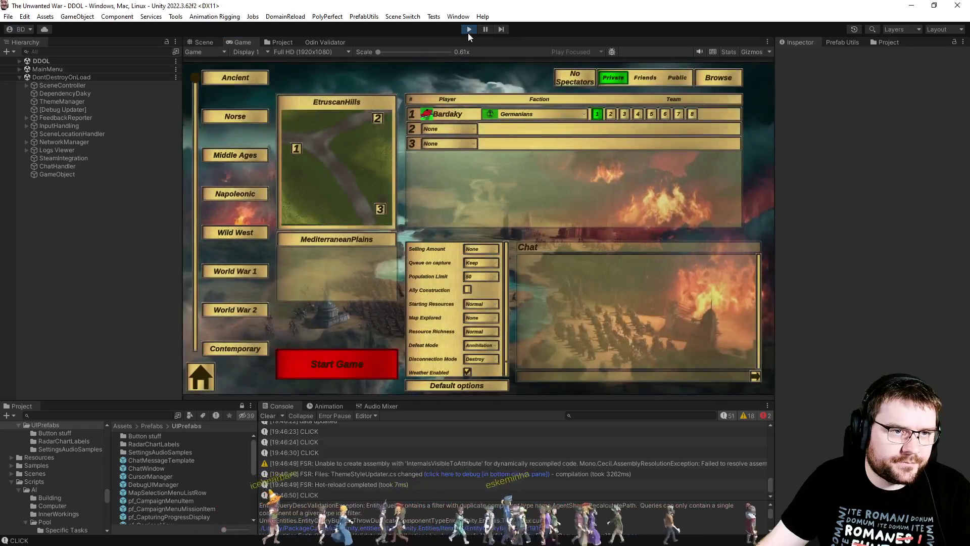
{"action": "left_click", "coordinate": [468, 30]}
Step: Add a blank line after the OnEnable guard, save the script, and recompile in Unity
{"action": "key", "text": "alt+Tab"}
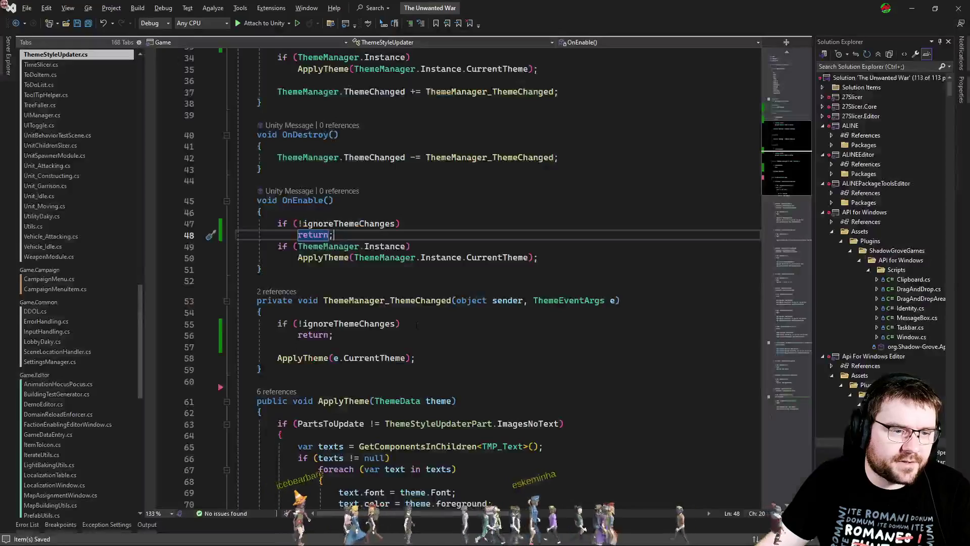
{"action": "key", "text": "Up"}
{"action": "key", "text": "Down"}
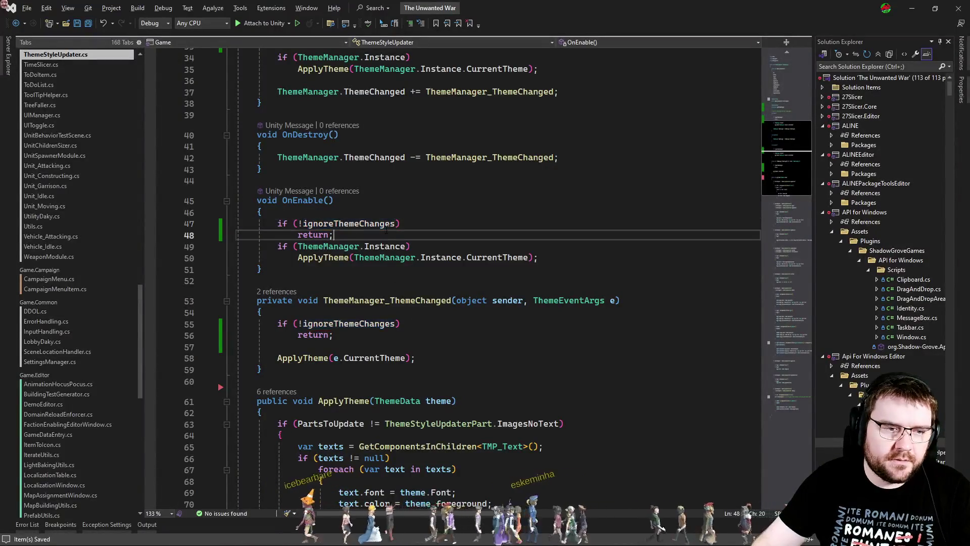
{"action": "key", "text": "Return"}
{"action": "key", "text": "Up"}
{"action": "key", "text": "ctrl+s"}
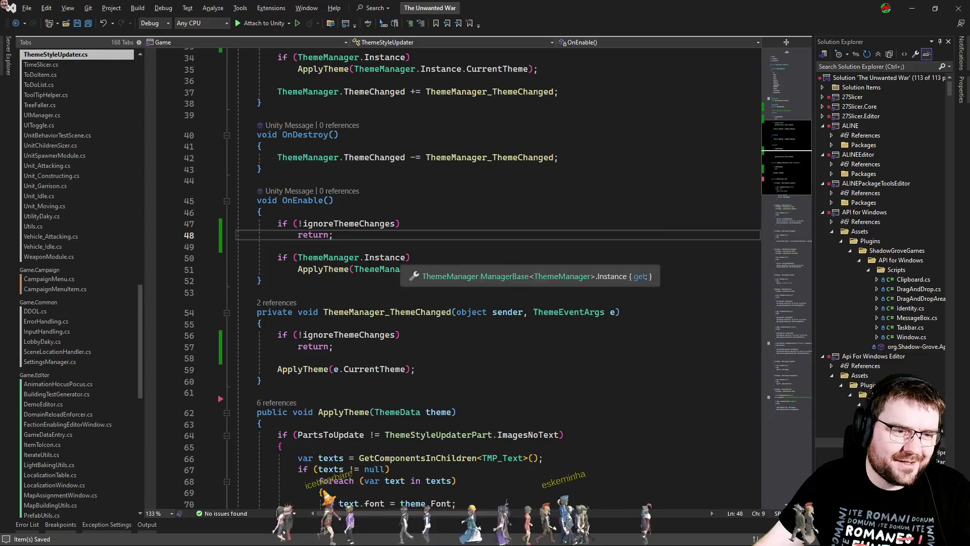
{"action": "left_click", "coordinate": [319, 269]}
{"action": "double_click", "coordinate": [319, 269]}
{"action": "scroll", "coordinate": [411, 327], "scroll_direction": "up", "scroll_amount": 1}
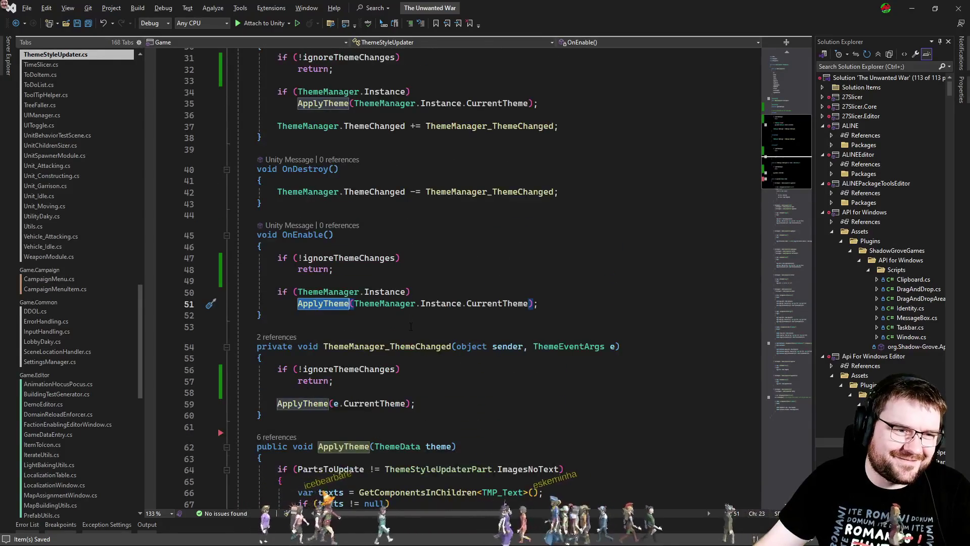
{"action": "scroll", "coordinate": [411, 327], "scroll_direction": "up", "scroll_amount": 2}
{"action": "key", "text": "alt+Tab"}
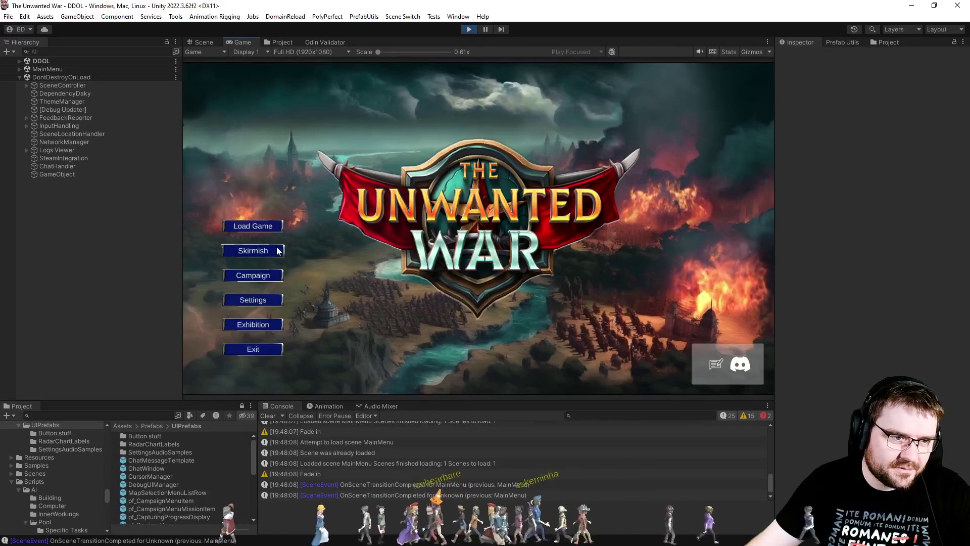
Step: Open the skirmish lobby to inspect the era buttons, stop the game, and return to Visual Studio
{"action": "left_click", "coordinate": [390, 308]}
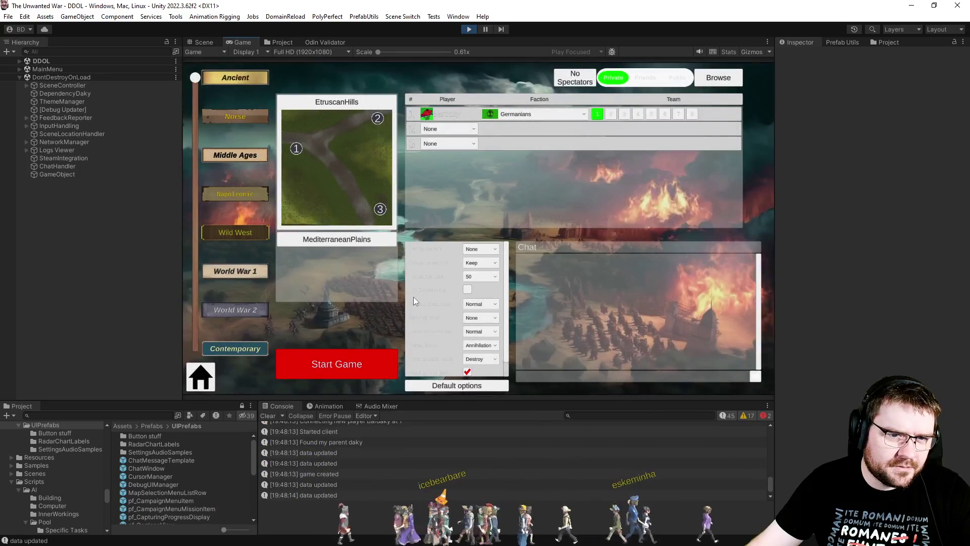
{"action": "left_click", "coordinate": [473, 29]}
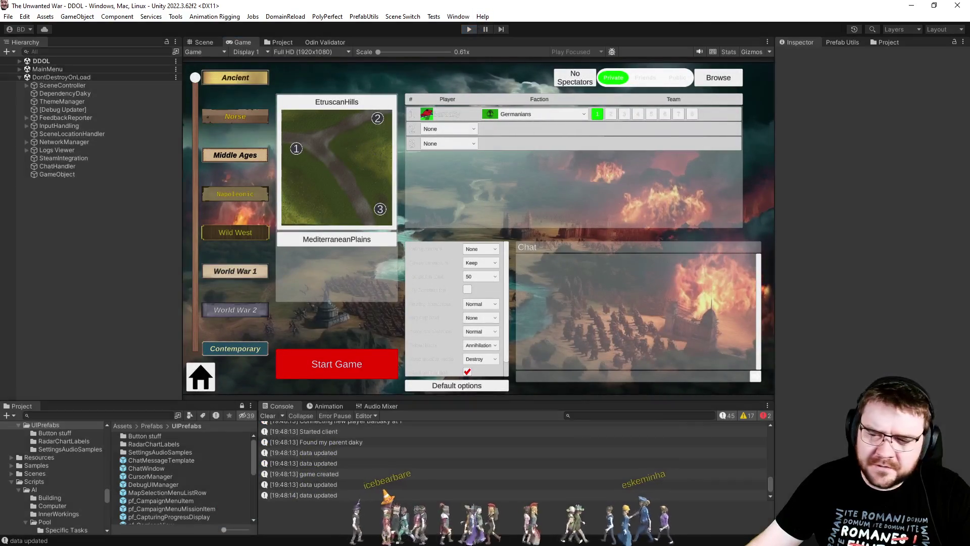
{"action": "key", "text": "alt+Tab"}
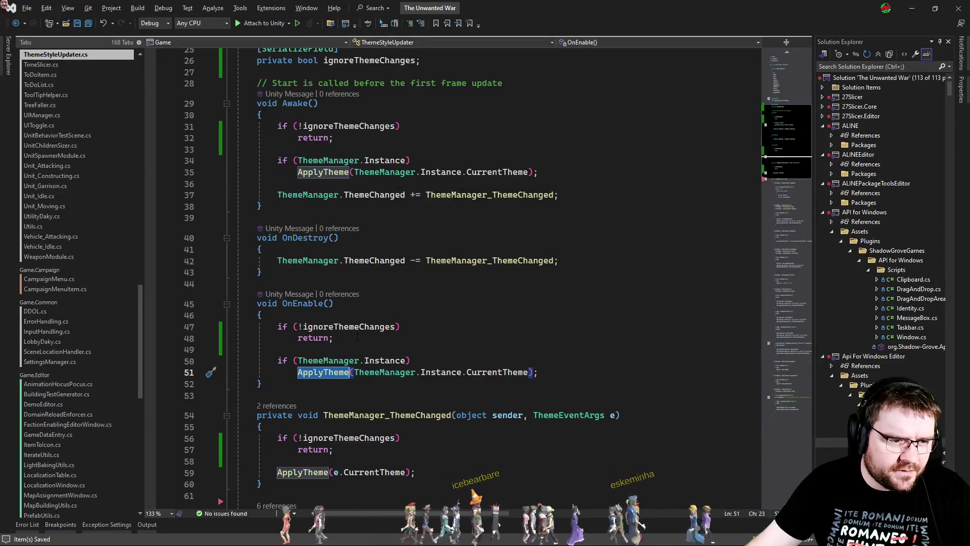
Step: Review the ignoreThemeChanges check and early return on lines 47-48 of ThemeStyleUpdater.cs
{"action": "left_click", "coordinate": [349, 326]}
{"action": "double_click", "coordinate": [349, 327]}
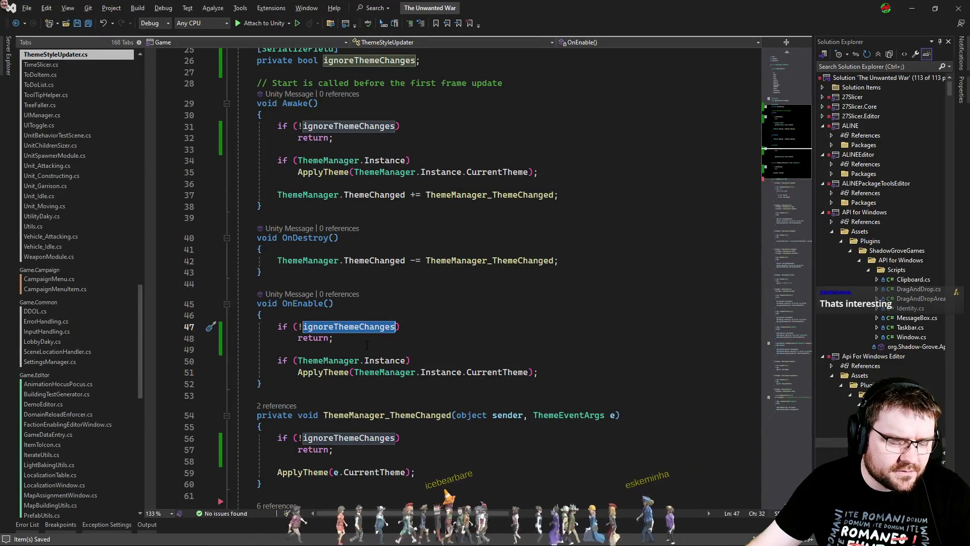
{"action": "left_click", "coordinate": [368, 342]}
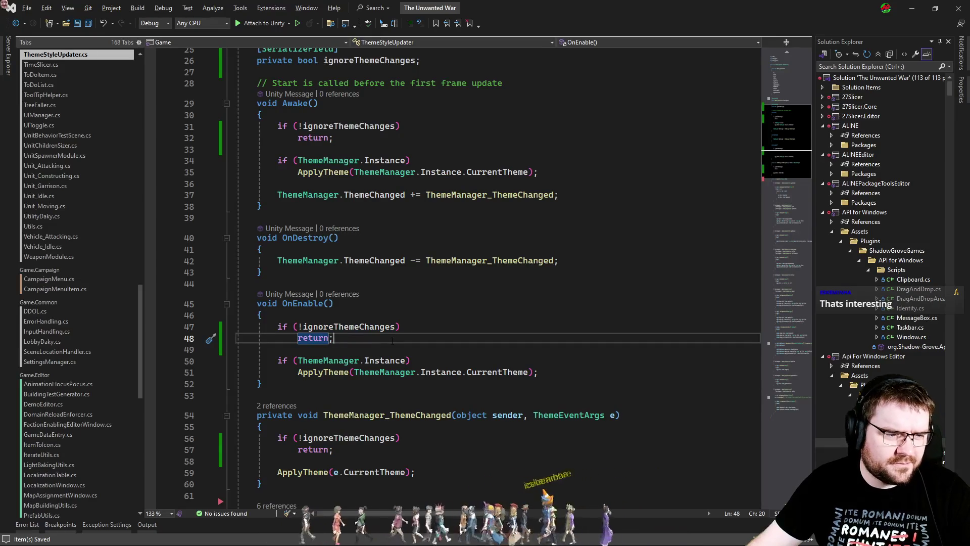
{"action": "key", "text": "alt+Tab"}
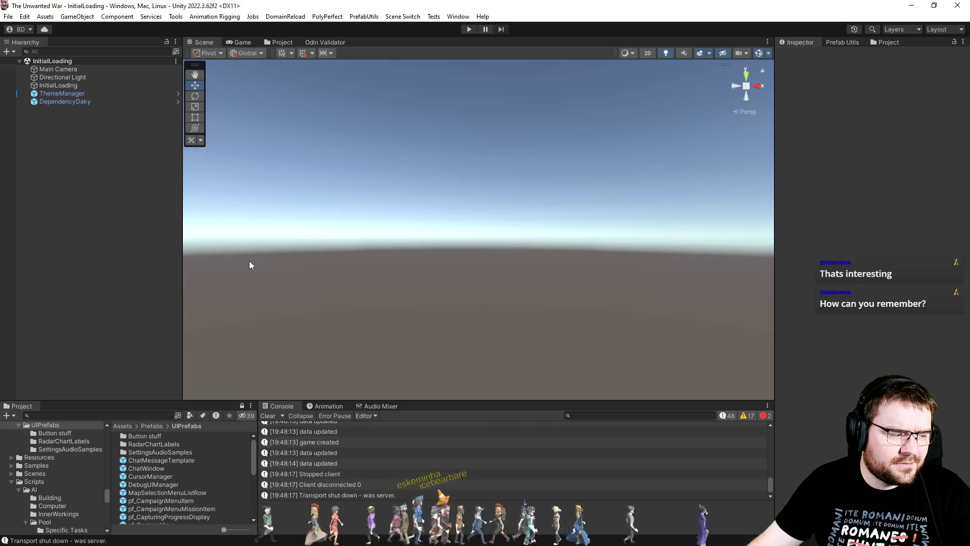
{"action": "key", "text": "alt+Tab"}
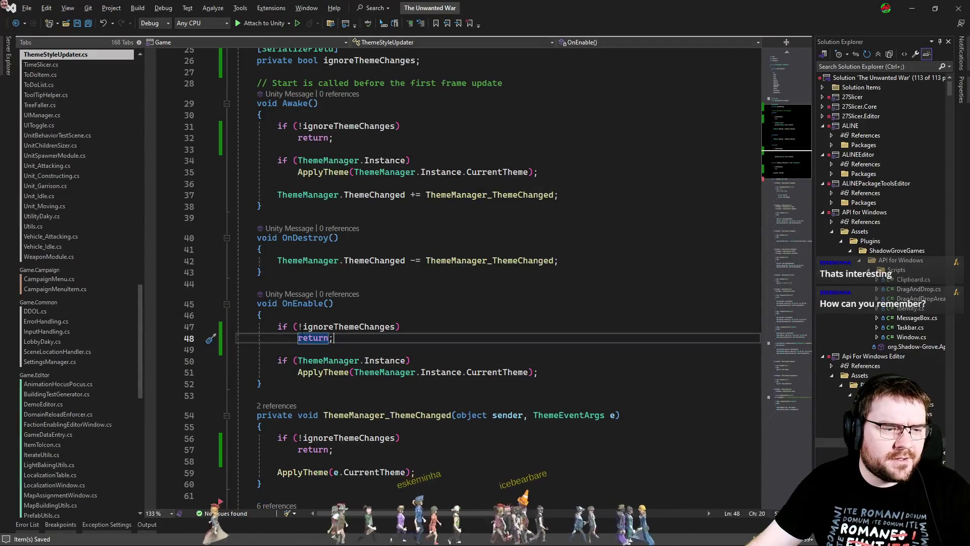
Step: Remove the '!' from the ignoreThemeChanges checks on lines 47, 56 and 31, recompile, and play
{"action": "left_click", "coordinate": [302, 326]}
{"action": "key", "text": "BackSpace"}
{"action": "left_click", "coordinate": [302, 438]}
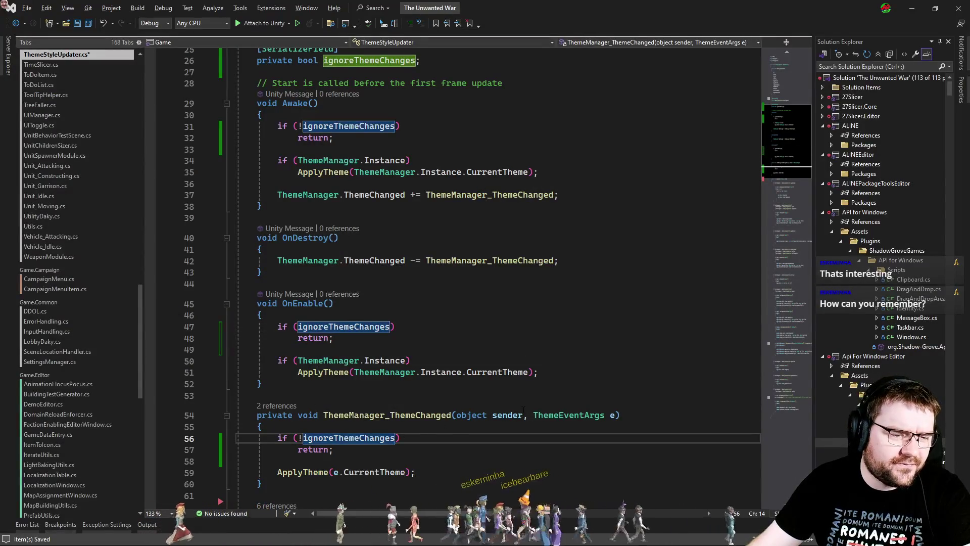
{"action": "key", "text": "BackSpace"}
{"action": "key", "text": "Tab"}
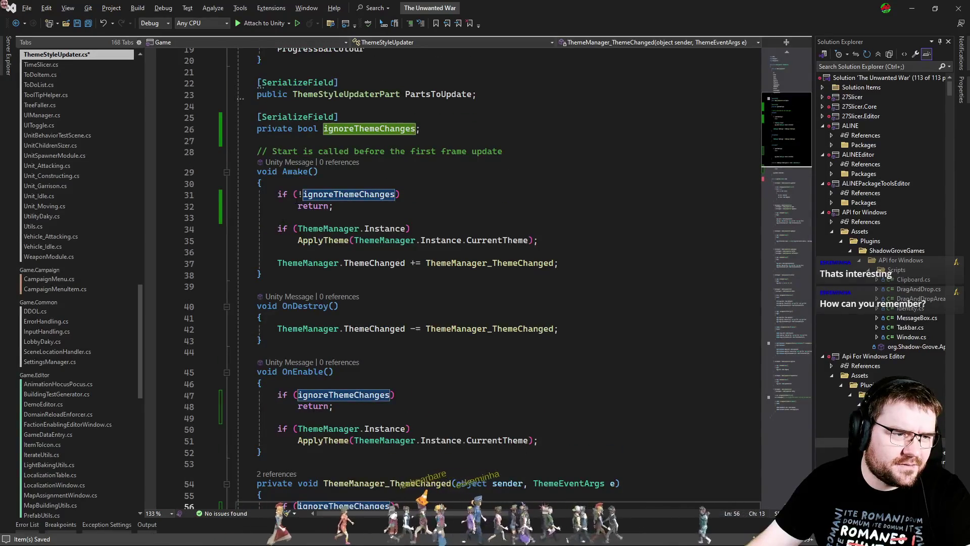
{"action": "key", "text": "Tab"}
{"action": "left_click", "coordinate": [553, 236]}
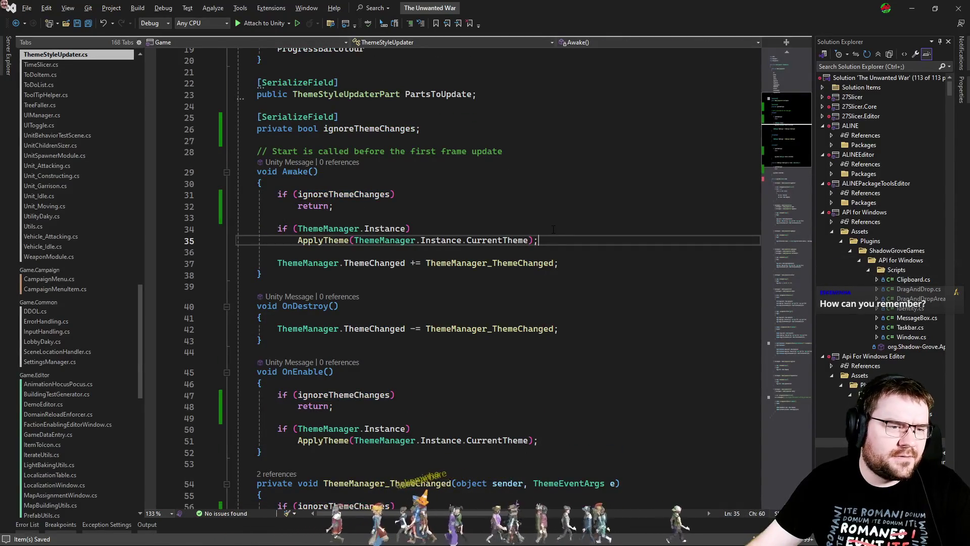
{"action": "key", "text": "alt+Tab"}
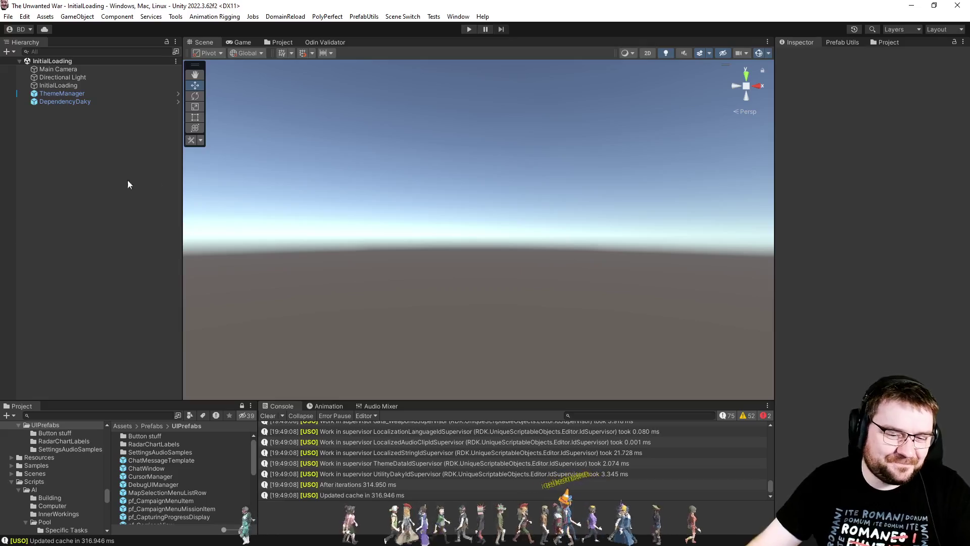
{"action": "left_click", "coordinate": [469, 29]}
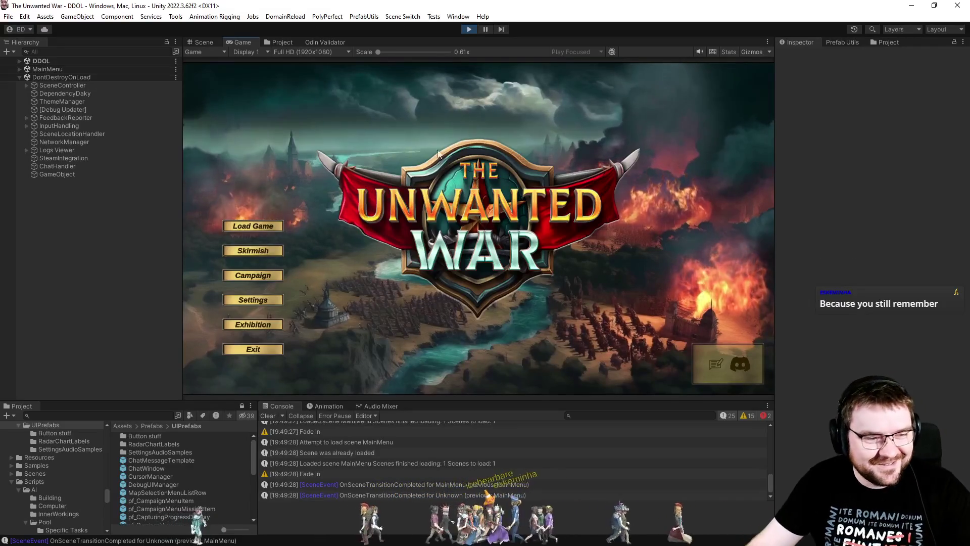
Step: Reopen the skirmish lobby and select the World War 1 and Norse eras
{"action": "left_click", "coordinate": [274, 249]}
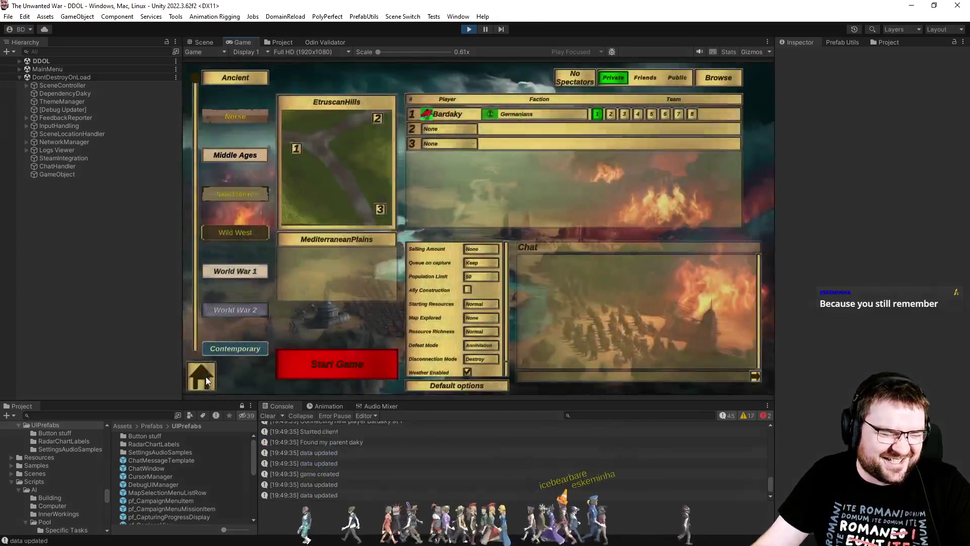
{"action": "left_click", "coordinate": [206, 380]}
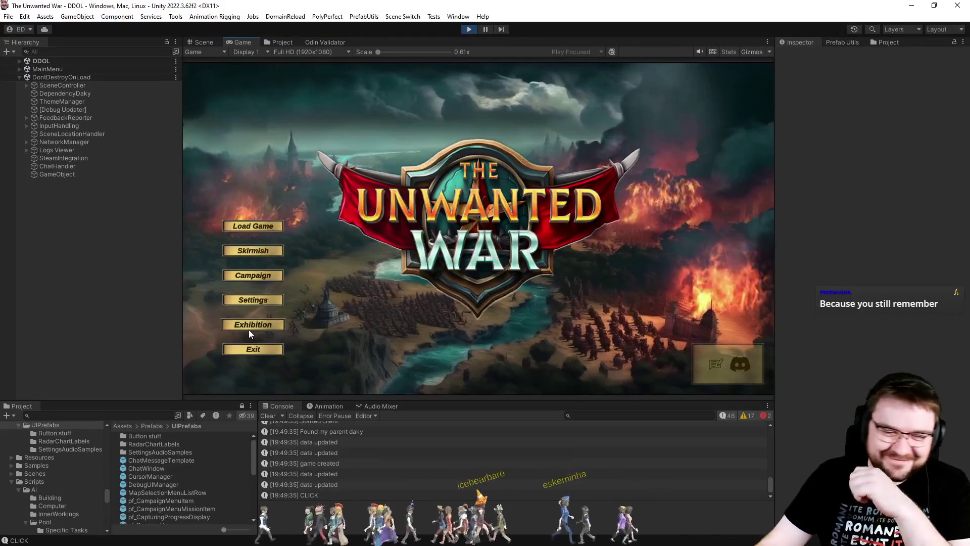
{"action": "left_click", "coordinate": [249, 253]}
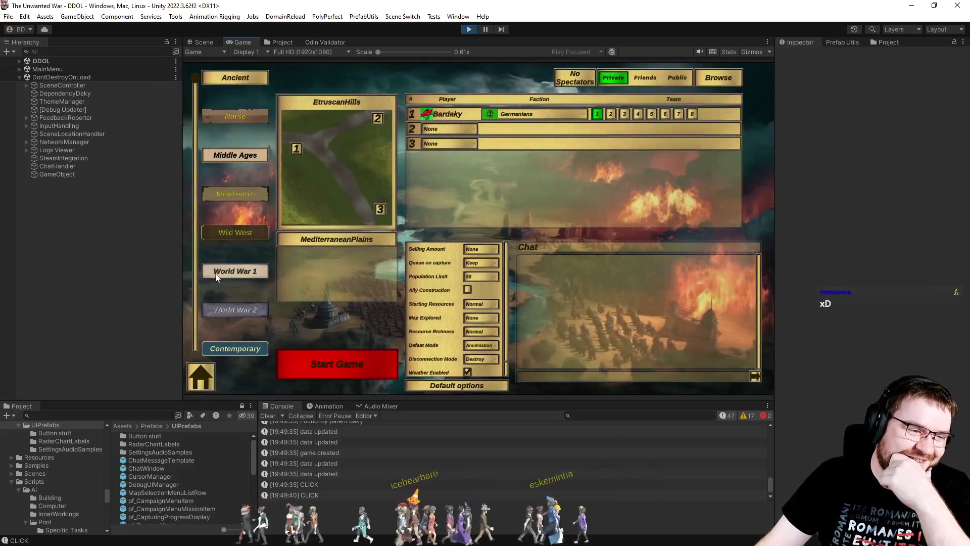
{"action": "left_click", "coordinate": [224, 271]}
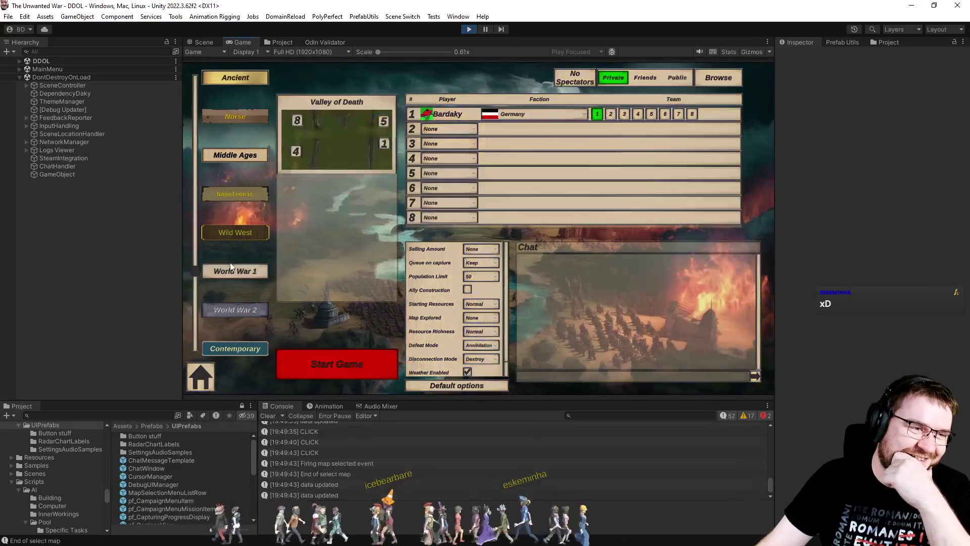
{"action": "left_click", "coordinate": [256, 234]}
{"action": "left_click", "coordinate": [252, 197]}
{"action": "left_click", "coordinate": [255, 118]}
Step: Step the era selection from Napoleonic through to Contemporary, then back up to Ancient
{"action": "left_click", "coordinate": [263, 77]}
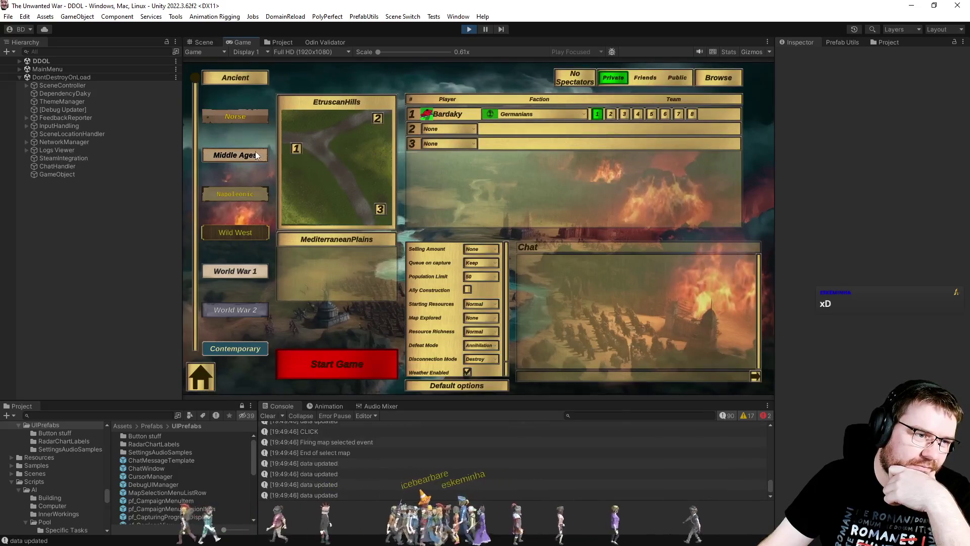
{"action": "left_click", "coordinate": [260, 157]}
{"action": "left_click", "coordinate": [246, 193]}
{"action": "left_click", "coordinate": [230, 238]}
{"action": "left_click", "coordinate": [224, 271]}
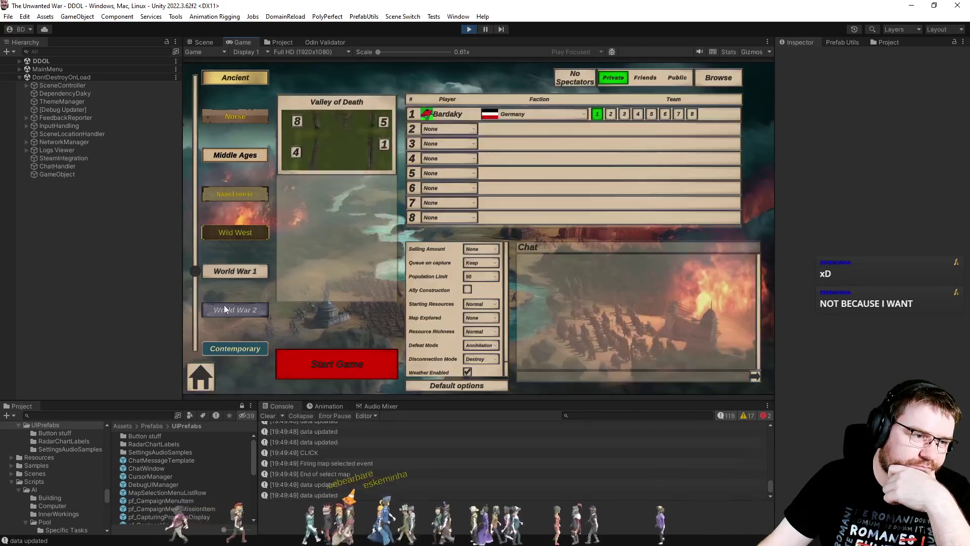
{"action": "left_click", "coordinate": [223, 308]}
{"action": "left_click", "coordinate": [222, 350]}
{"action": "left_click_drag", "start_coordinate": [194, 331], "coordinate": [187, 76]}
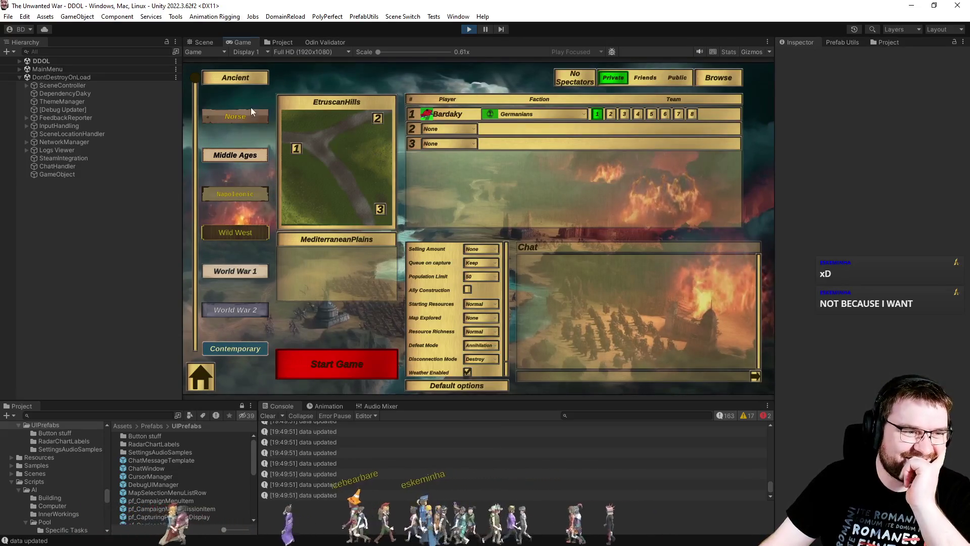
Step: Drag the lobby's era slider down to Wild West, then stop the running game
{"action": "mouse_move", "coordinate": [196, 115]}
{"action": "left_mouse_down"}
{"action": "mouse_move", "coordinate": [198, 354]}
{"action": "mouse_move", "coordinate": [196, 221]}
{"action": "mouse_move", "coordinate": [192, 267]}
{"action": "mouse_move", "coordinate": [204, 93]}
{"action": "mouse_move", "coordinate": [192, 196]}
{"action": "mouse_move", "coordinate": [203, 353]}
{"action": "mouse_move", "coordinate": [196, 193]}
{"action": "mouse_move", "coordinate": [203, 289]}
{"action": "mouse_move", "coordinate": [205, 268]}
{"action": "left_mouse_up"}
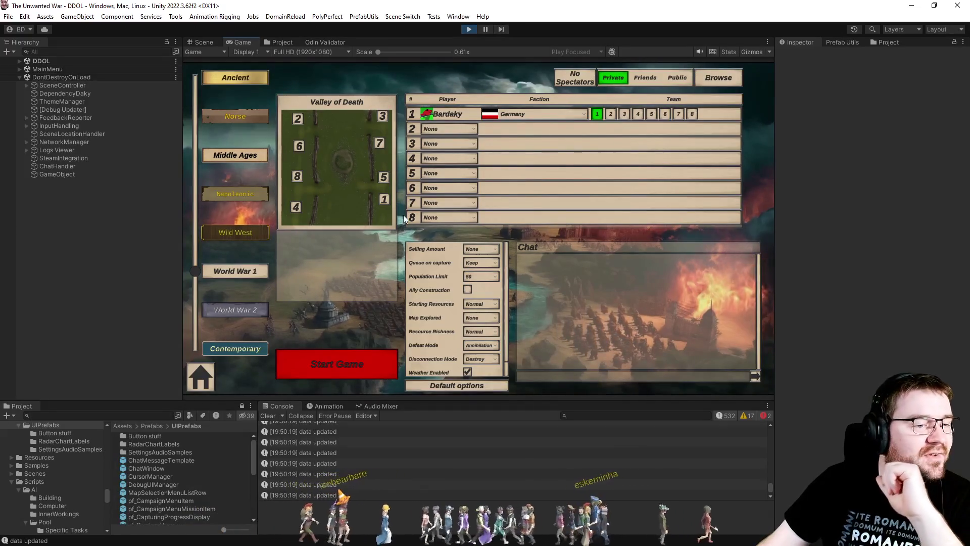
{"action": "left_click", "coordinate": [469, 29]}
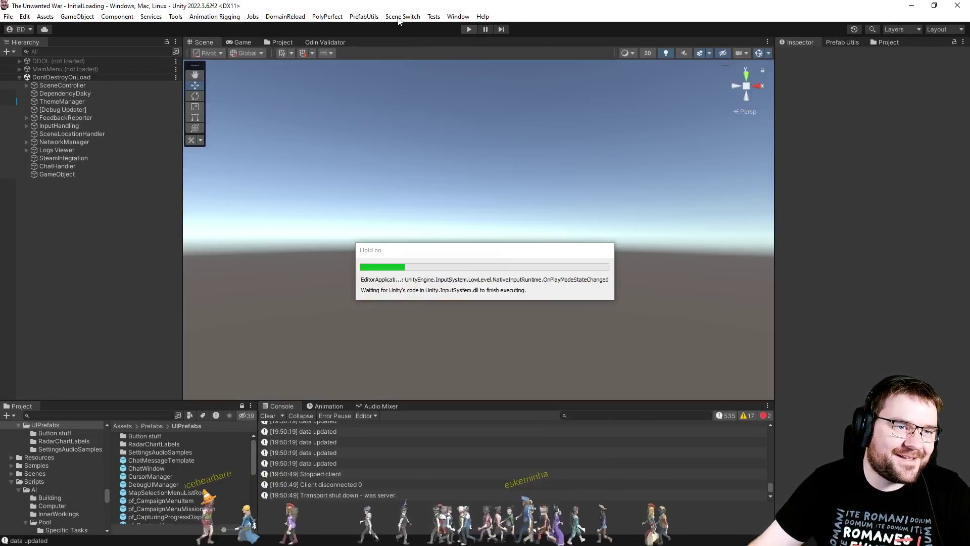
{"action": "left_click", "coordinate": [402, 17]}
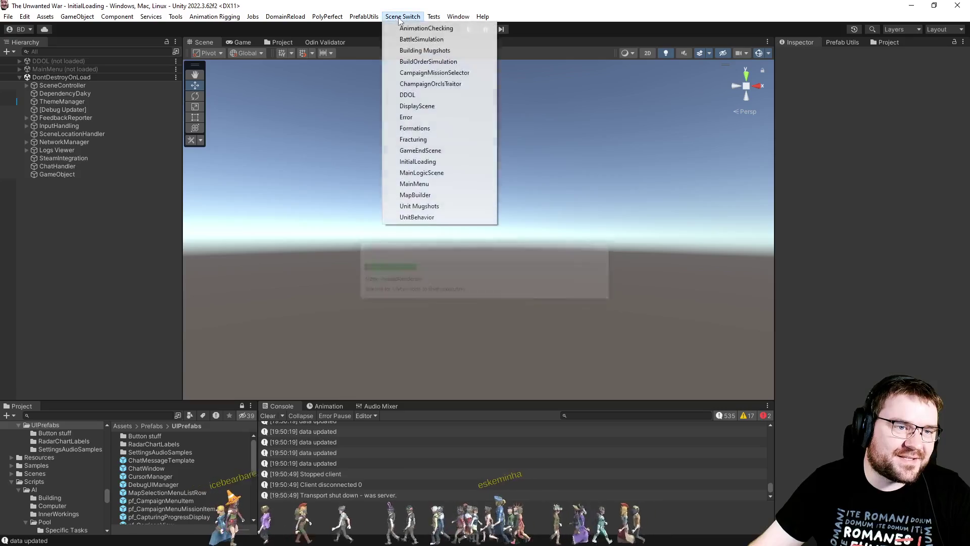
Step: Load the MainMenu scene and expand Canvas > Main > Panel in the Hierarchy
{"action": "left_click", "coordinate": [438, 187]}
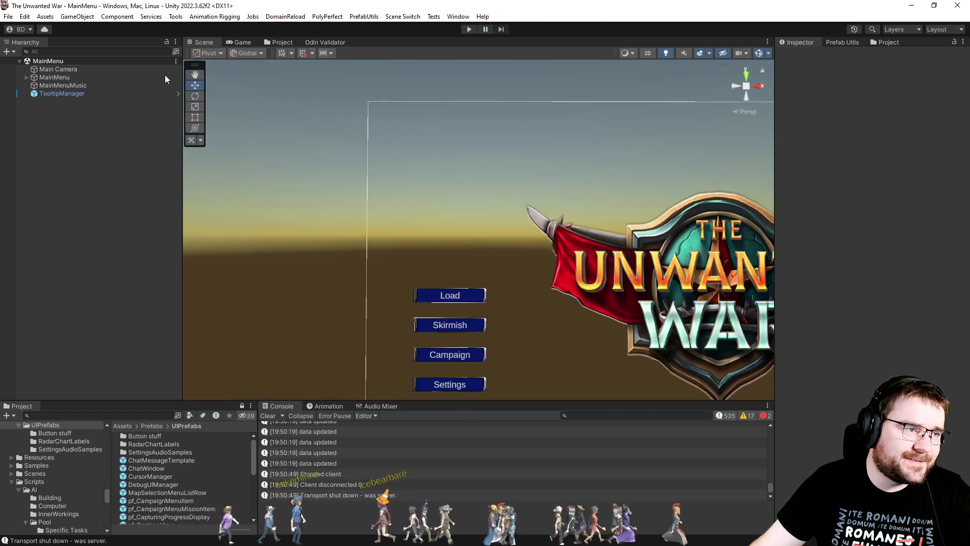
{"action": "left_click", "coordinate": [26, 77]}
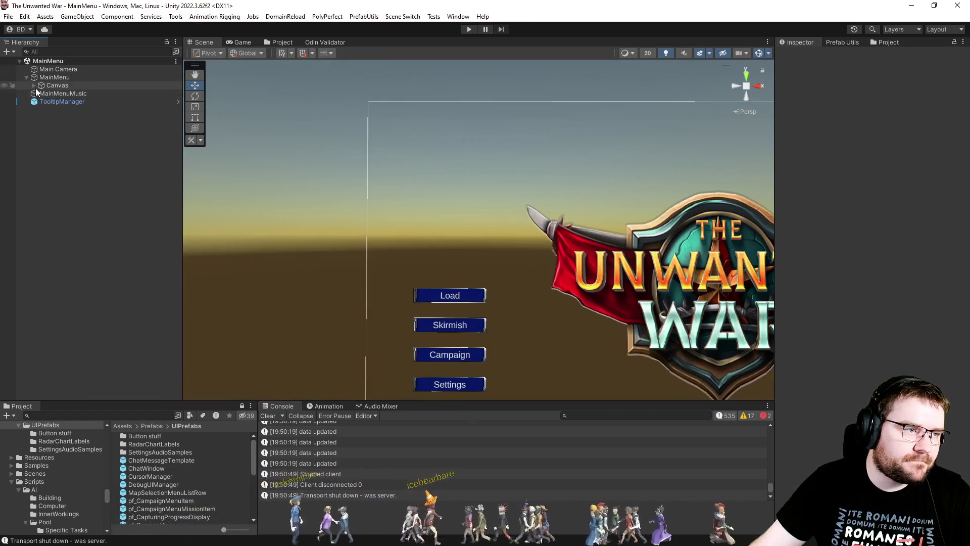
{"action": "left_click", "coordinate": [34, 86]}
{"action": "left_click", "coordinate": [41, 102]}
{"action": "left_click", "coordinate": [48, 117]}
Step: Inspect the Left Main Buttons entries, then switch the GameStart lobby panel on
{"action": "left_click", "coordinate": [62, 134]}
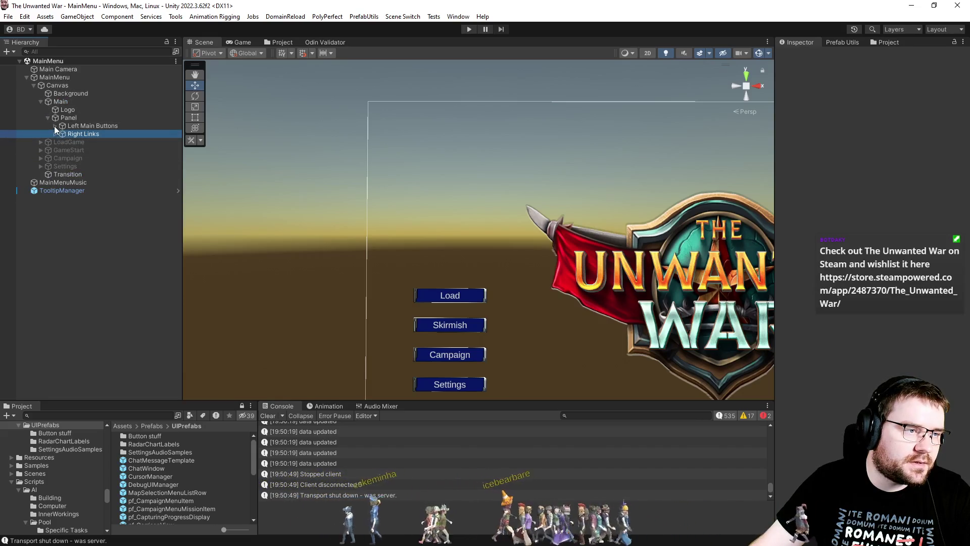
{"action": "left_click", "coordinate": [54, 125]}
{"action": "left_click", "coordinate": [73, 134]}
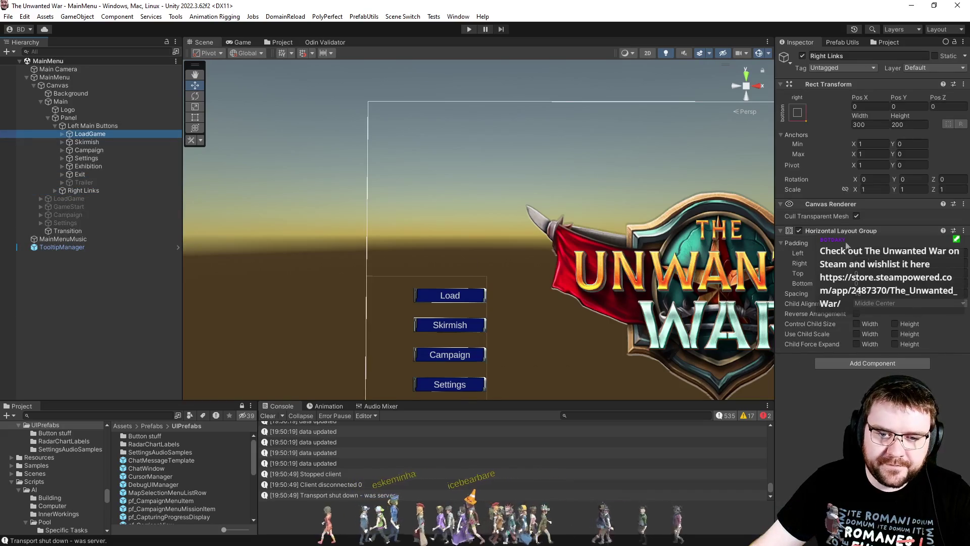
{"action": "left_click", "coordinate": [963, 407]}
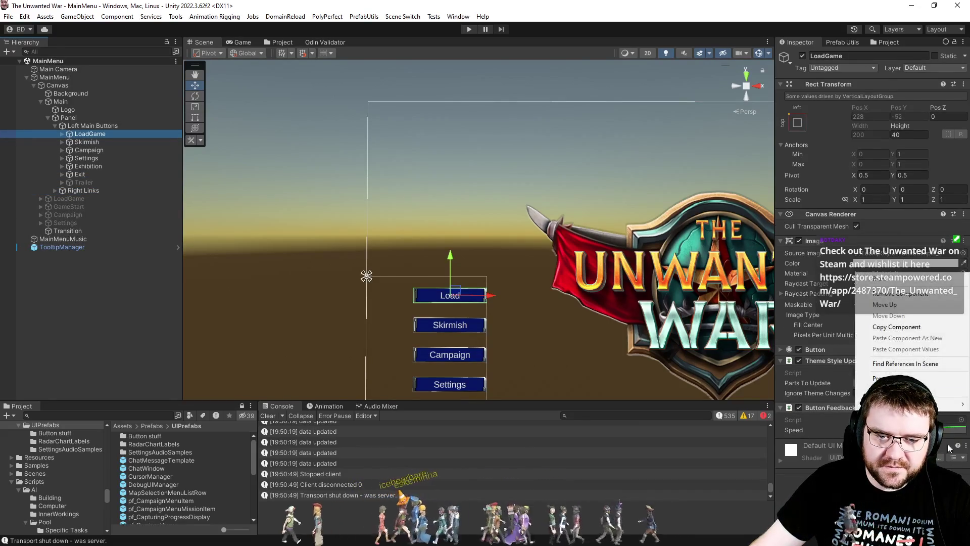
{"action": "key", "text": "Escape"}
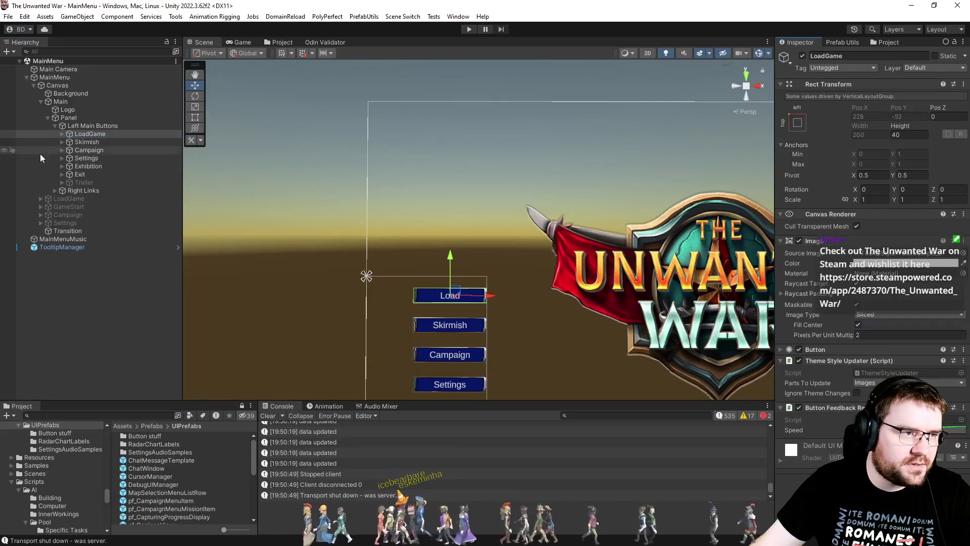
{"action": "left_click", "coordinate": [50, 207]}
{"action": "key", "text": "alt+shift+a"}
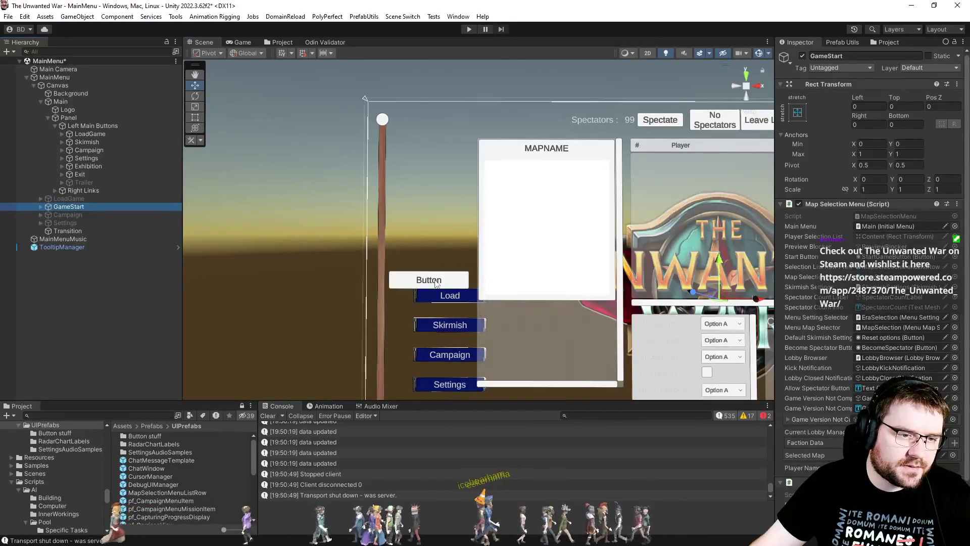
Step: Delete the SettingIndicator object from the era label Button
{"action": "left_click", "coordinate": [435, 283]}
{"action": "left_click", "coordinate": [91, 262]}
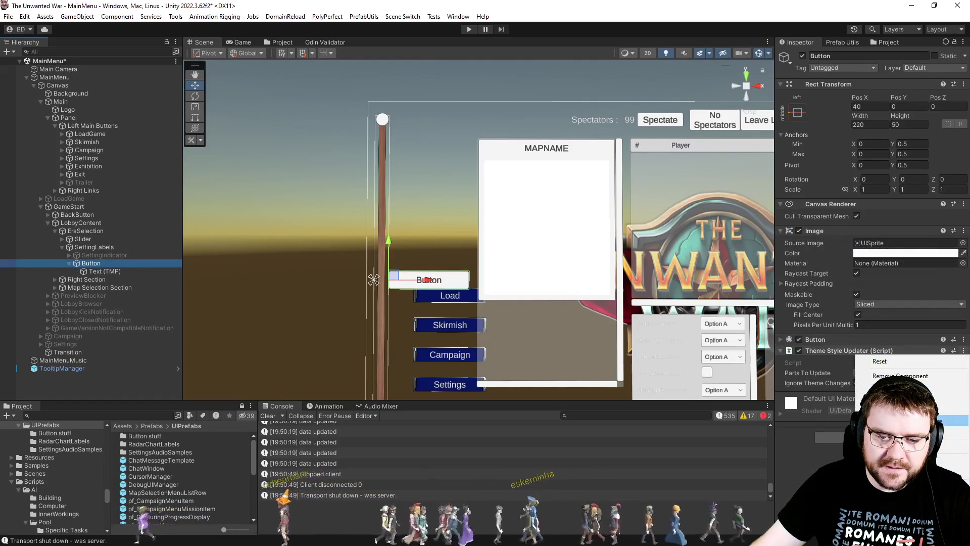
{"action": "left_click", "coordinate": [99, 256]}
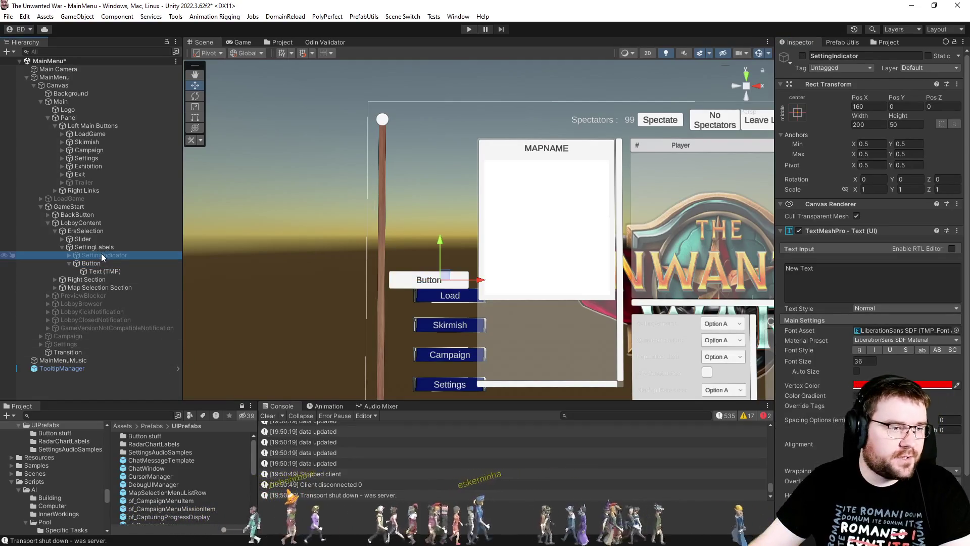
{"action": "key", "text": "Delete"}
Step: Activate the five overlay objects from PreviewBlocker to GameVersionNotCompatibleNotification
{"action": "left_click", "coordinate": [89, 291]}
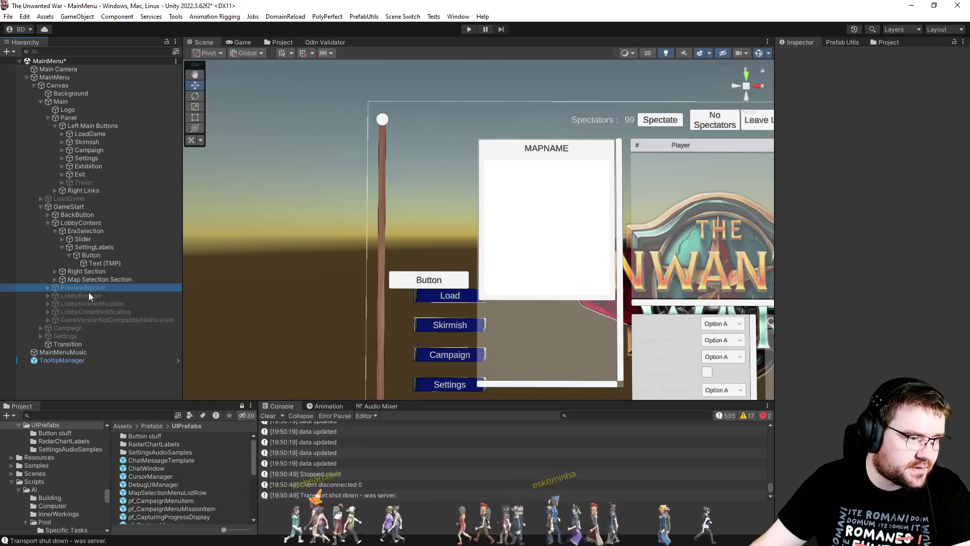
{"action": "left_click", "coordinate": [90, 320], "text": "shift"}
{"action": "key", "text": "alt+shift+a"}
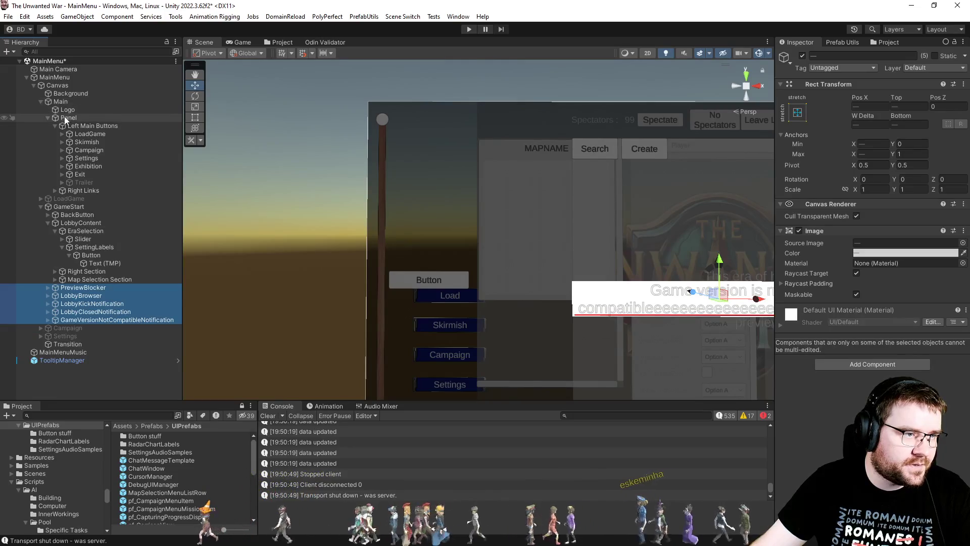
Step: Deactivate the GameStart panel and save the MainMenu scene
{"action": "left_click", "coordinate": [43, 102]}
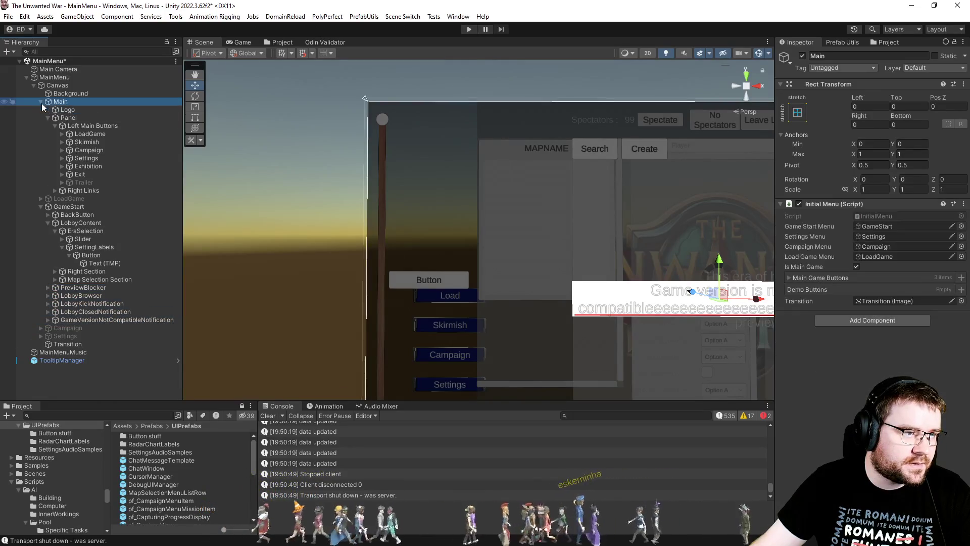
{"action": "left_click", "coordinate": [41, 103]}
{"action": "left_click", "coordinate": [47, 119]}
{"action": "key", "text": "alt+shift+a"}
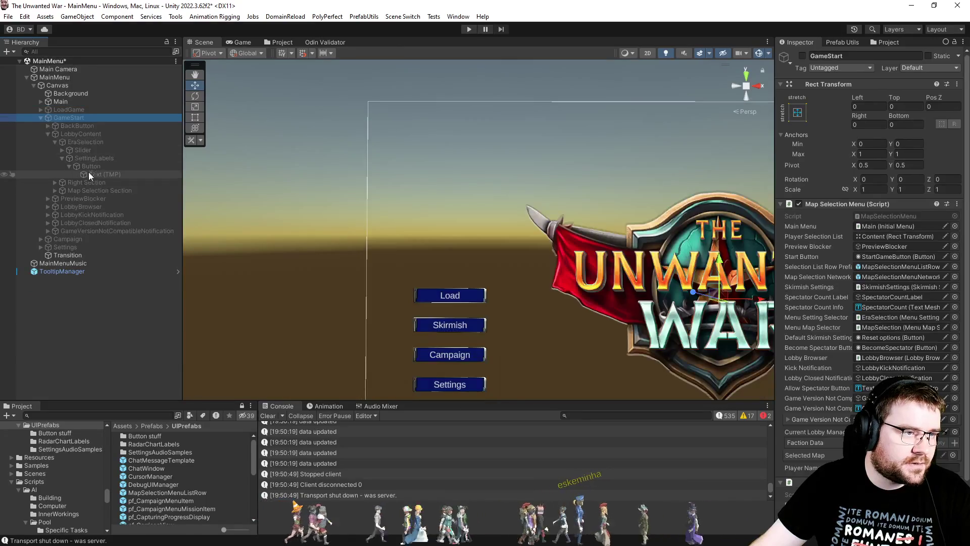
{"action": "key", "text": "ctrl+s"}
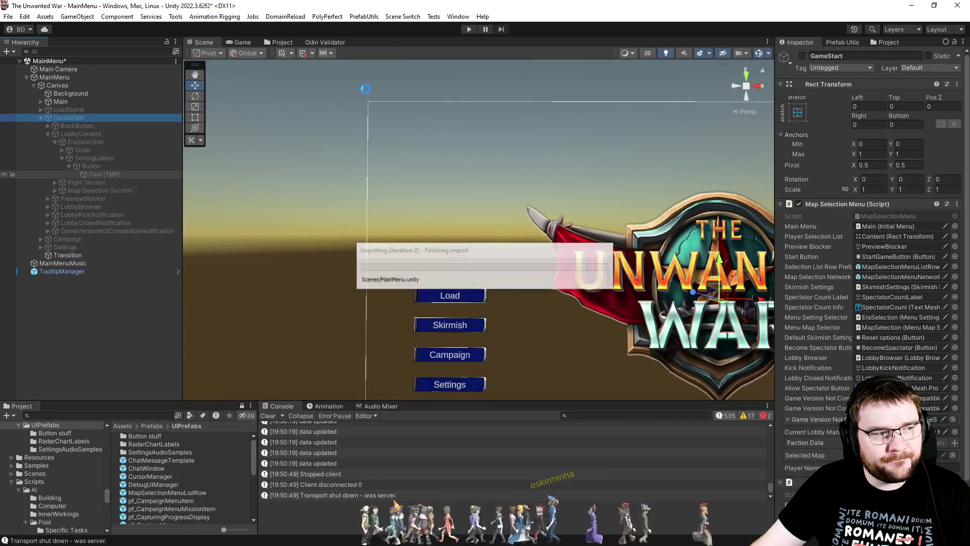
{"action": "left_click", "coordinate": [413, 19]}
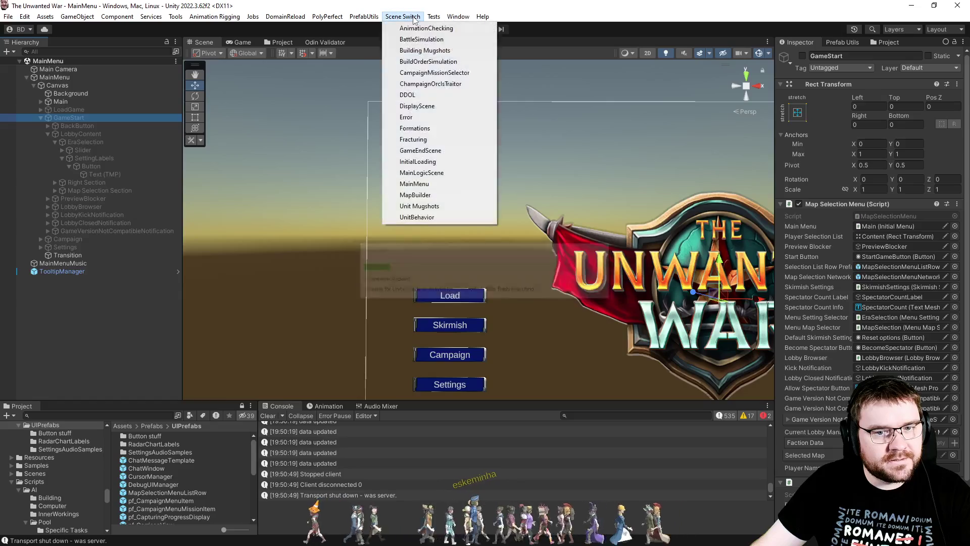
Step: Play from InitialLoading, open the Skirmish lobby, and switch its era to Middle Ages
{"action": "left_click", "coordinate": [410, 162]}
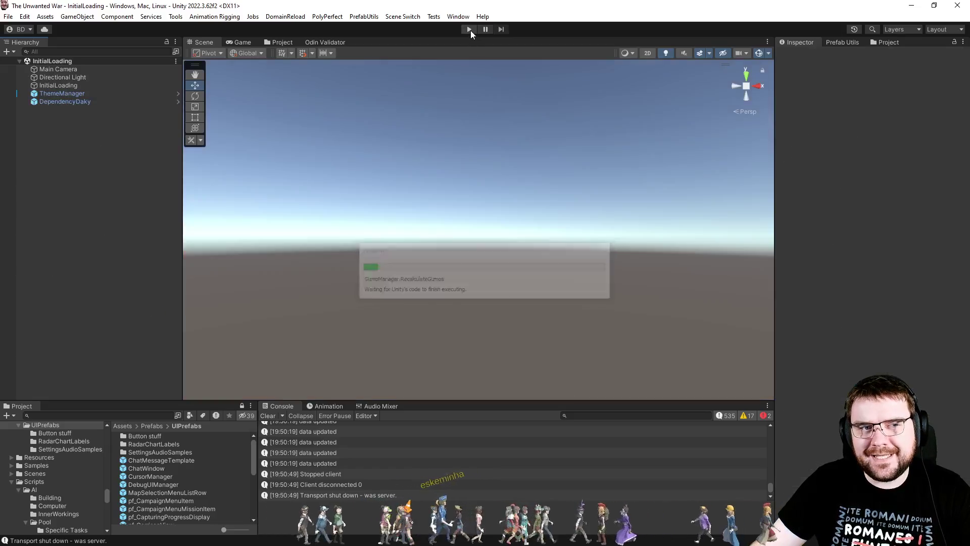
{"action": "left_click", "coordinate": [470, 30]}
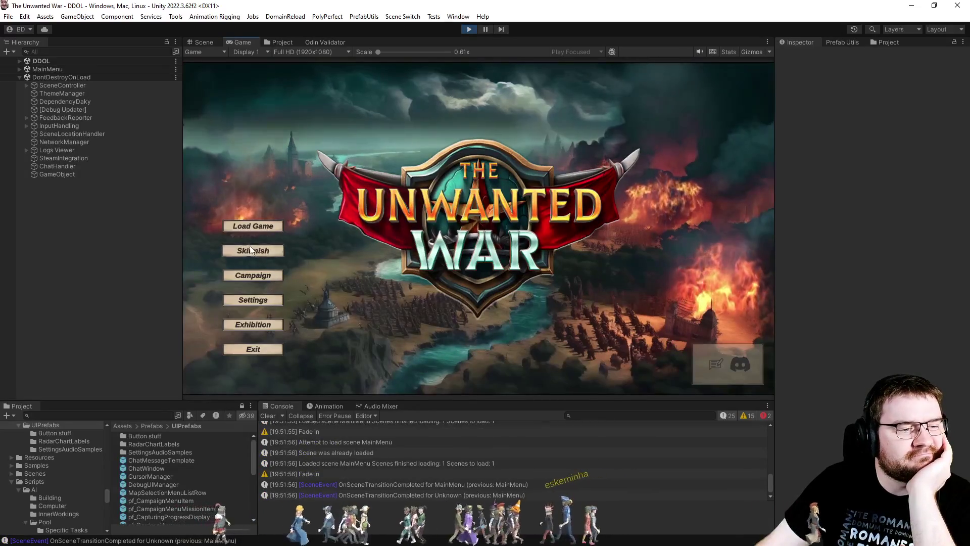
{"action": "left_click", "coordinate": [253, 250]}
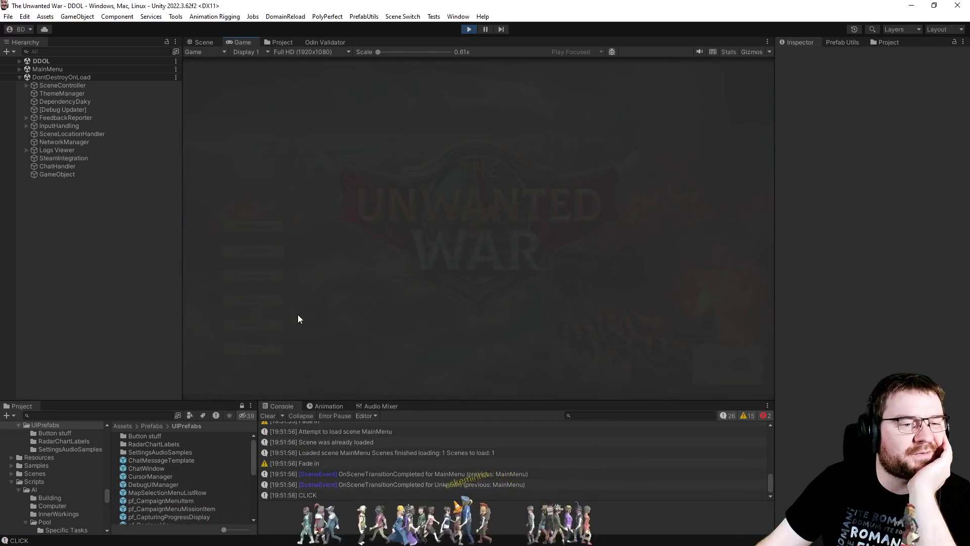
{"action": "left_click", "coordinate": [228, 233]}
{"action": "left_click", "coordinate": [229, 193]}
{"action": "left_click", "coordinate": [230, 155]}
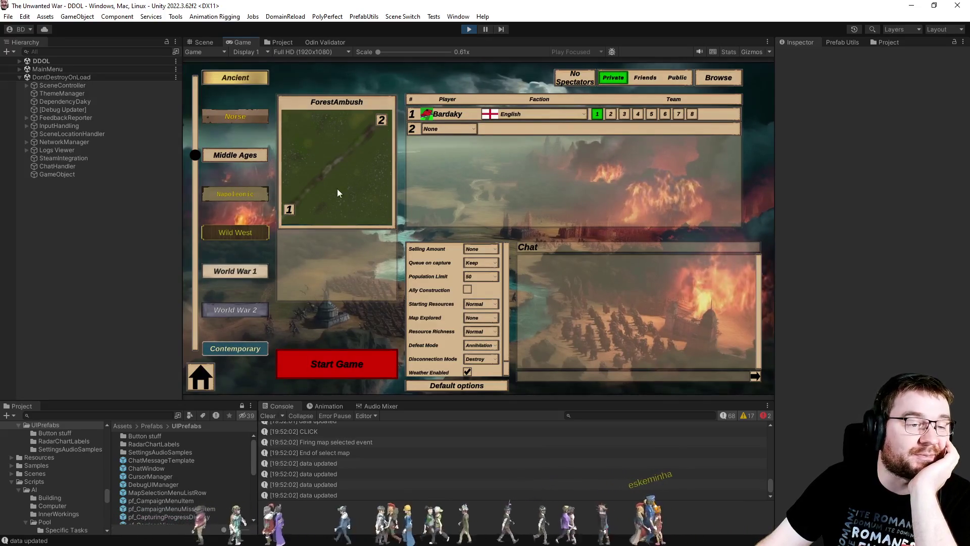
Step: Switch between Napoleonic and Wild West eras, trying the CactusRidge and Narrow Clash maps
{"action": "left_click", "coordinate": [221, 197]}
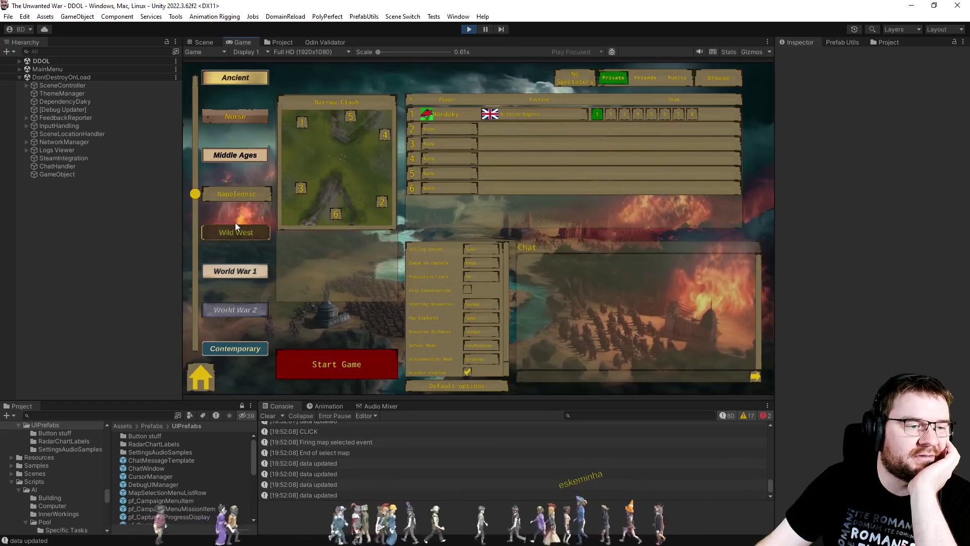
{"action": "left_click", "coordinate": [247, 235]}
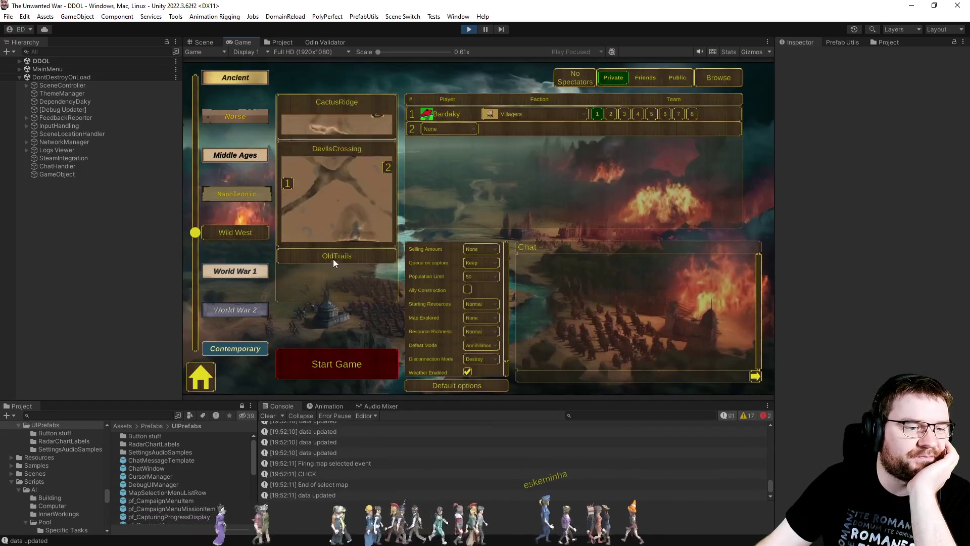
{"action": "left_click", "coordinate": [354, 107]}
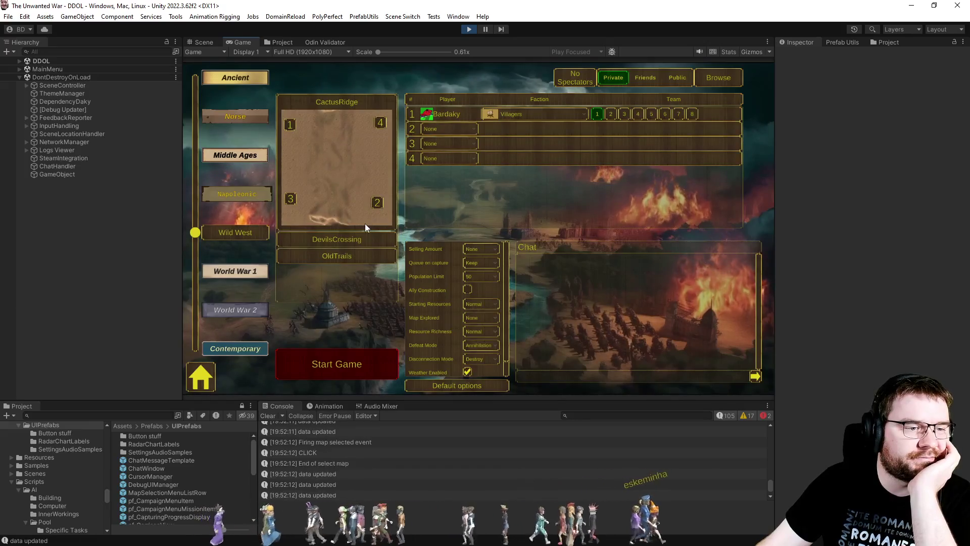
{"action": "left_click", "coordinate": [233, 192]}
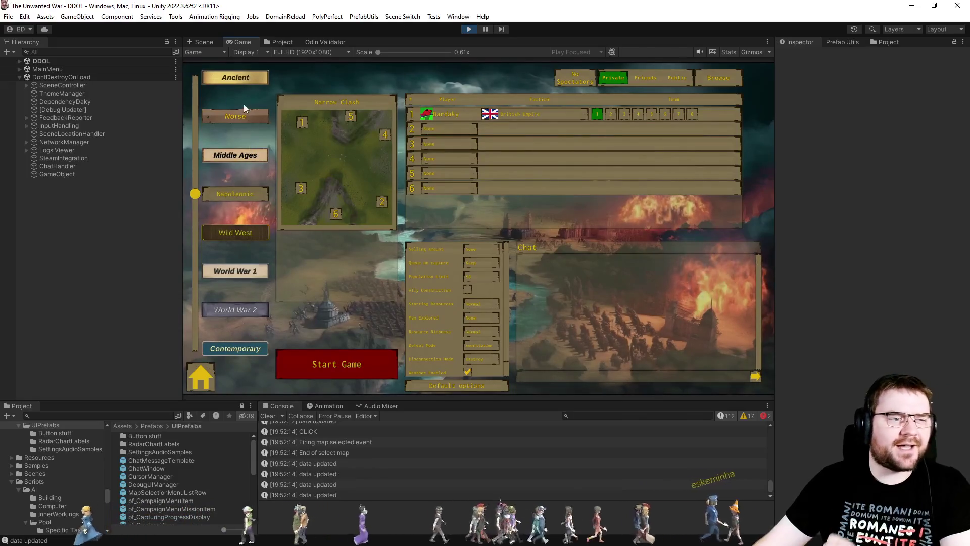
{"action": "left_click", "coordinate": [336, 186]}
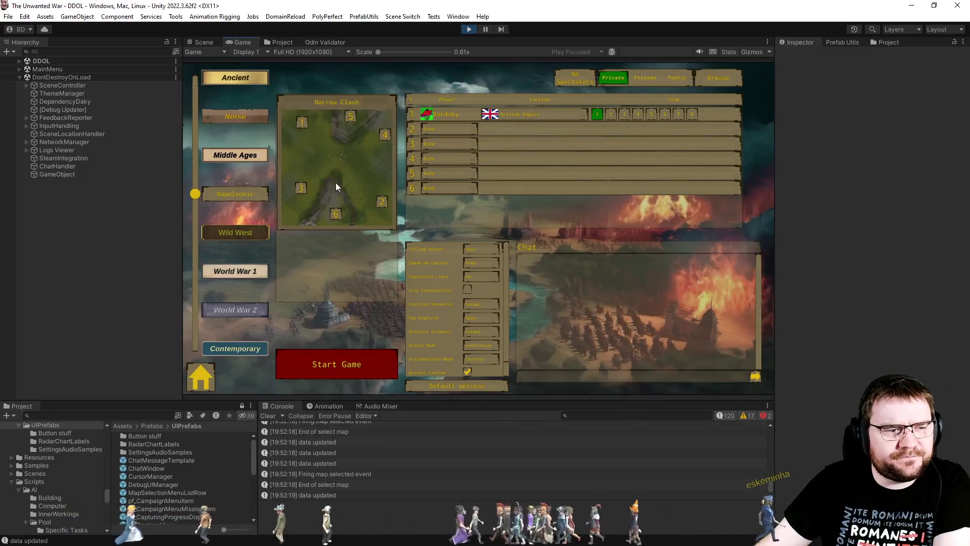
Step: Cycle through World War 2, Wild West and Napoleonic eras, previewing DevilsCrossing and OldTrails
{"action": "left_click", "coordinate": [241, 309]}
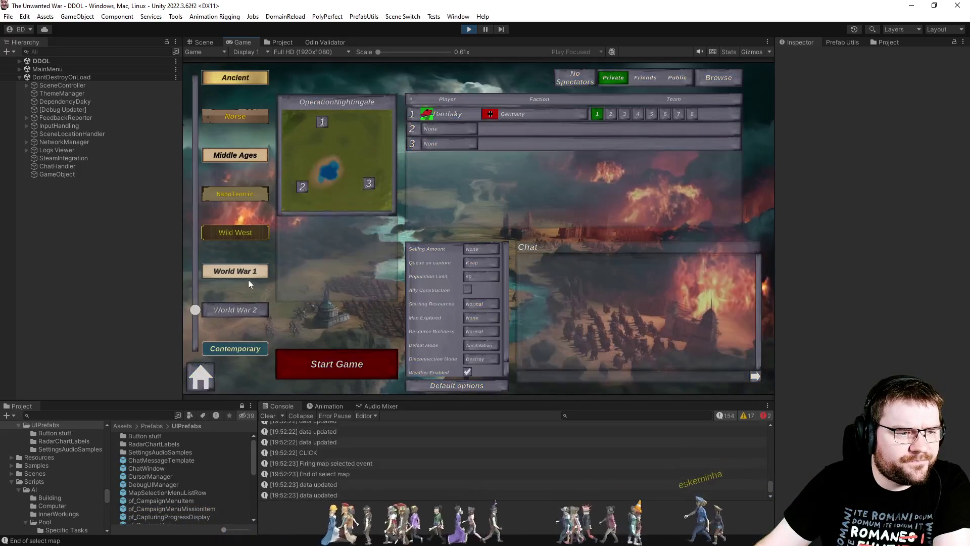
{"action": "left_click", "coordinate": [252, 271]}
{"action": "left_click", "coordinate": [263, 229]}
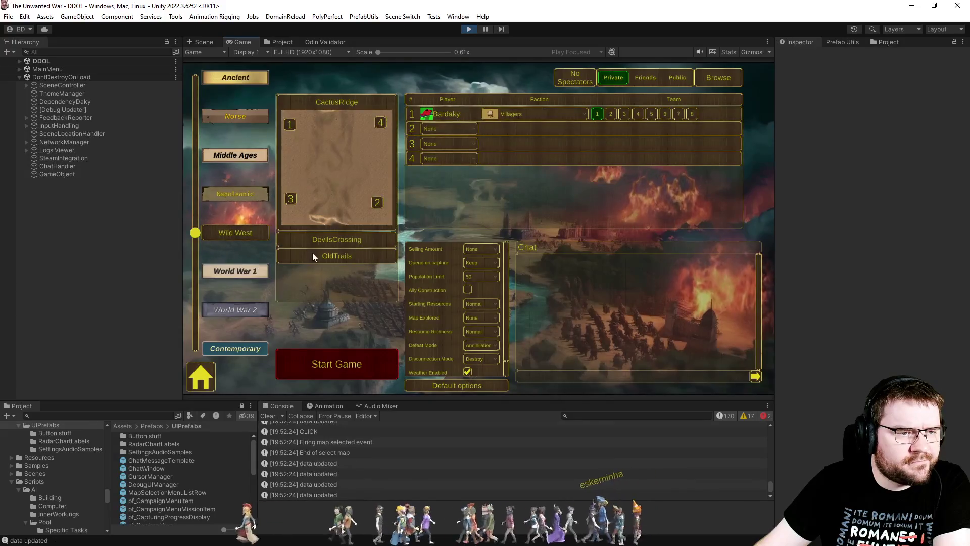
{"action": "left_click", "coordinate": [324, 239]}
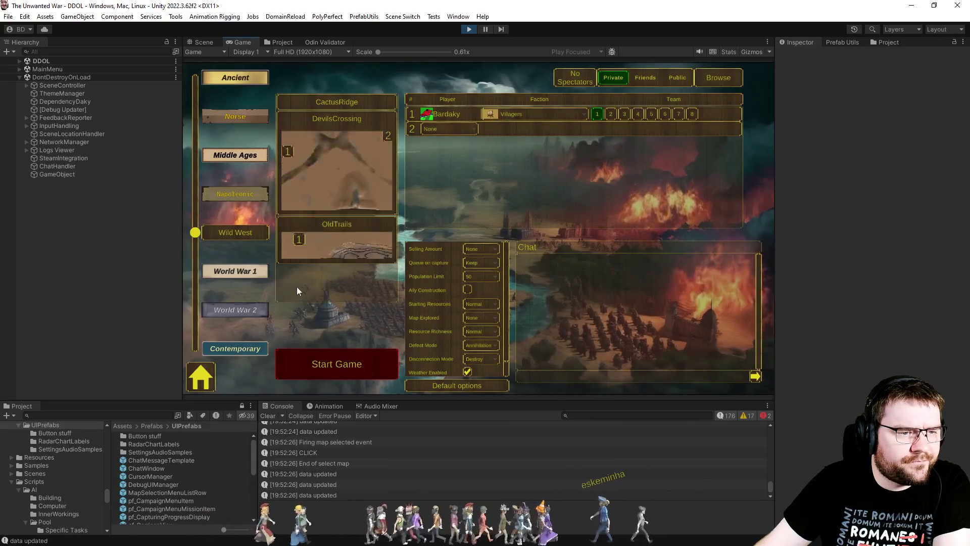
{"action": "left_click", "coordinate": [308, 119]}
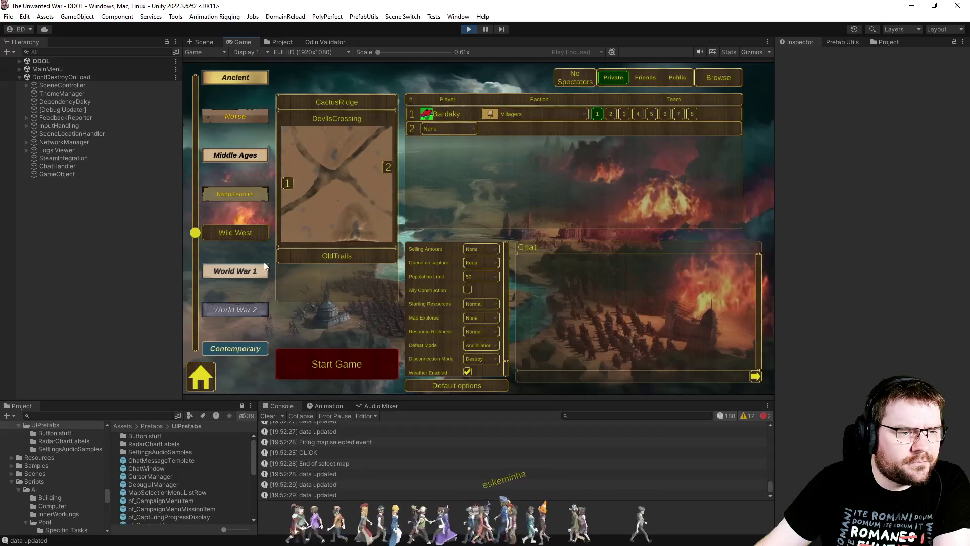
{"action": "left_click", "coordinate": [230, 195]}
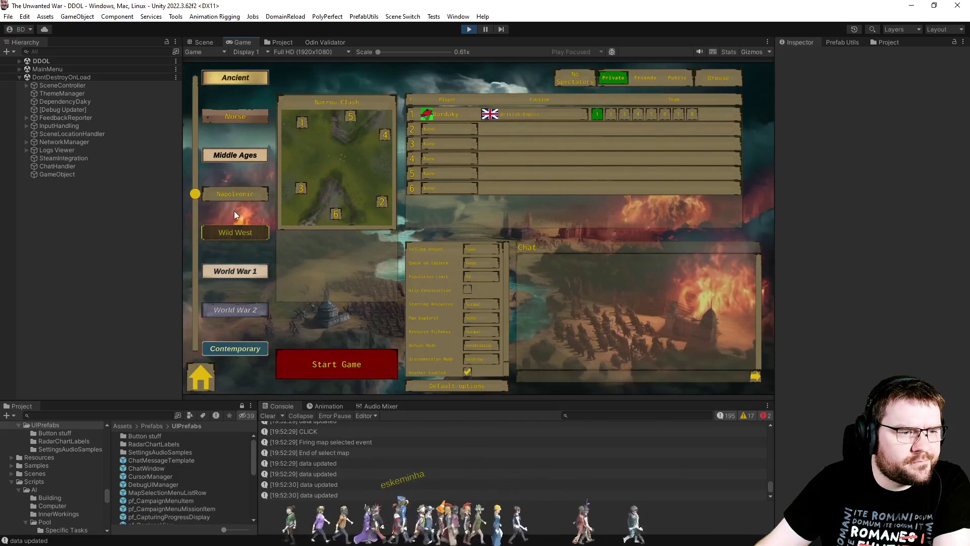
{"action": "left_click", "coordinate": [237, 232]}
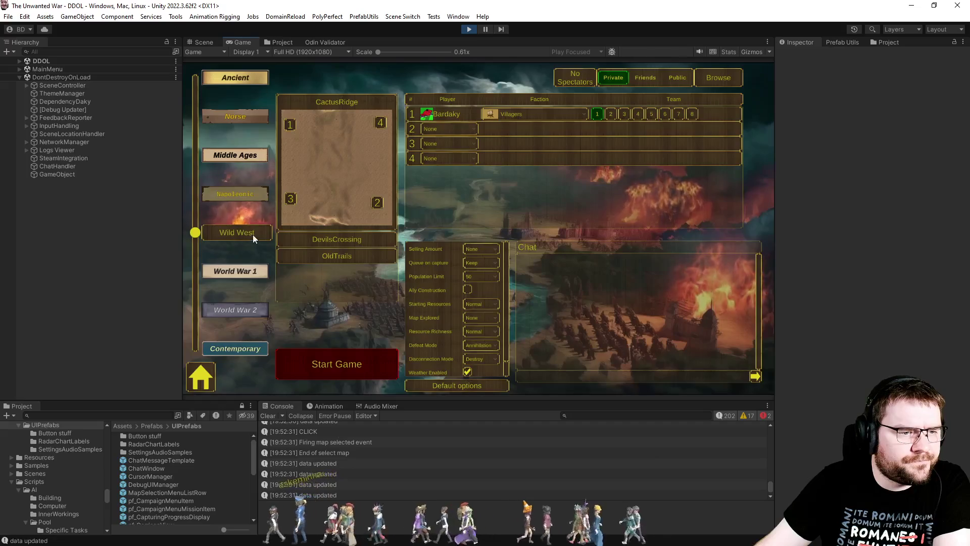
{"action": "left_click", "coordinate": [313, 256]}
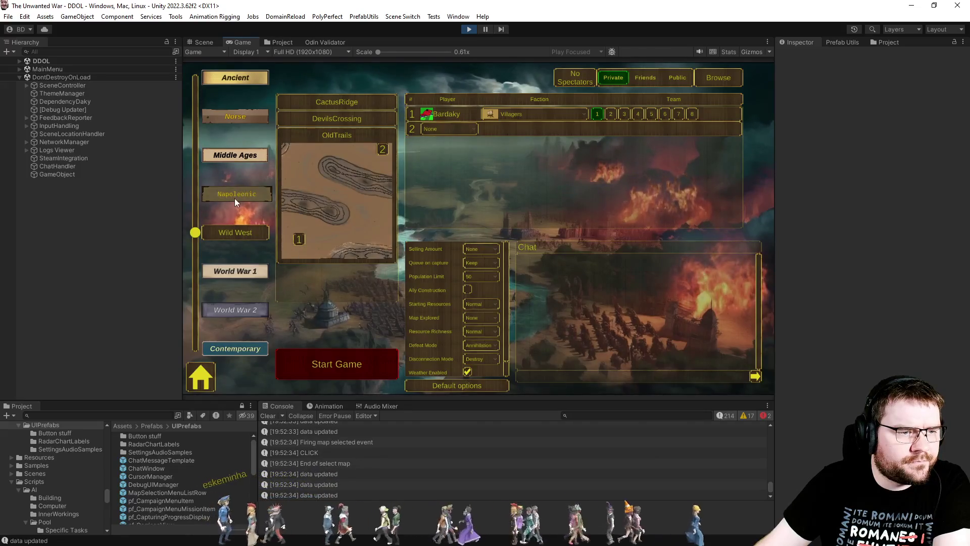
Step: Move the era up through Norse to Ancient, then stop the game
{"action": "left_click", "coordinate": [235, 198]}
{"action": "left_click", "coordinate": [254, 155]}
{"action": "left_click", "coordinate": [240, 112]}
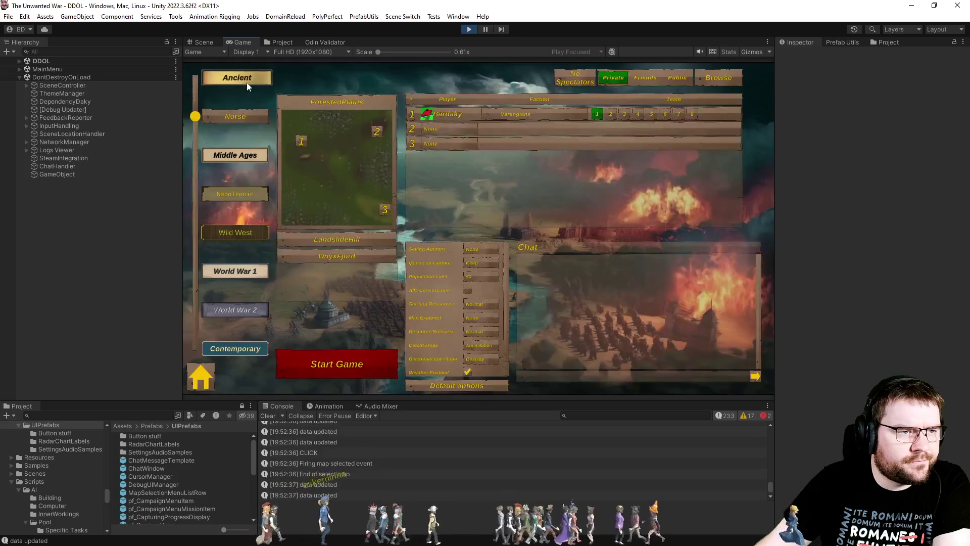
{"action": "left_click", "coordinate": [247, 81]}
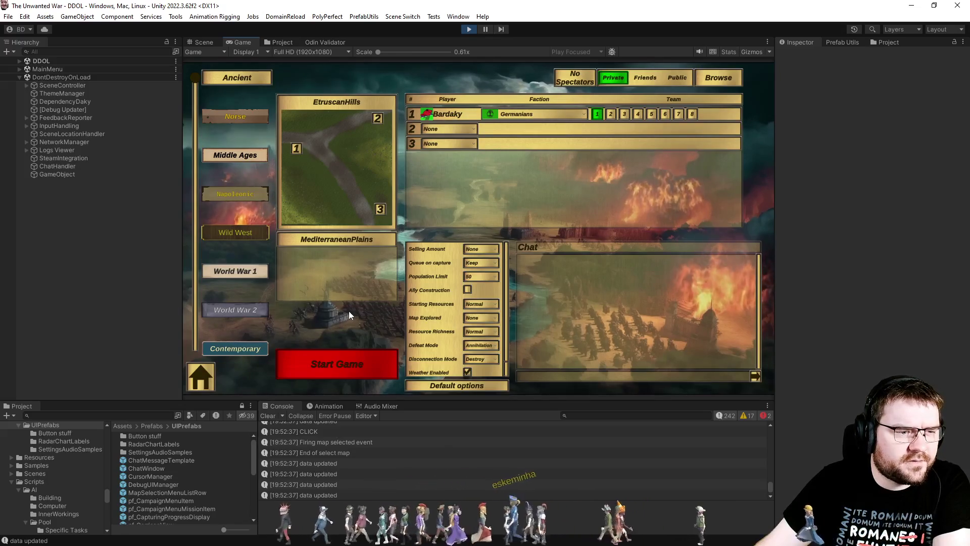
{"action": "left_click", "coordinate": [469, 29]}
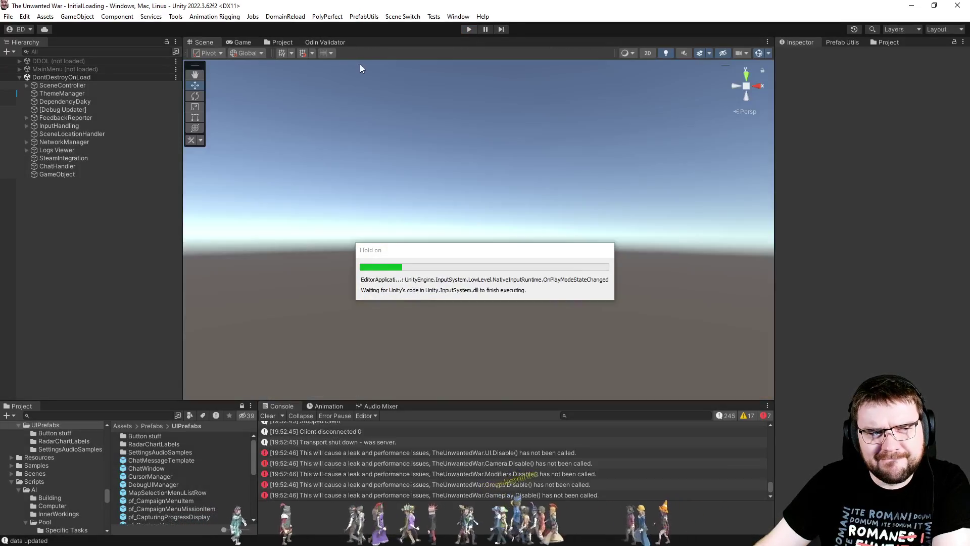
Step: Reload MainMenu and expand Canvas > GameStart > LobbyContent down to EraSelection
{"action": "left_click", "coordinate": [402, 16]}
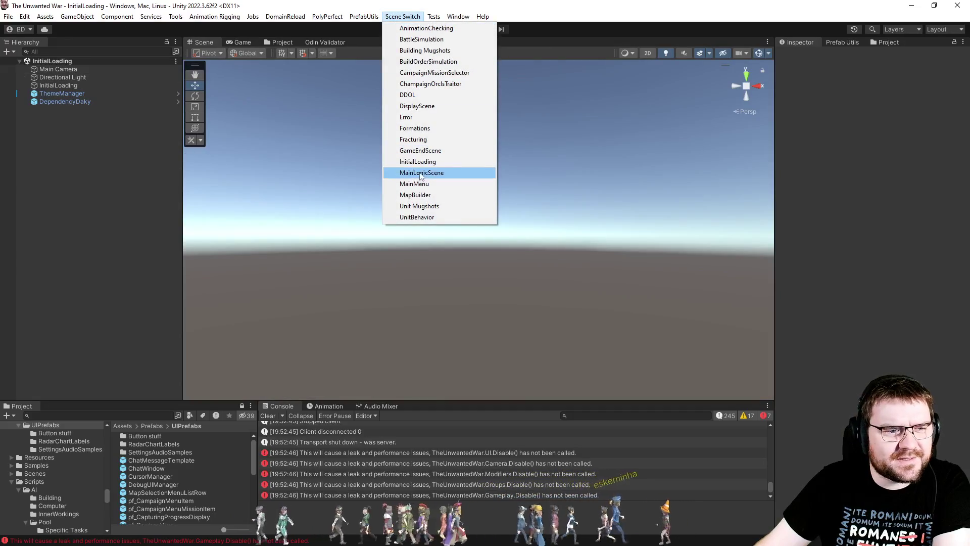
{"action": "left_click", "coordinate": [414, 183]}
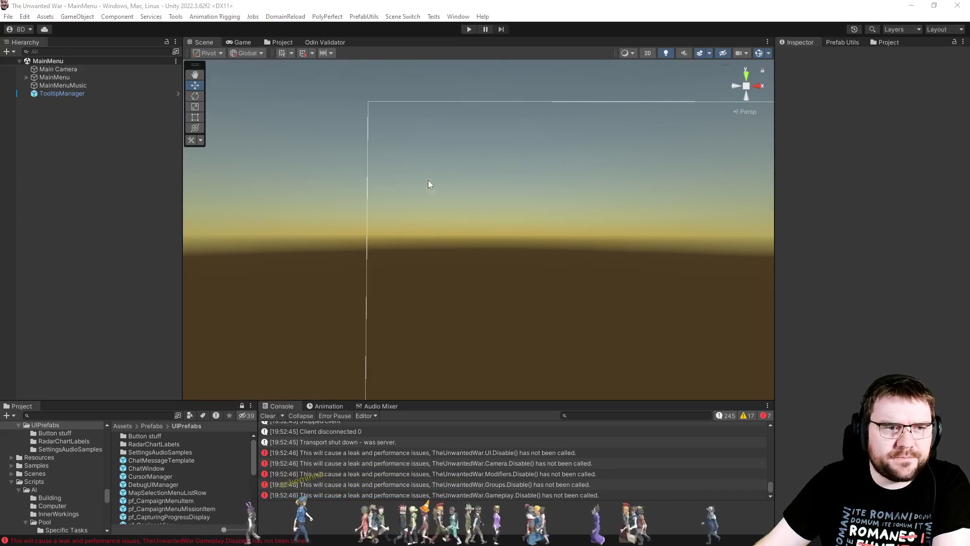
{"action": "left_click", "coordinate": [402, 17]}
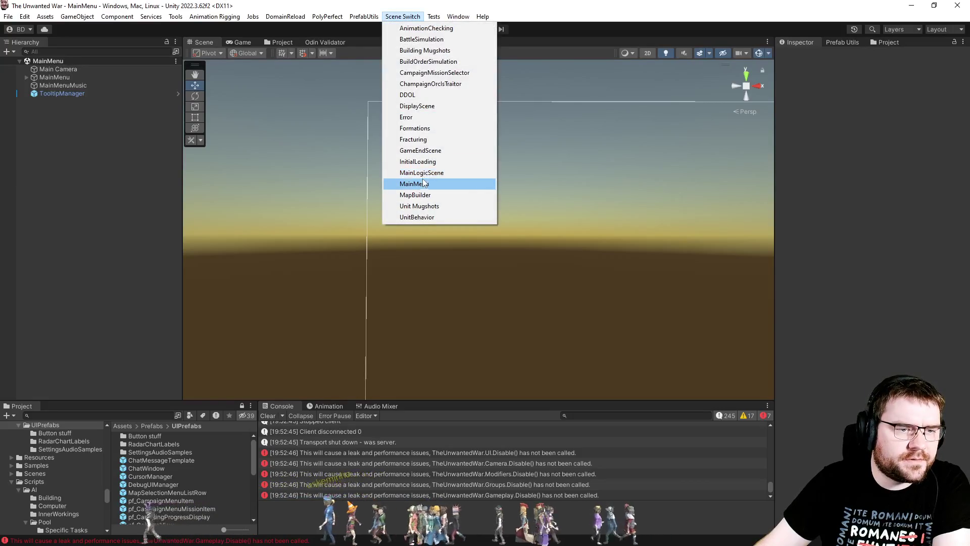
{"action": "left_click", "coordinate": [414, 183]}
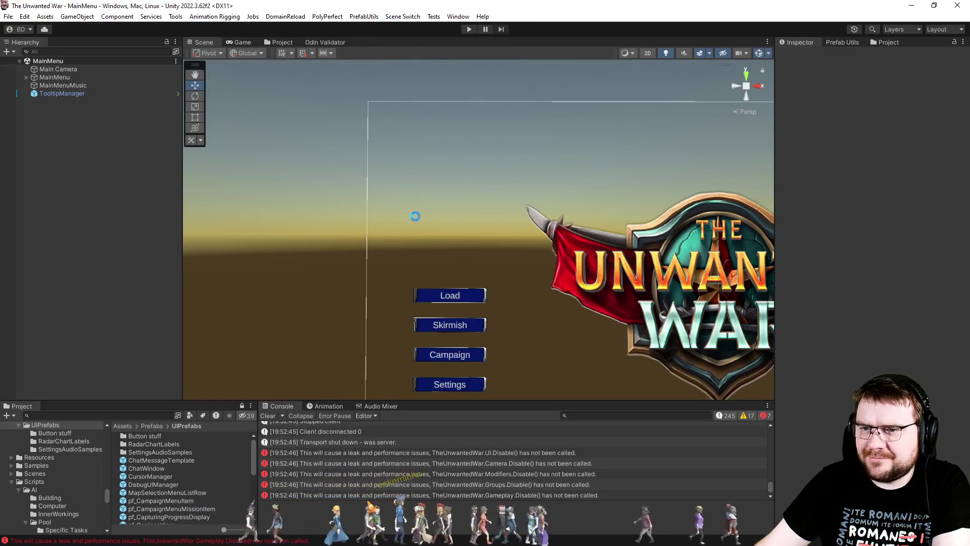
{"action": "left_click", "coordinate": [26, 78]}
{"action": "left_click", "coordinate": [34, 86]}
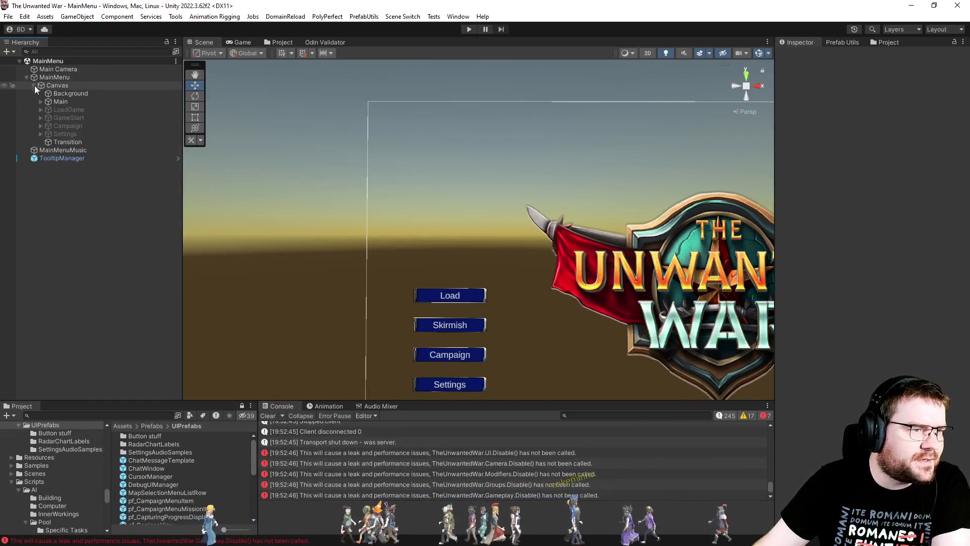
{"action": "left_click", "coordinate": [41, 119]}
{"action": "left_click", "coordinate": [47, 134]}
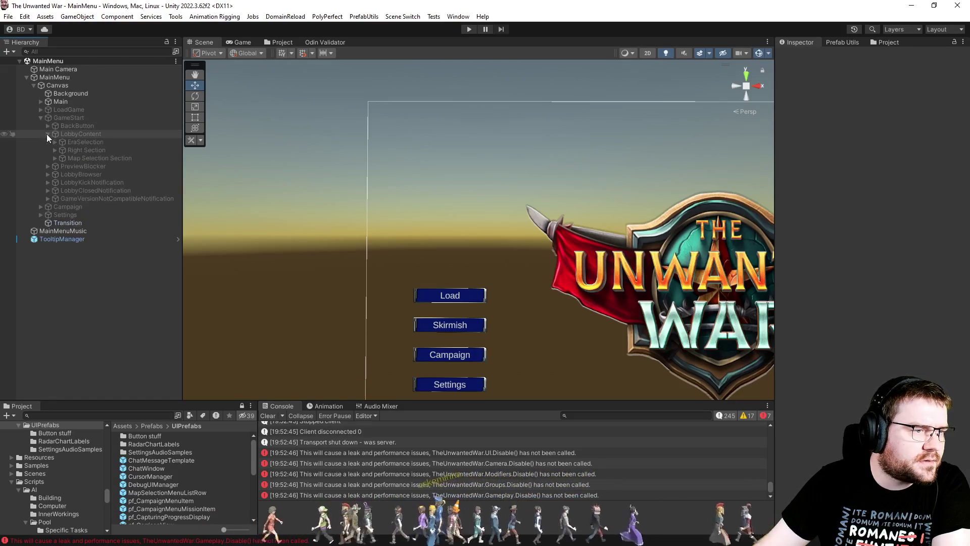
{"action": "left_click", "coordinate": [54, 142]}
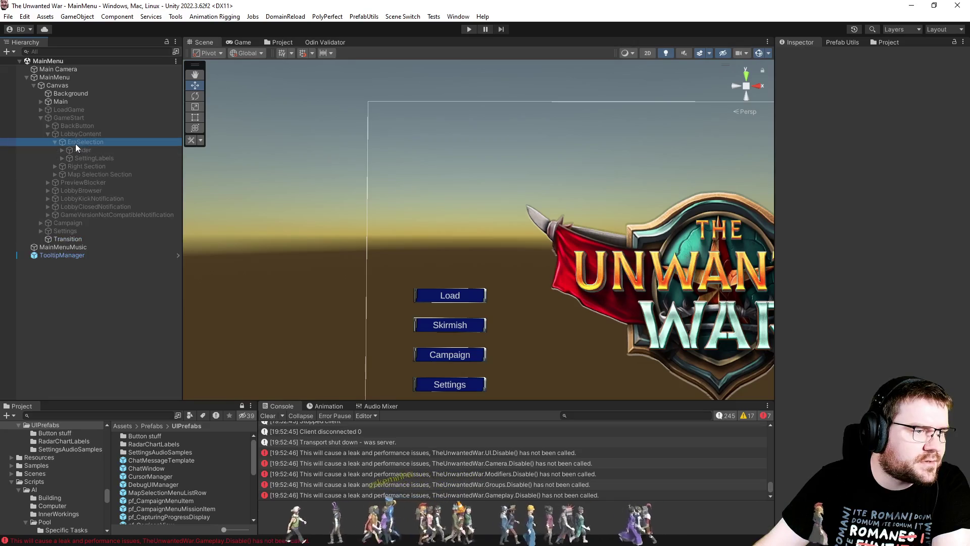
{"action": "left_click", "coordinate": [75, 144]}
Step: Activate GameStart and deactivate the five overlay and notification objects
{"action": "left_click", "coordinate": [71, 118]}
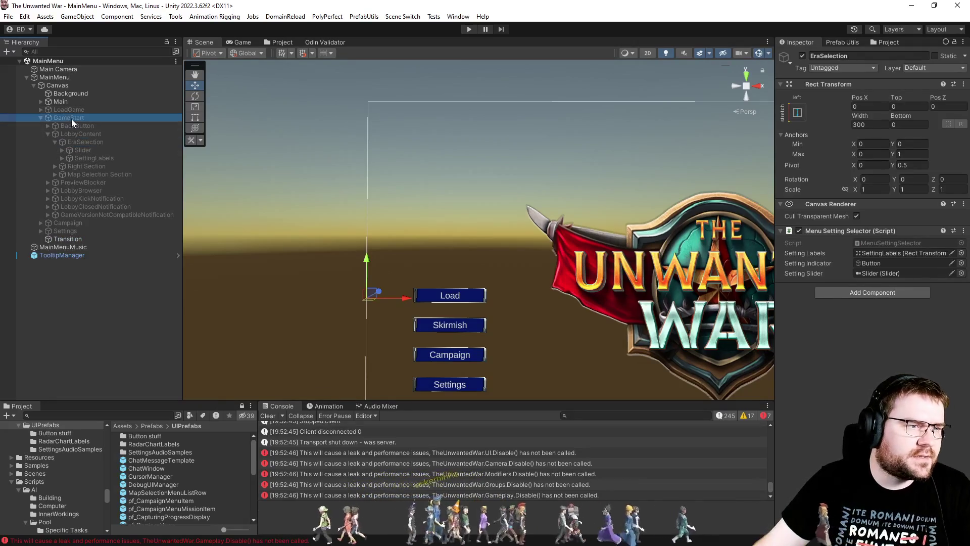
{"action": "key", "text": "alt+shift+a"}
{"action": "left_click", "coordinate": [87, 134]}
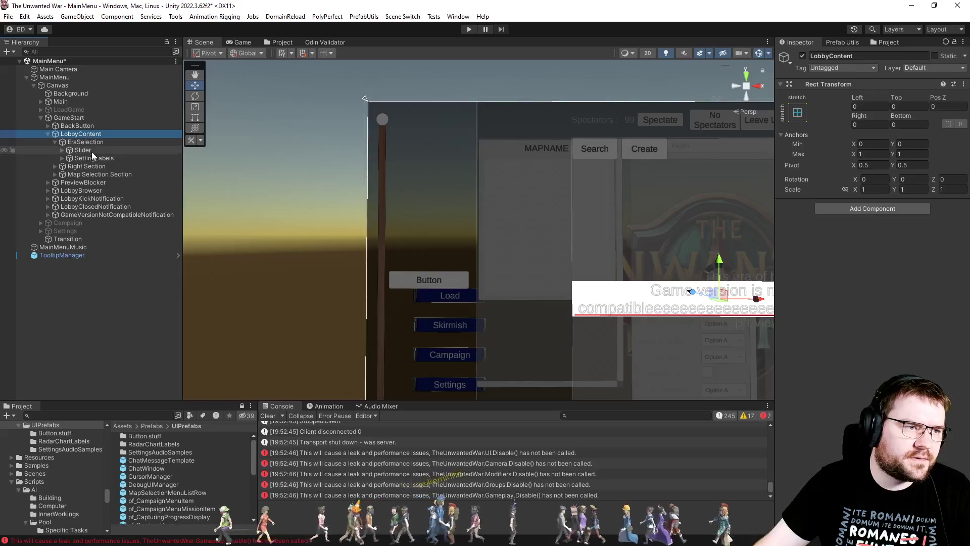
{"action": "left_click", "coordinate": [89, 182]}
{"action": "left_click", "coordinate": [77, 214], "text": "shift"}
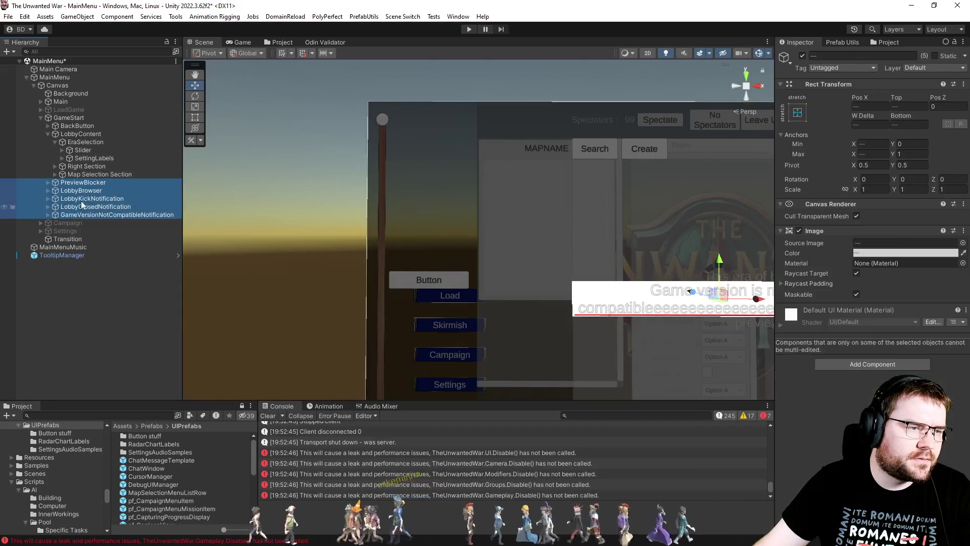
{"action": "key", "text": "alt+shift+a"}
Step: Set EraSelection's bottom offset to 100
{"action": "left_click", "coordinate": [75, 143]}
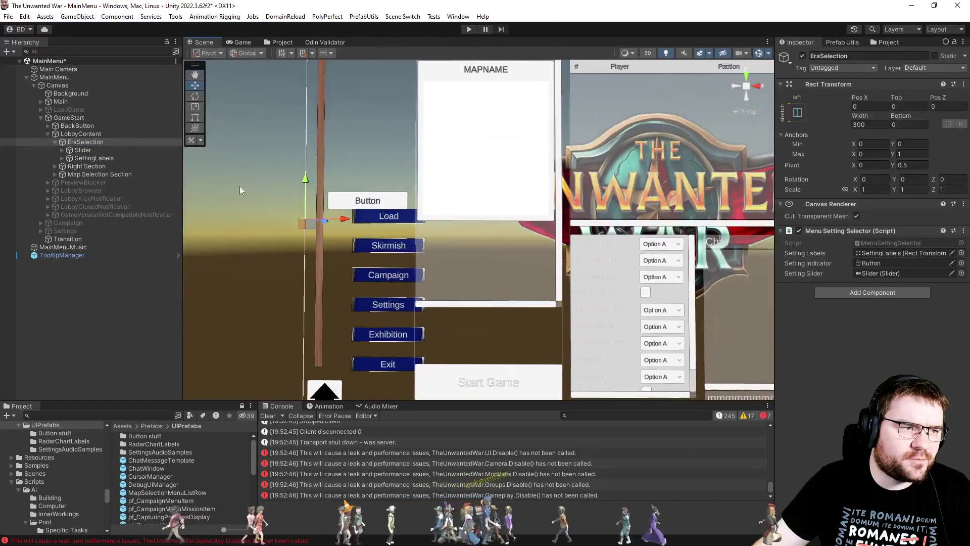
{"action": "left_click", "coordinate": [83, 156]}
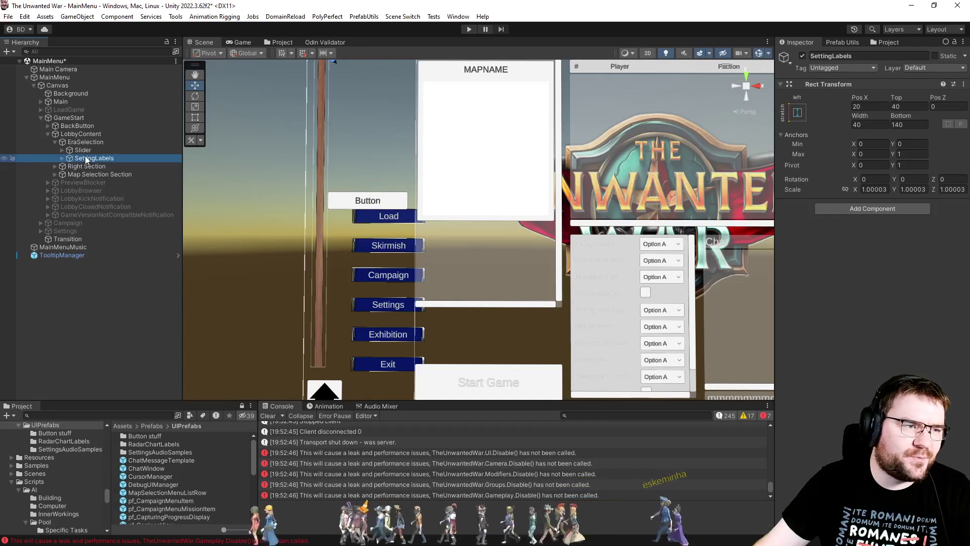
{"action": "left_click", "coordinate": [89, 143]}
{"action": "left_click", "coordinate": [898, 124]}
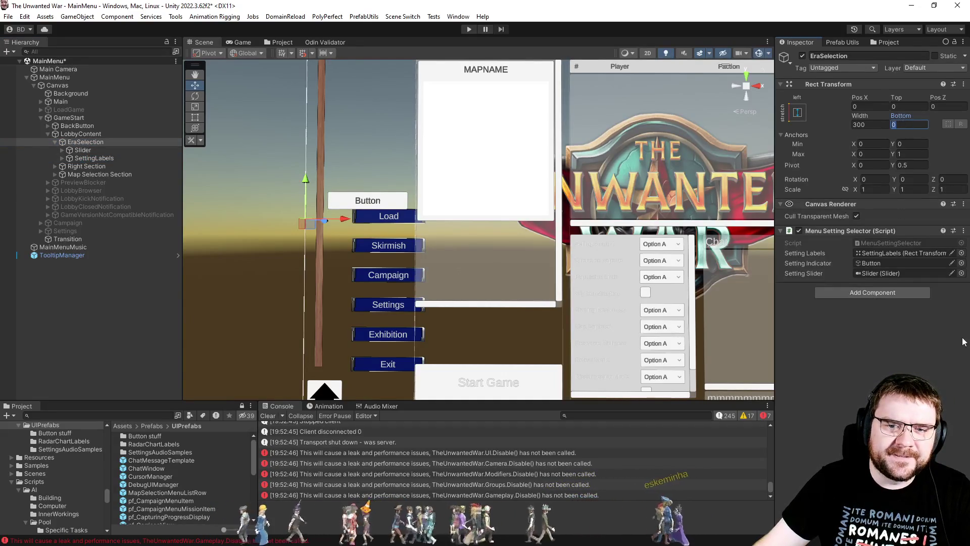
{"action": "type", "text": "100"}
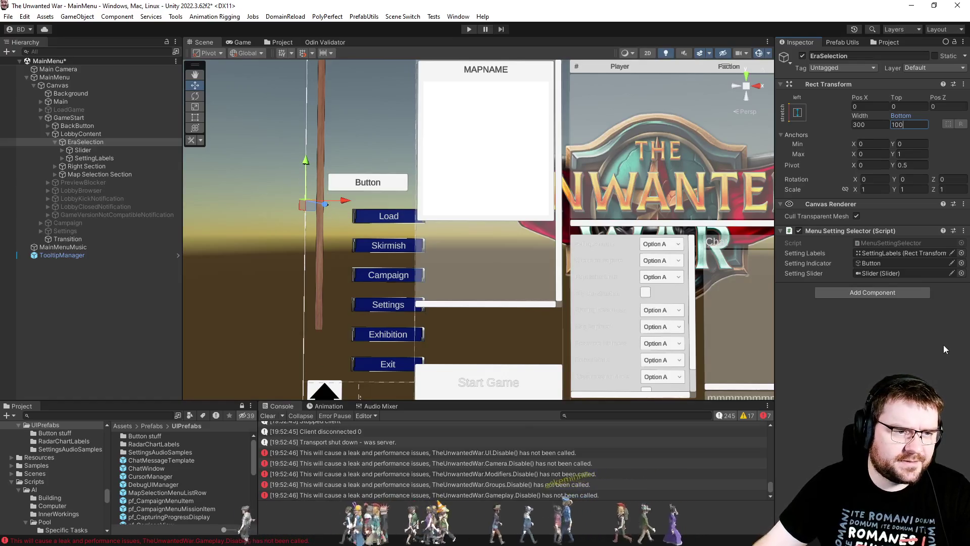
{"action": "mouse_move", "coordinate": [500, 228]}
{"action": "left_mouse_down"}
{"action": "mouse_move", "coordinate": [507, 93]}
{"action": "mouse_move", "coordinate": [507, 188]}
{"action": "mouse_move", "coordinate": [487, 254]}
{"action": "mouse_move", "coordinate": [499, 130]}
{"action": "mouse_move", "coordinate": [488, 127]}
{"action": "mouse_move", "coordinate": [474, 169]}
{"action": "left_mouse_up"}
Step: Review EraSelection's Slider and label children, frame it, and set its top offset to 100
{"action": "left_click", "coordinate": [93, 168]}
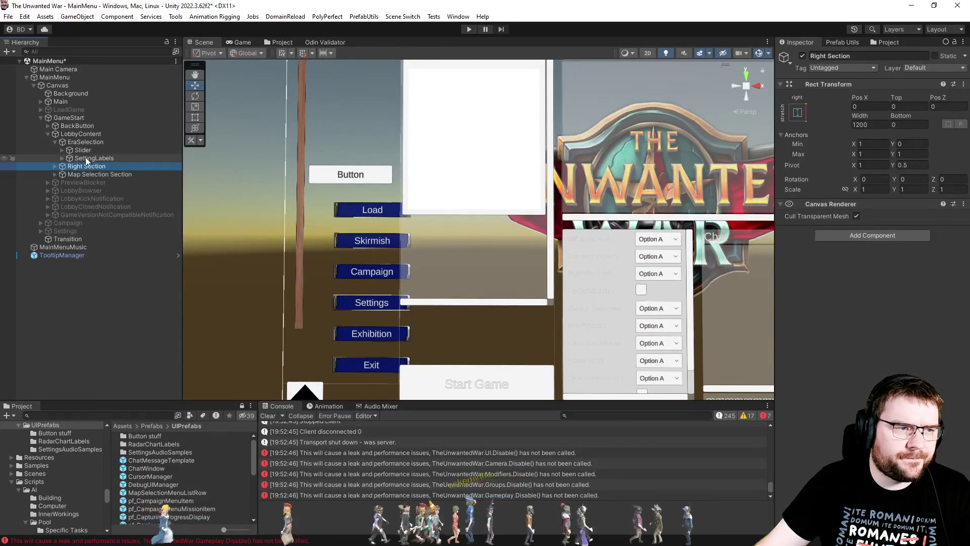
{"action": "left_click", "coordinate": [84, 142]}
{"action": "left_click", "coordinate": [80, 149]}
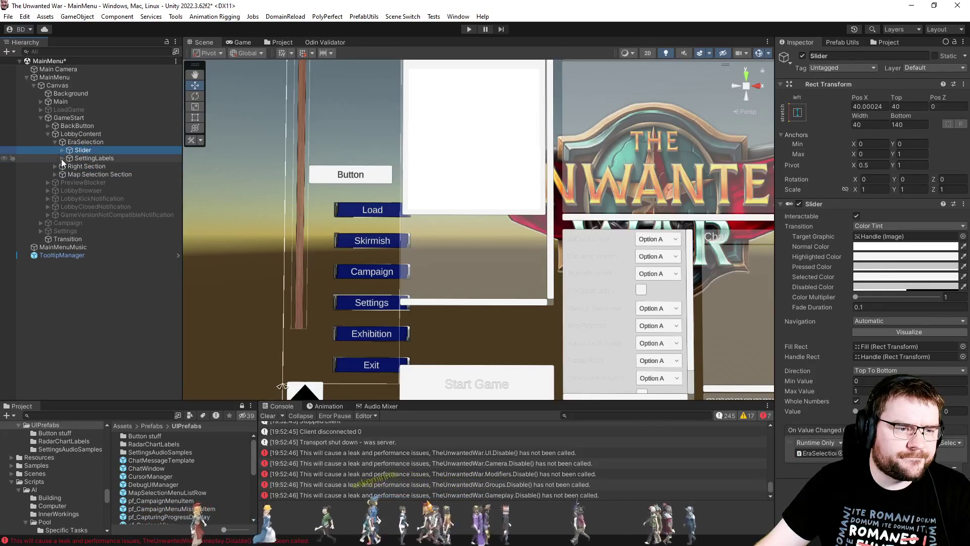
{"action": "left_click", "coordinate": [62, 159]}
{"action": "left_click", "coordinate": [62, 151]}
{"action": "key", "text": "Down"}
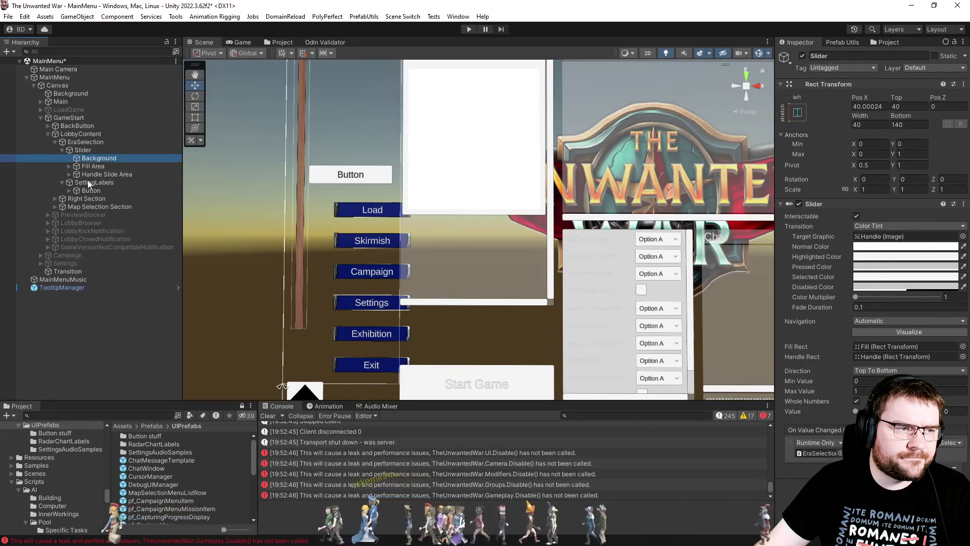
{"action": "left_click", "coordinate": [87, 189]}
{"action": "left_click", "coordinate": [86, 143]}
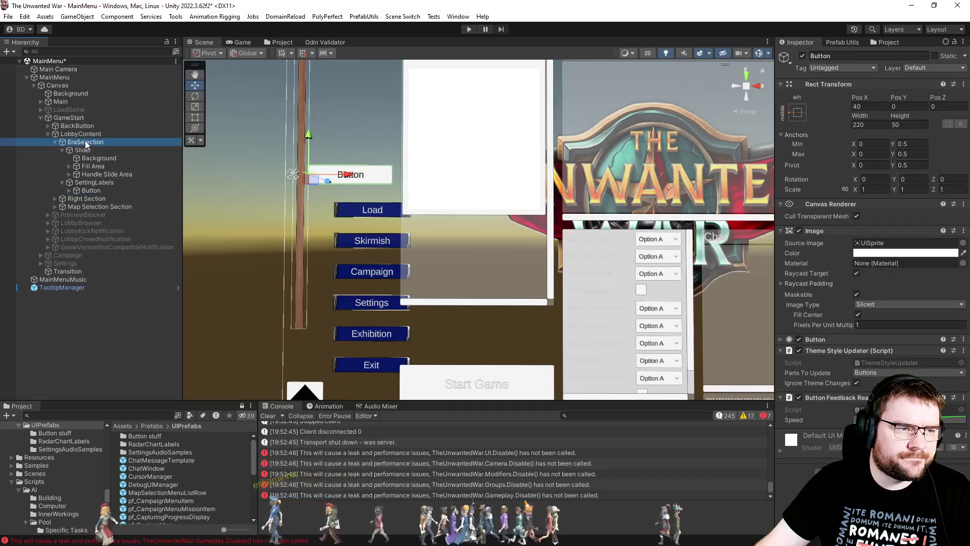
{"action": "key", "text": "f"}
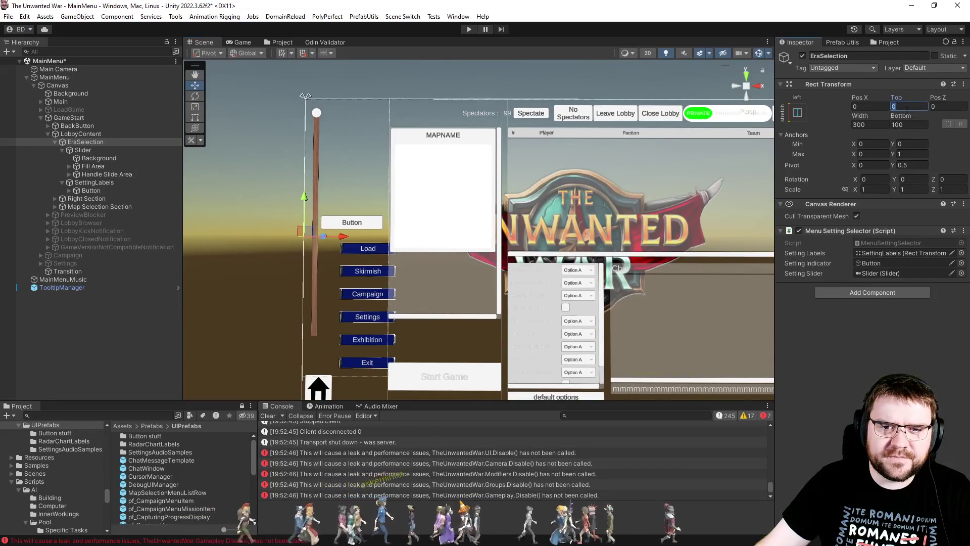
{"action": "type", "text": "4"}
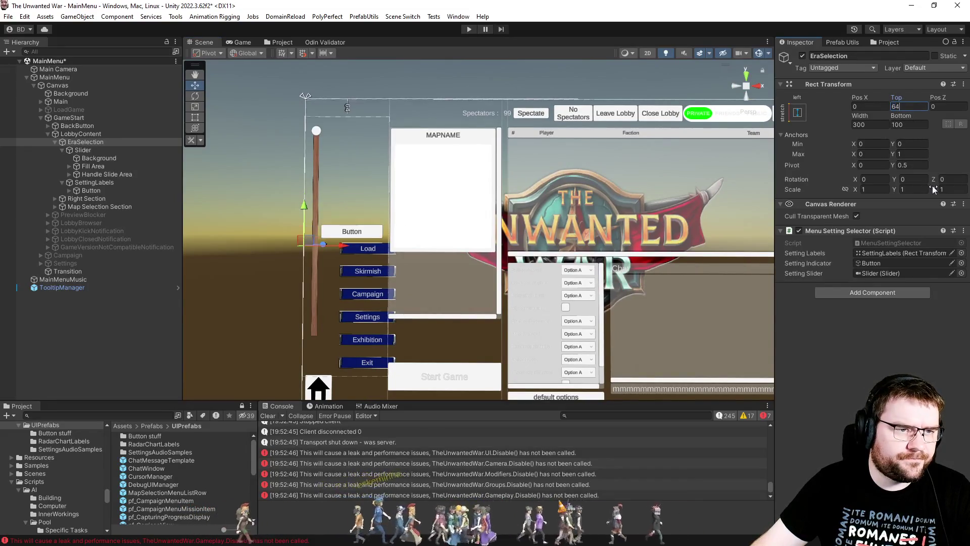
{"action": "key", "text": "BackSpace"}
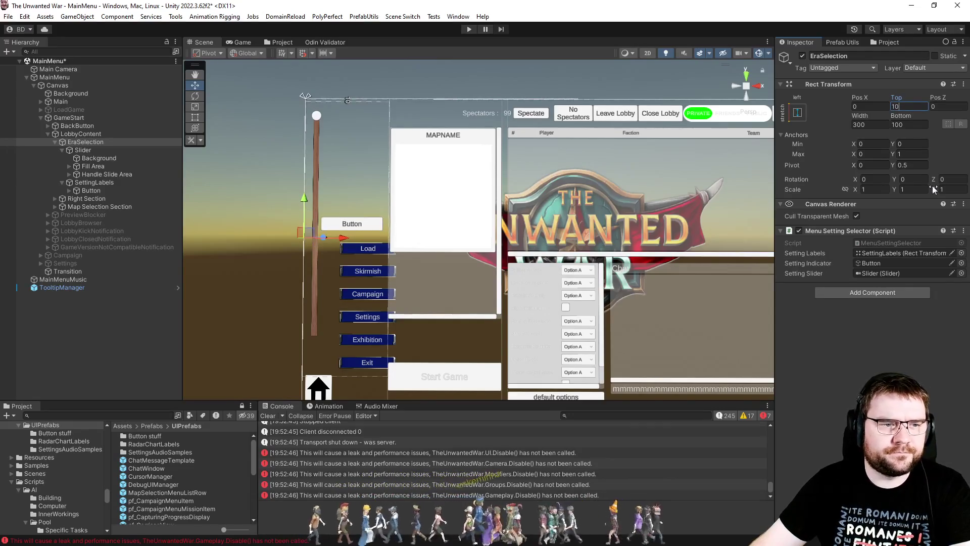
{"action": "type", "text": "0"}
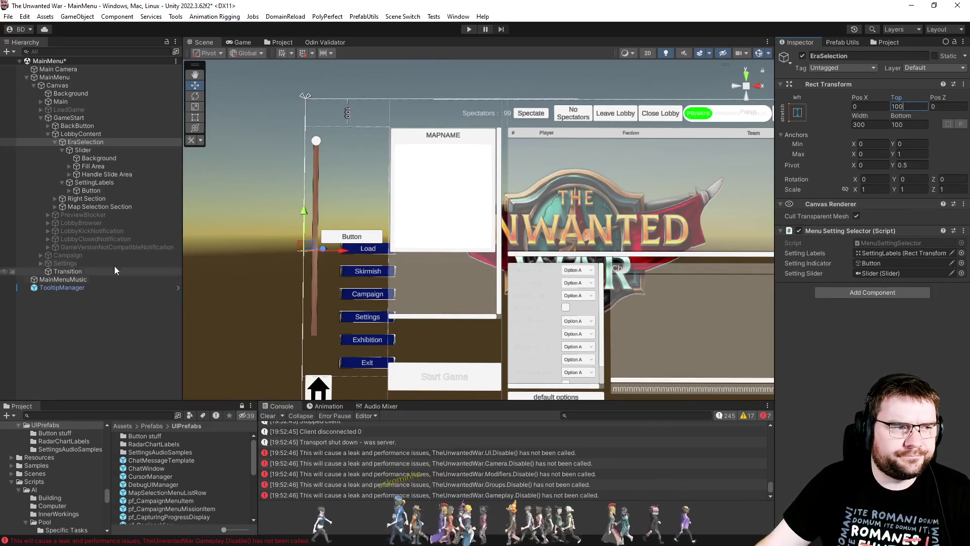
Step: Hide the GameStart lobby panel again
{"action": "left_click", "coordinate": [92, 216]}
{"action": "left_click", "coordinate": [87, 246], "text": "shift"}
{"action": "key", "text": "alt+shift+a"}
{"action": "left_click", "coordinate": [74, 117]}
{"action": "key", "text": "alt+shift+a"}
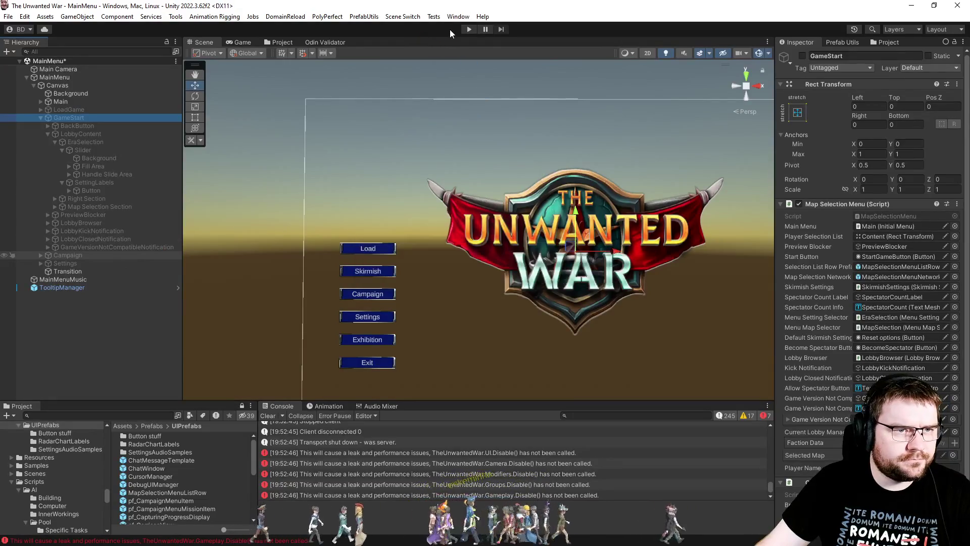
Step: Launch the game from InitialLoading and open the Skirmish lobby
{"action": "left_click", "coordinate": [403, 16]}
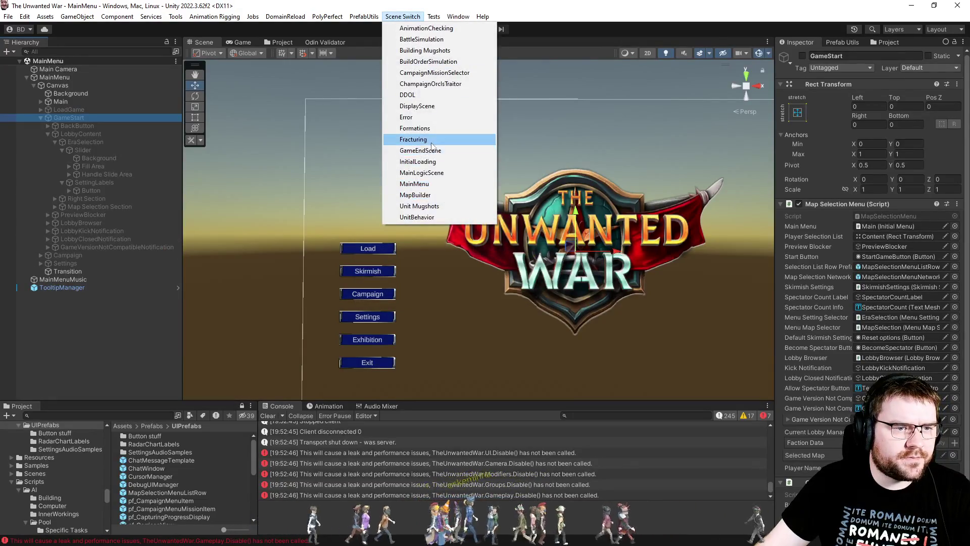
{"action": "left_click", "coordinate": [418, 162]}
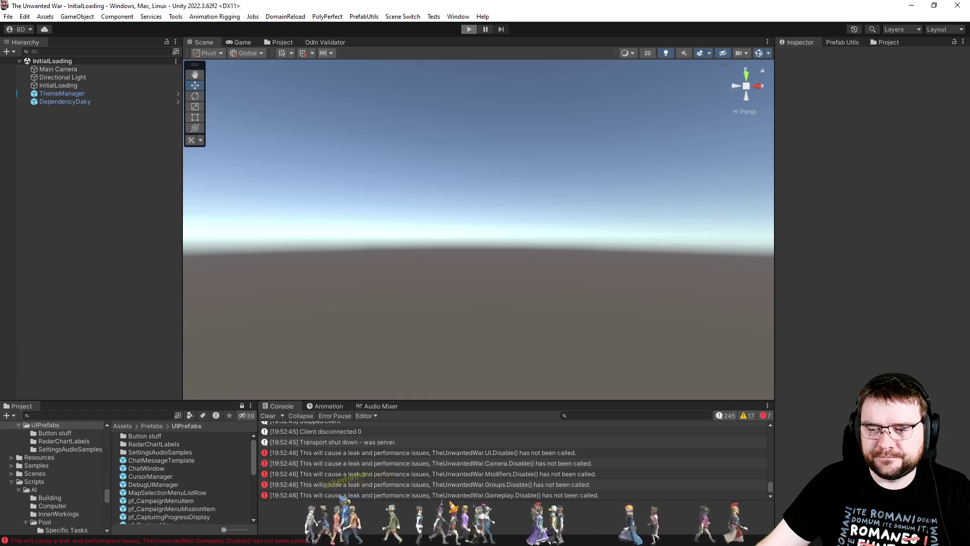
{"action": "left_click", "coordinate": [469, 29]}
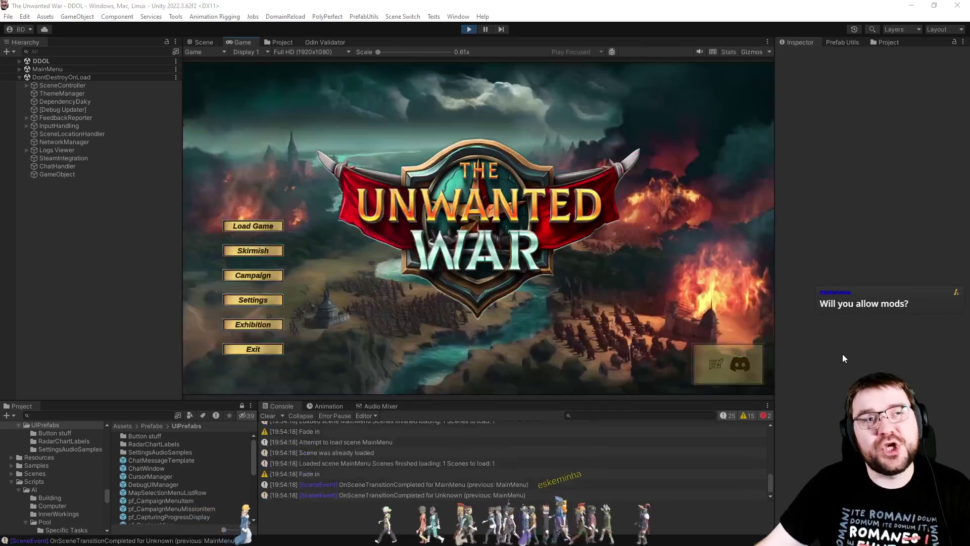
{"action": "left_click", "coordinate": [272, 255]}
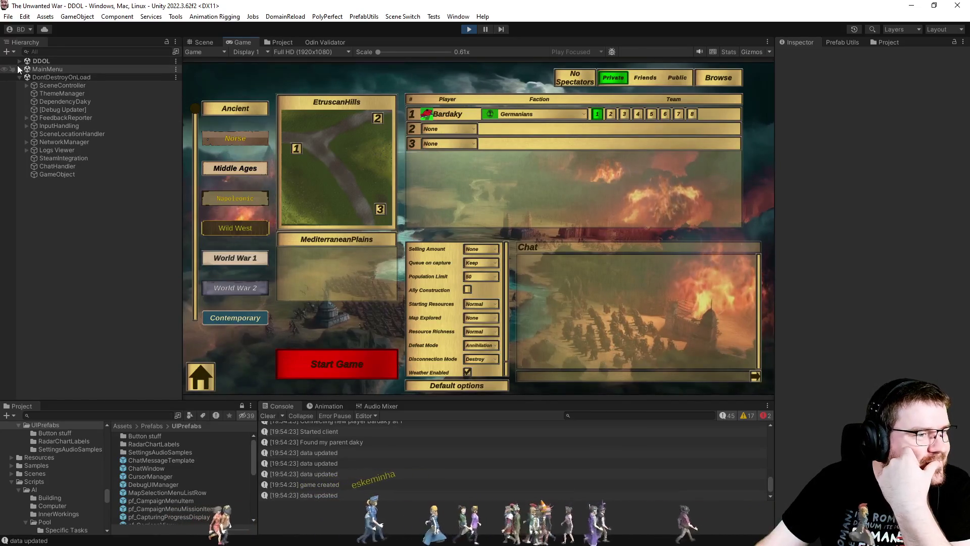
{"action": "left_click", "coordinate": [205, 42]}
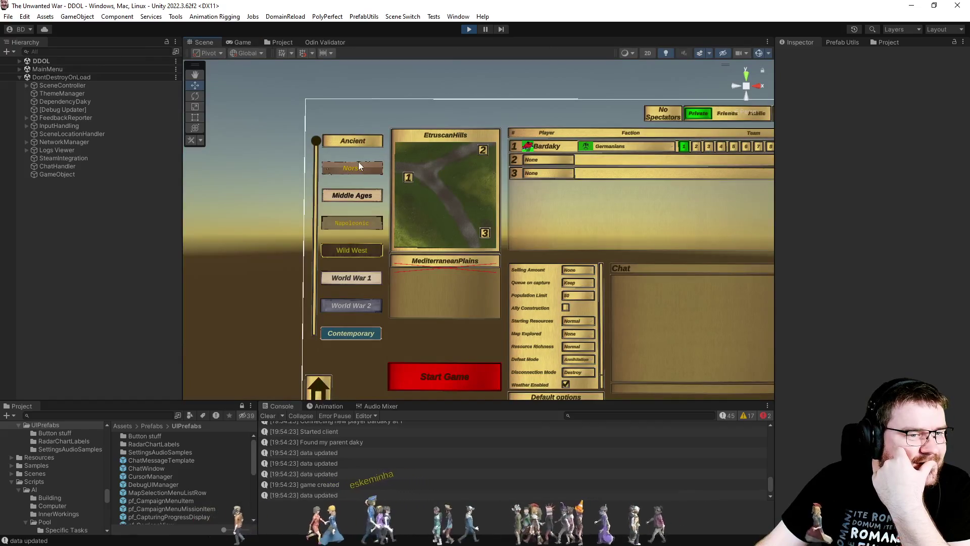
Step: Set the SettingLabels top offset to 40
{"action": "left_click", "coordinate": [356, 168]}
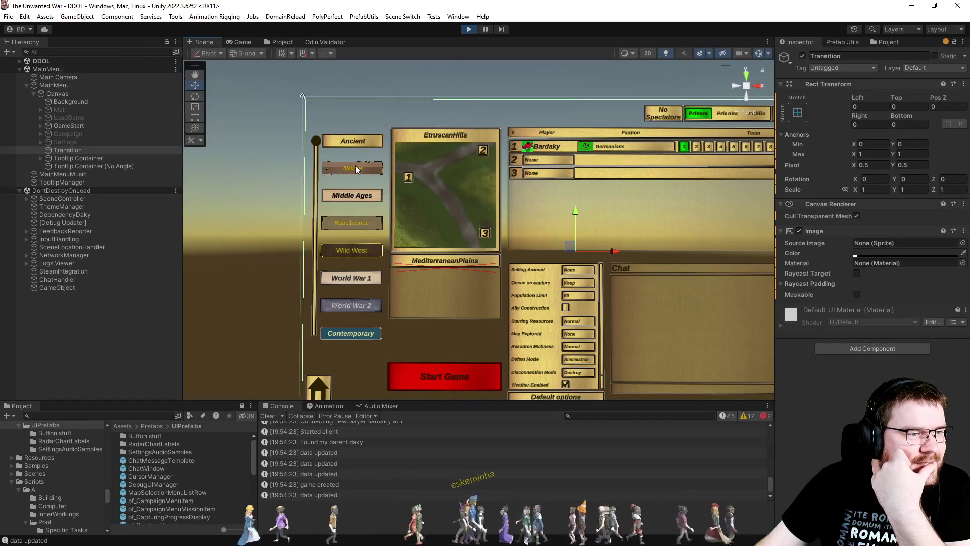
{"action": "left_click", "coordinate": [356, 168]}
{"action": "left_click", "coordinate": [241, 44]}
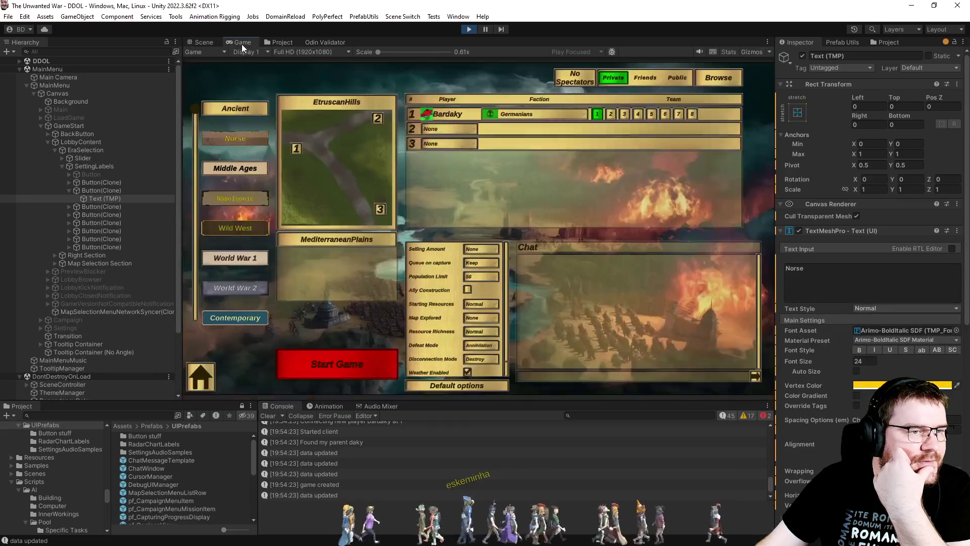
{"action": "left_click", "coordinate": [66, 152]}
{"action": "left_click", "coordinate": [202, 42]}
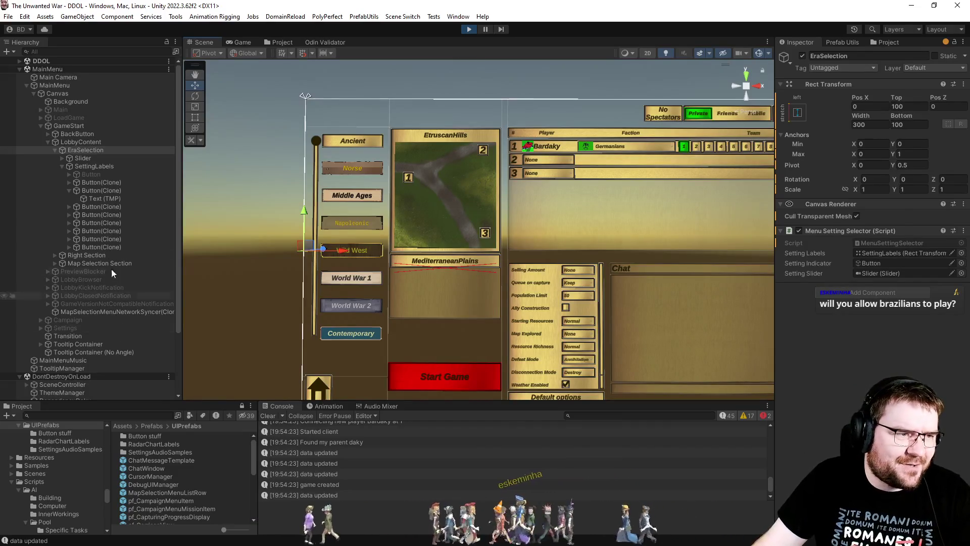
{"action": "left_click", "coordinate": [68, 164]}
{"action": "left_click", "coordinate": [909, 106]}
{"action": "type", "text": "0"}
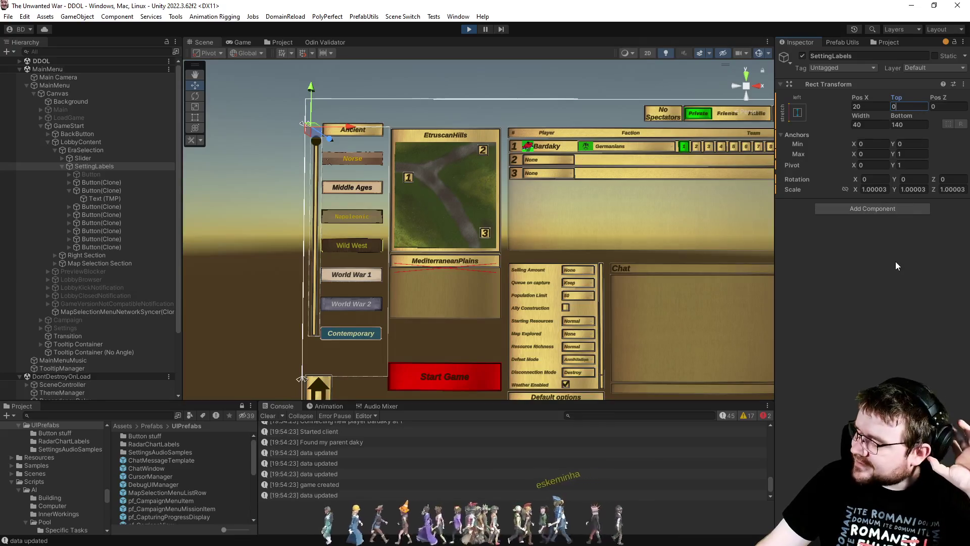
{"action": "type", "text": "40"}
{"action": "key", "text": "Return"}
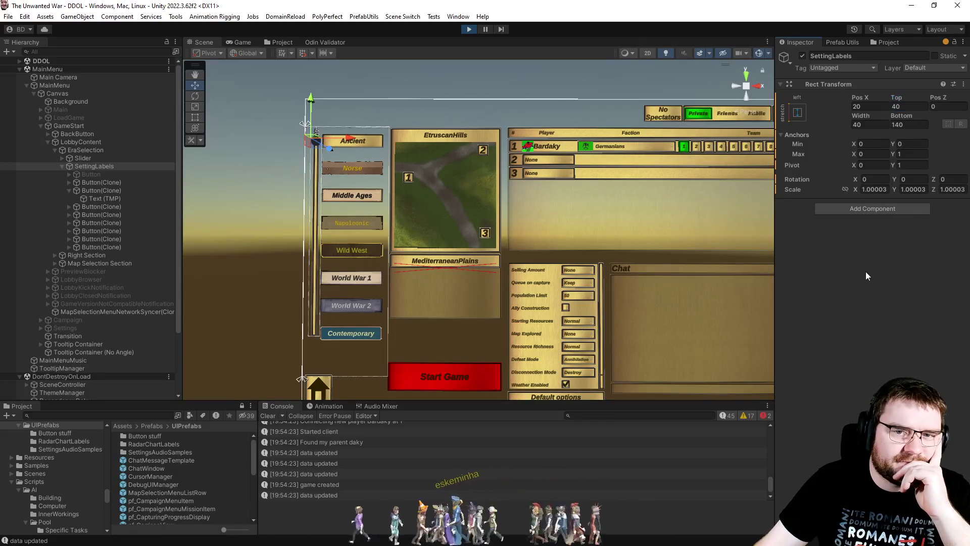
Step: Set EraSelection's top offset to 80 and bottom offset to 180
{"action": "left_click", "coordinate": [80, 149]}
{"action": "left_click", "coordinate": [907, 106]}
{"action": "type", "text": "80"}
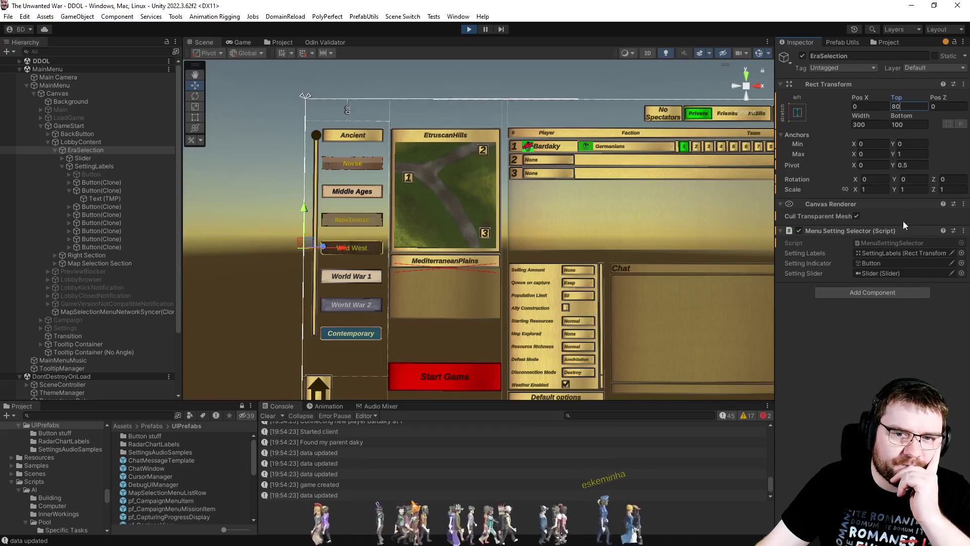
{"action": "mouse_move", "coordinate": [902, 116]}
{"action": "left_mouse_down"}
{"action": "mouse_move", "coordinate": [969, 121]}
{"action": "mouse_move", "coordinate": [229, 127]}
{"action": "mouse_move", "coordinate": [283, 126]}
{"action": "left_mouse_up"}
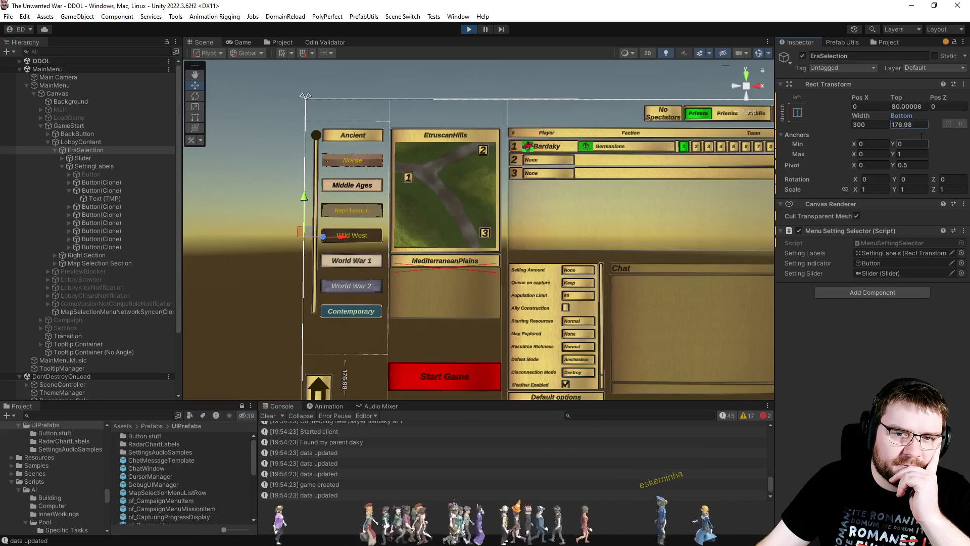
{"action": "type", "text": "180"}
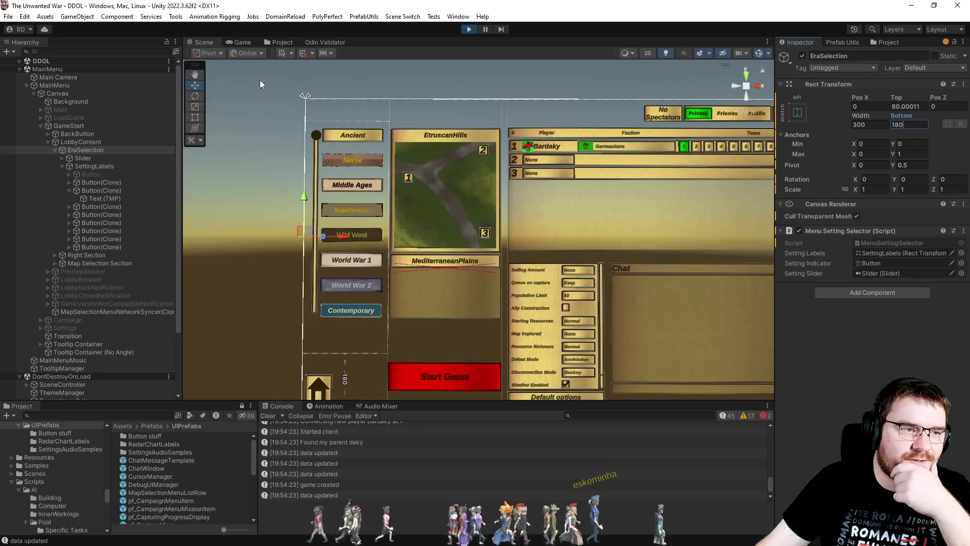
Step: Drag the era slider in the Game view to test it, then stop the game
{"action": "left_click", "coordinate": [241, 44]}
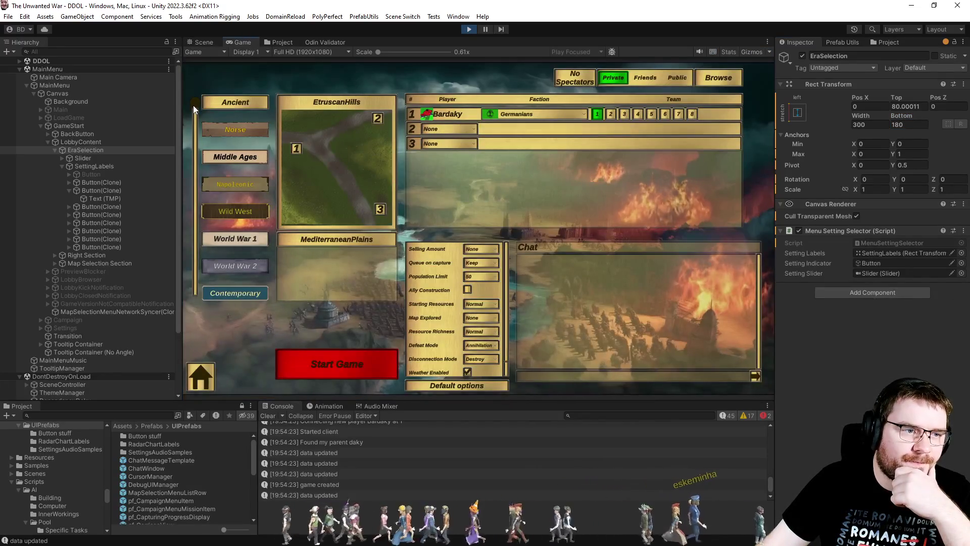
{"action": "mouse_move", "coordinate": [196, 104]}
{"action": "left_mouse_down"}
{"action": "mouse_move", "coordinate": [187, 195]}
{"action": "mouse_move", "coordinate": [195, 271]}
{"action": "mouse_move", "coordinate": [201, 65]}
{"action": "mouse_move", "coordinate": [213, 318]}
{"action": "left_mouse_up"}
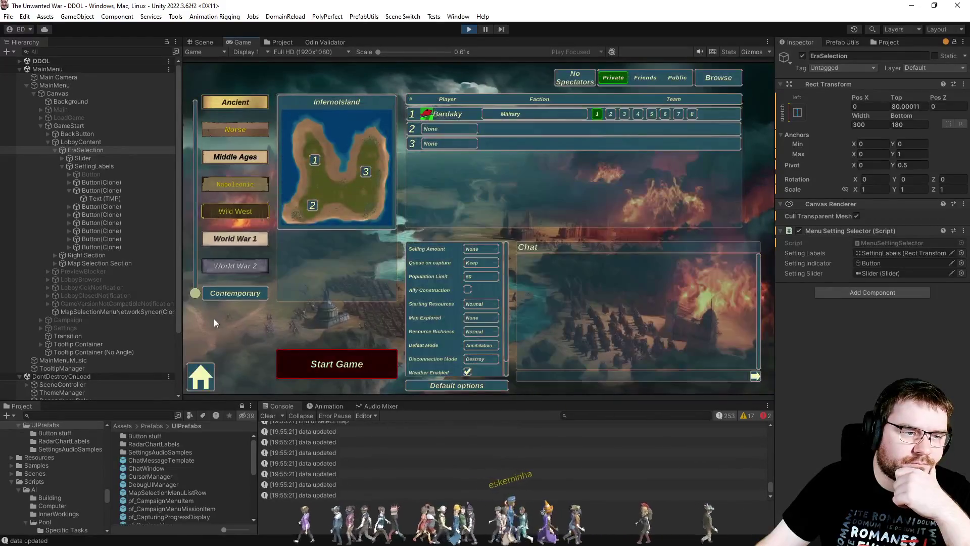
{"action": "left_click", "coordinate": [468, 31]}
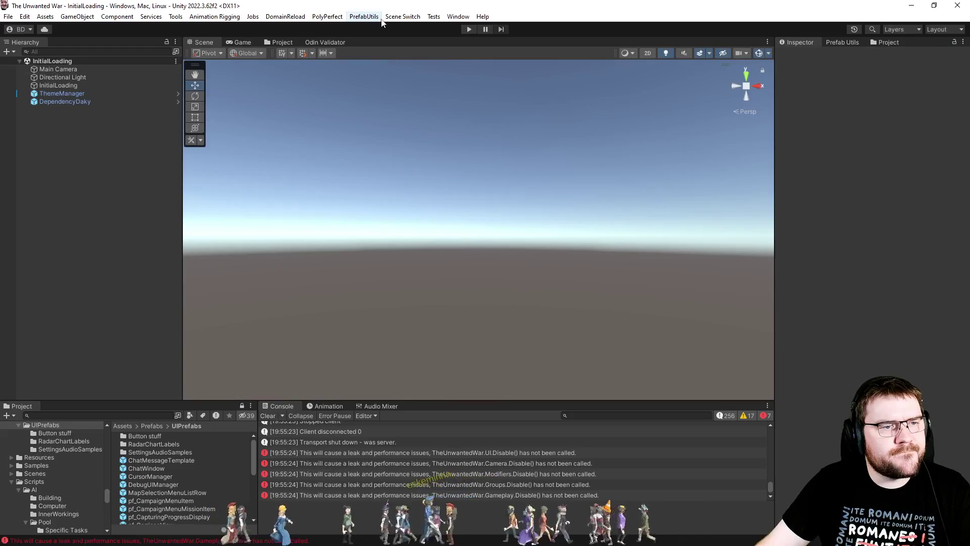
Step: Reopen MainMenu and select EraSelection under Canvas > GameStart > LobbyContent
{"action": "left_click", "coordinate": [399, 17]}
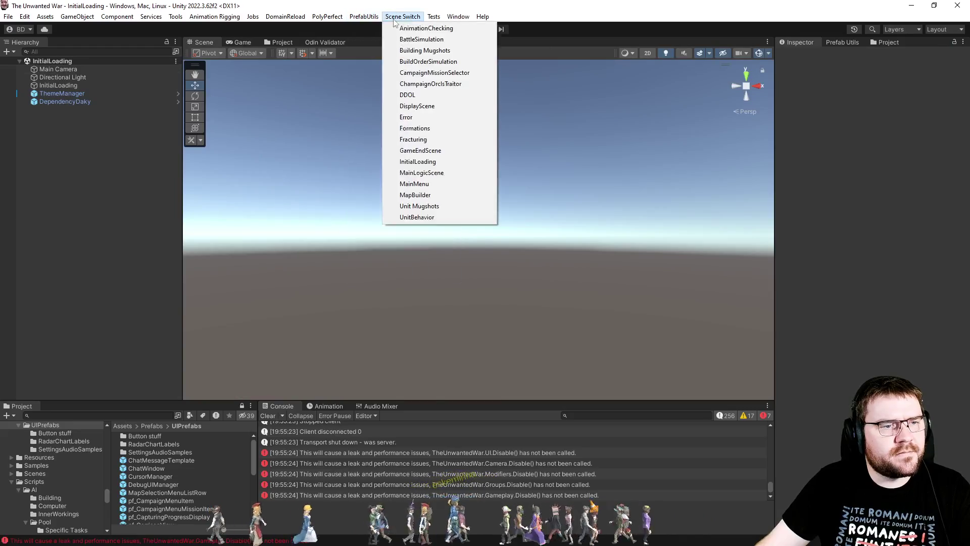
{"action": "left_click", "coordinate": [398, 184]}
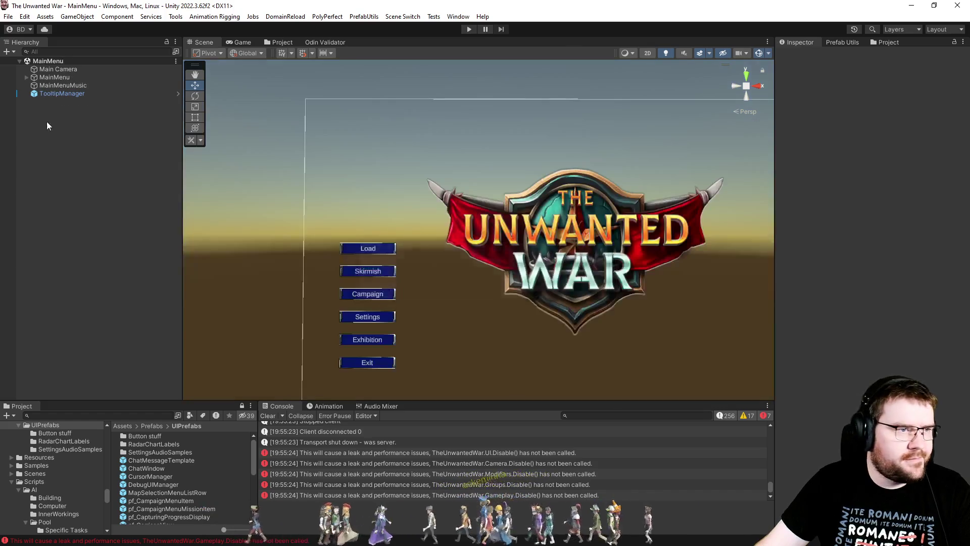
{"action": "left_click", "coordinate": [27, 78]}
{"action": "left_click", "coordinate": [33, 85]}
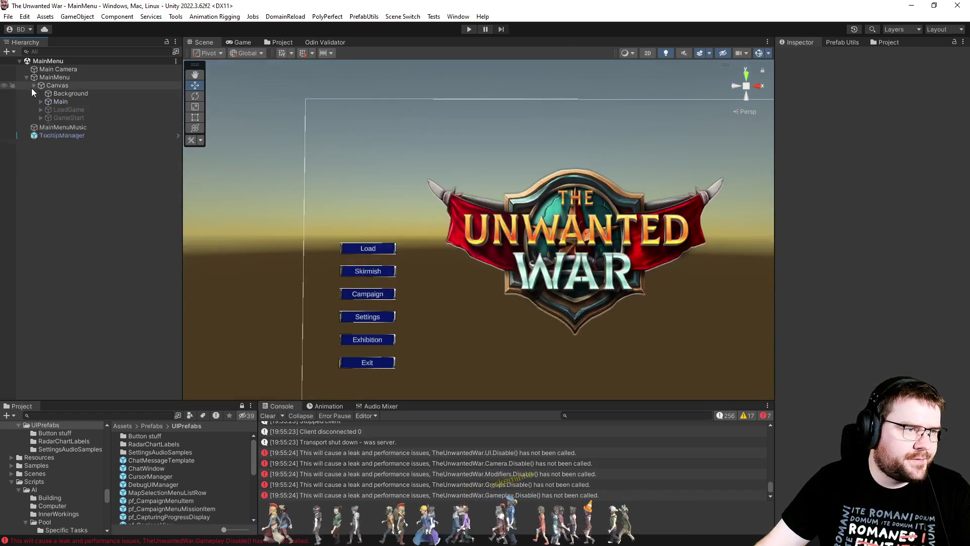
{"action": "left_click", "coordinate": [40, 118]}
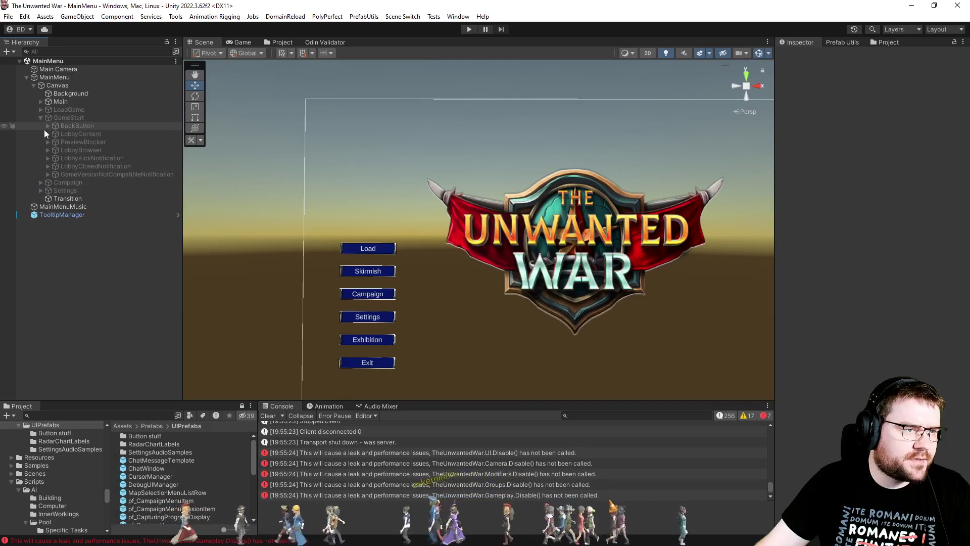
{"action": "left_click", "coordinate": [48, 134]}
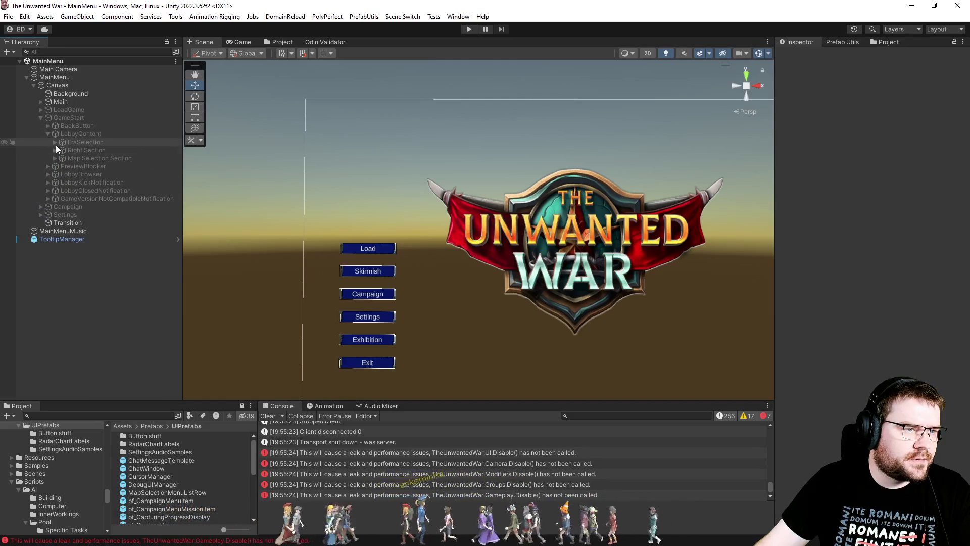
{"action": "left_click", "coordinate": [55, 143]}
{"action": "left_click", "coordinate": [71, 142]}
{"action": "left_click", "coordinate": [909, 107]}
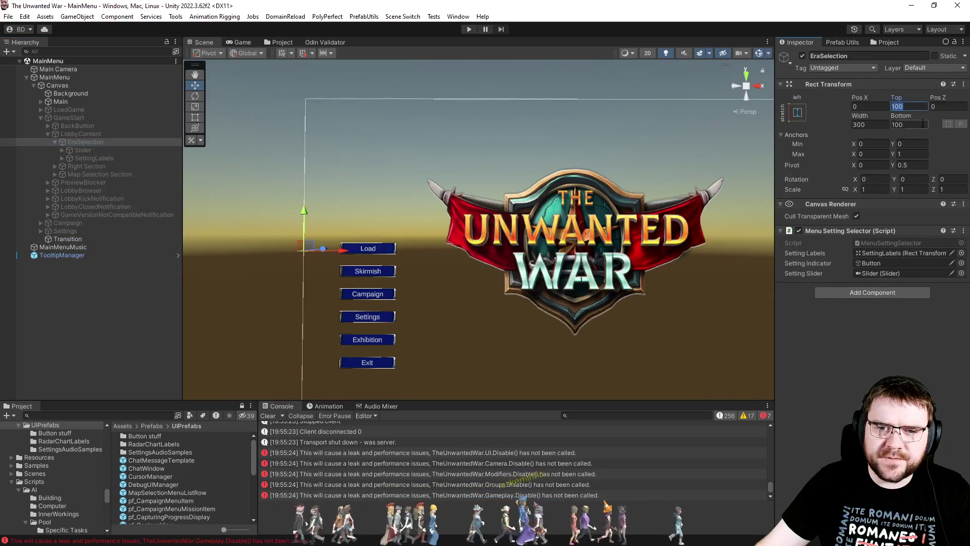
Step: Give EraSelection top 80 and bottom 180, save MainMenu, and load InitialLoading
{"action": "type", "text": "180"}
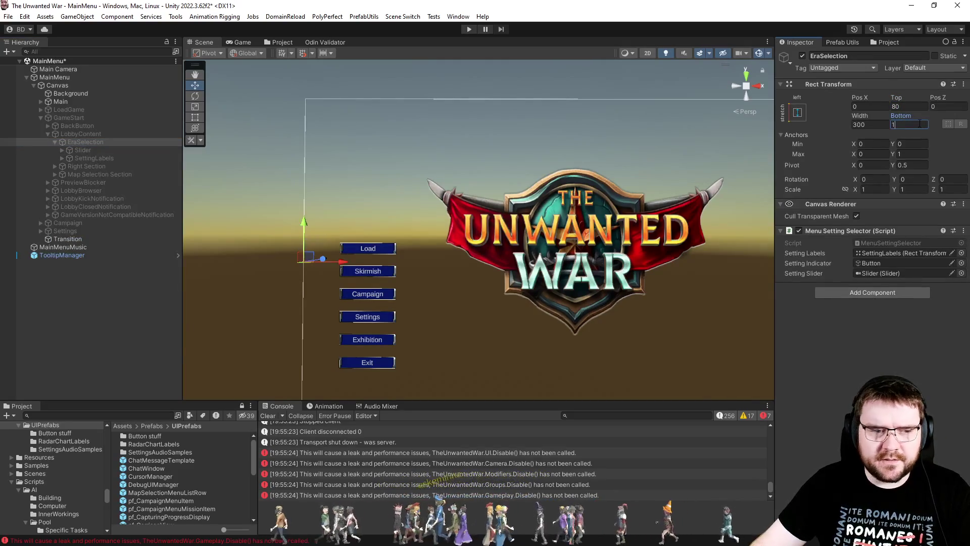
{"action": "key", "text": "ctrl+s"}
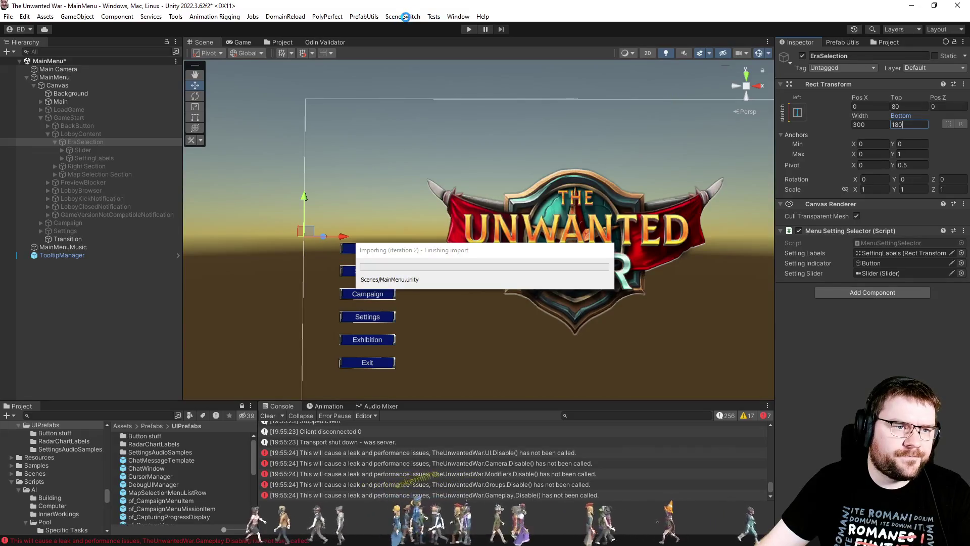
{"action": "left_click", "coordinate": [407, 17]}
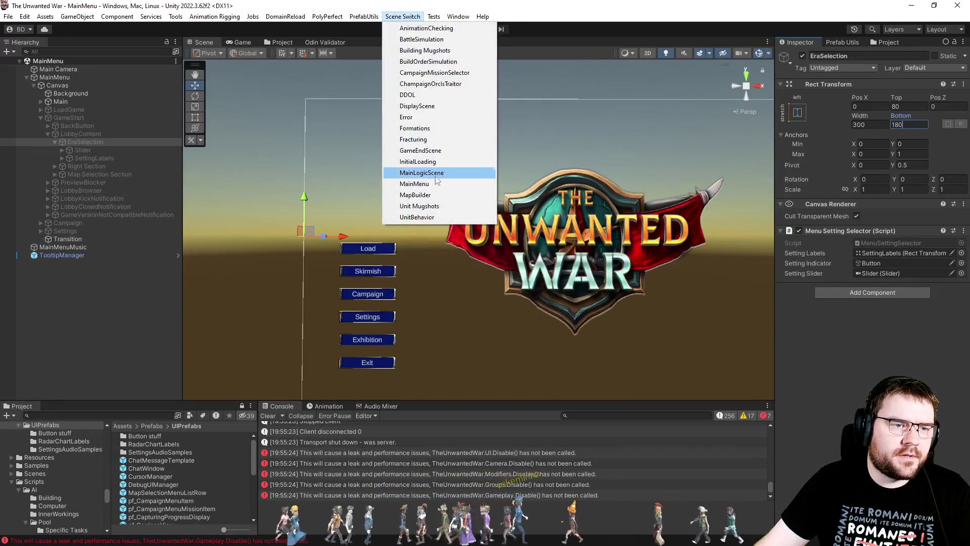
{"action": "left_click", "coordinate": [440, 162]}
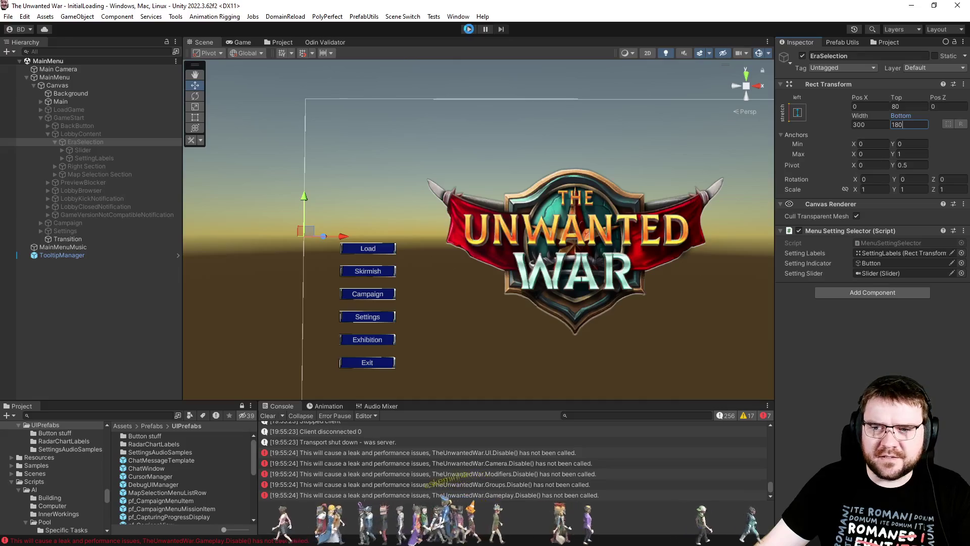
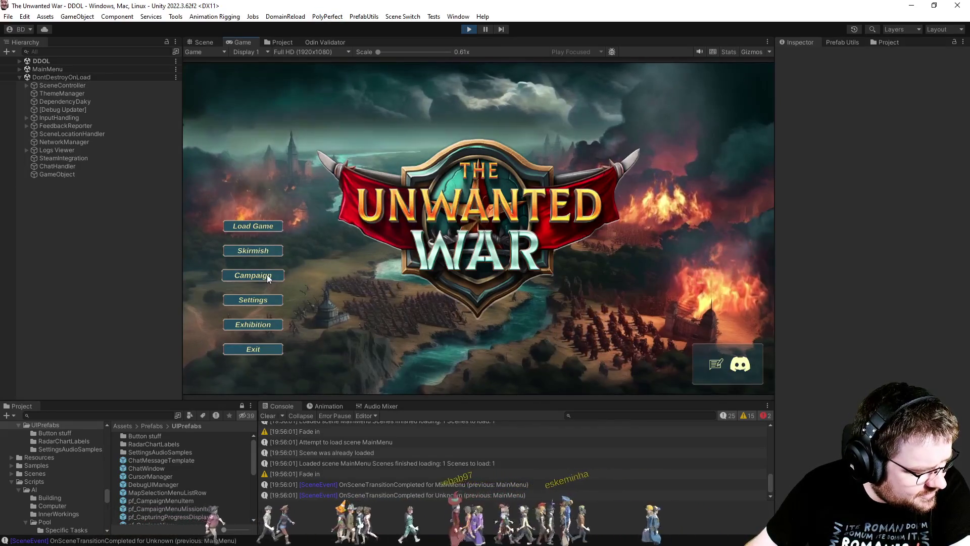
Step: Open the Skirmish lobby from the game's main menu and drag the era slider toward Middle Ages
{"action": "left_click", "coordinate": [253, 252]}
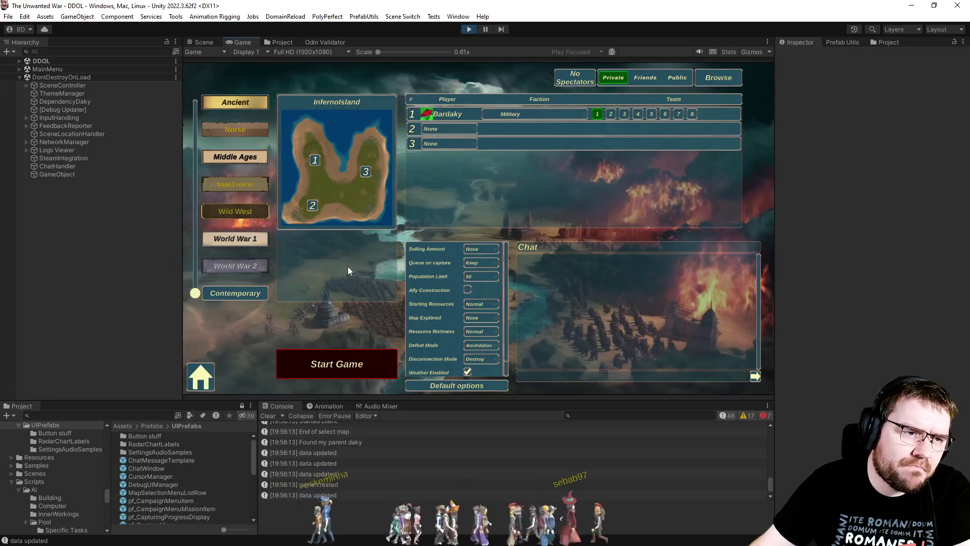
{"action": "left_click_drag", "start_coordinate": [194, 294], "coordinate": [197, 170]}
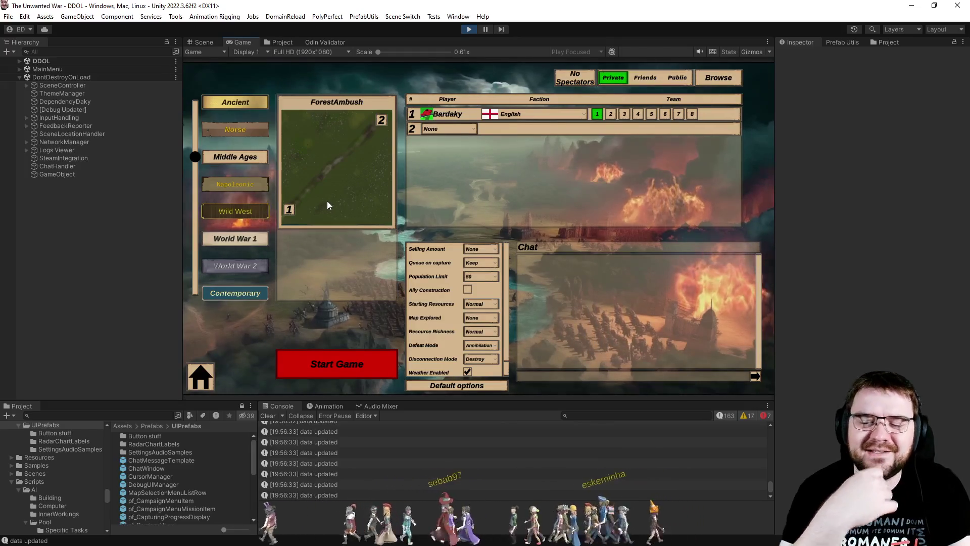
Step: Change the lobby era, which switches the map to Valley of Death with eight slots
{"action": "left_click", "coordinate": [266, 245]}
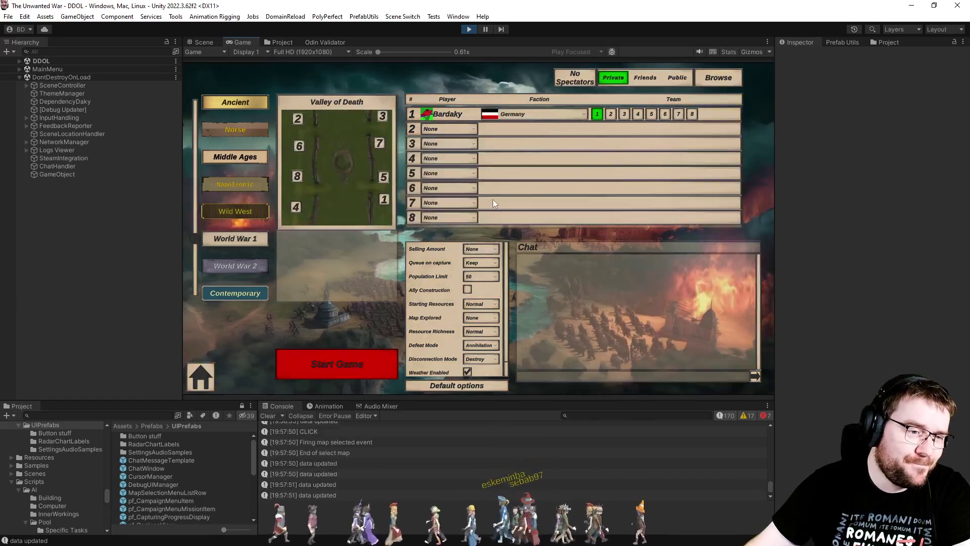
Step: Return the lobby to ForestAmbush, hide console info and warning messages, and clear the console
{"action": "left_click", "coordinate": [268, 198]}
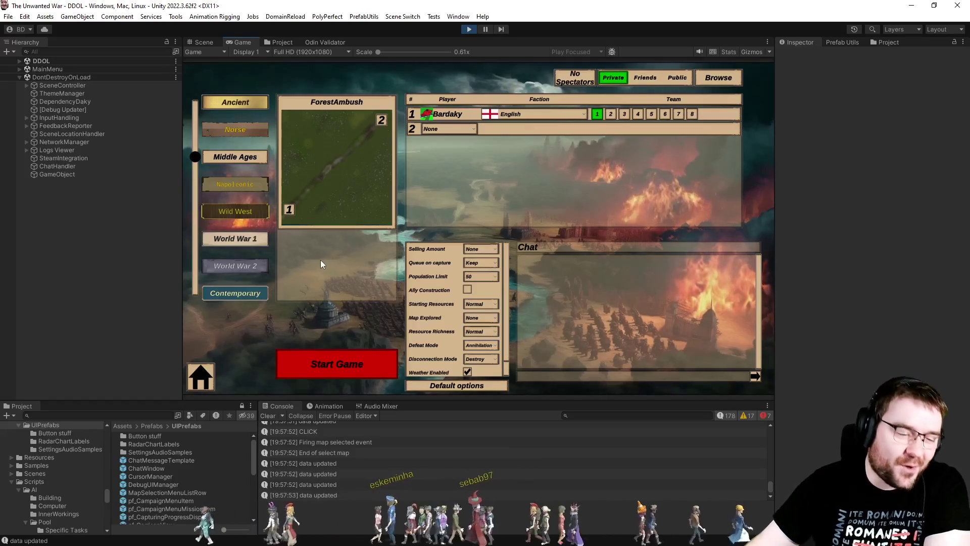
{"action": "left_click", "coordinate": [727, 416]}
{"action": "left_click", "coordinate": [744, 417]}
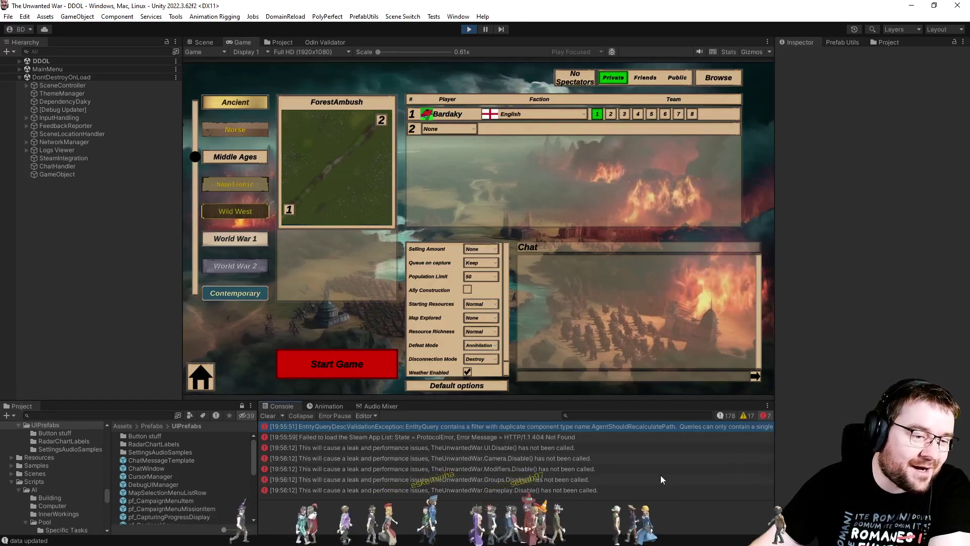
{"action": "left_click", "coordinate": [269, 415]}
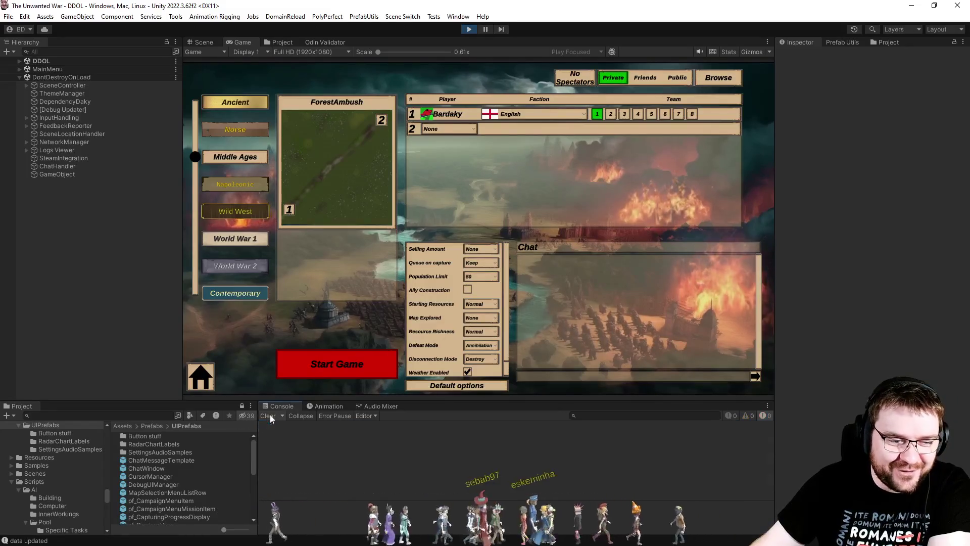
Step: Step the lobby era through Wild West, World War 1, Napoleonic and World War 2
{"action": "left_click", "coordinate": [241, 210]}
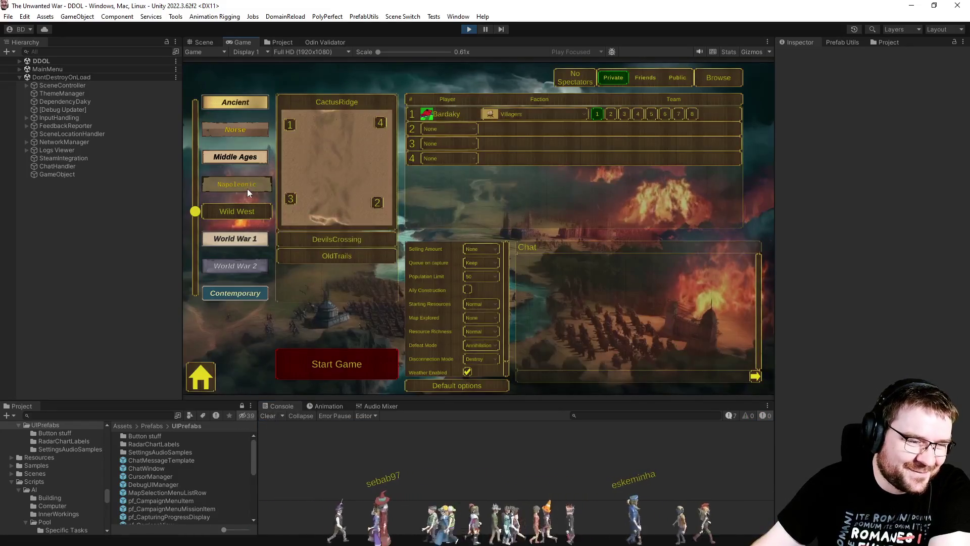
{"action": "left_click", "coordinate": [247, 189]}
{"action": "left_click", "coordinate": [256, 153]}
{"action": "left_click", "coordinate": [261, 235]}
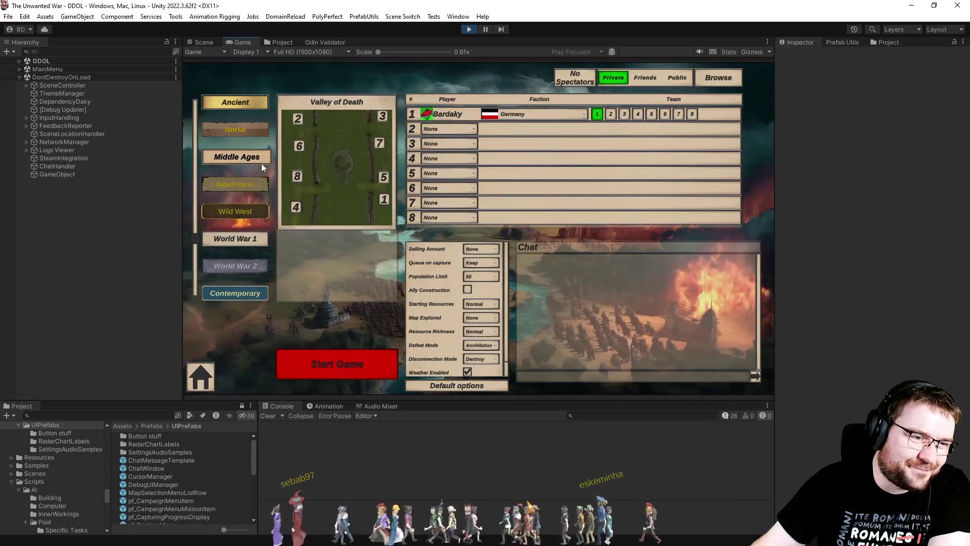
{"action": "left_click", "coordinate": [259, 162]}
{"action": "left_click", "coordinate": [241, 182]}
{"action": "left_click", "coordinate": [236, 209]}
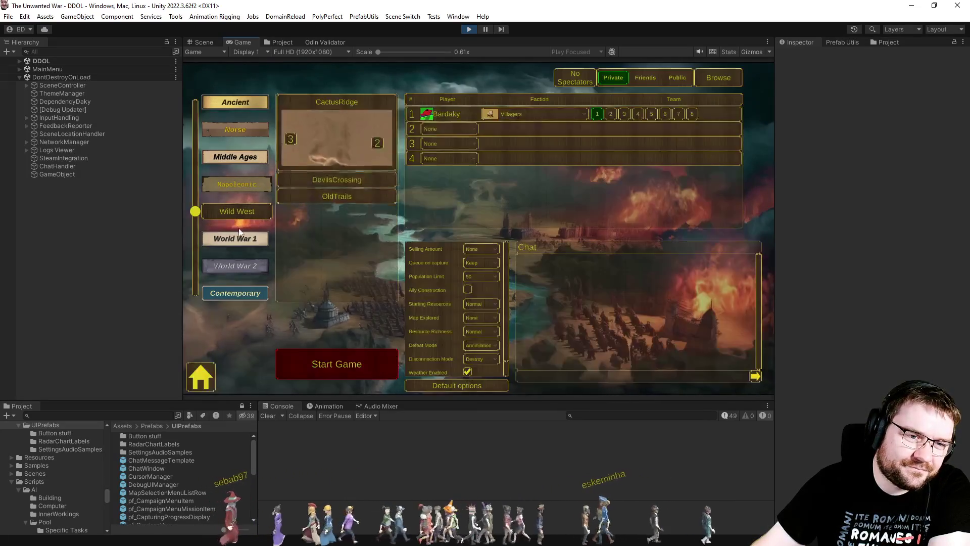
{"action": "left_click", "coordinate": [247, 269]}
Step: Step the era back to Ancient, then Wild West and Middle Ages, and leave the lobby
{"action": "left_click", "coordinate": [252, 242]}
{"action": "left_click", "coordinate": [262, 155]}
{"action": "left_click", "coordinate": [238, 103]}
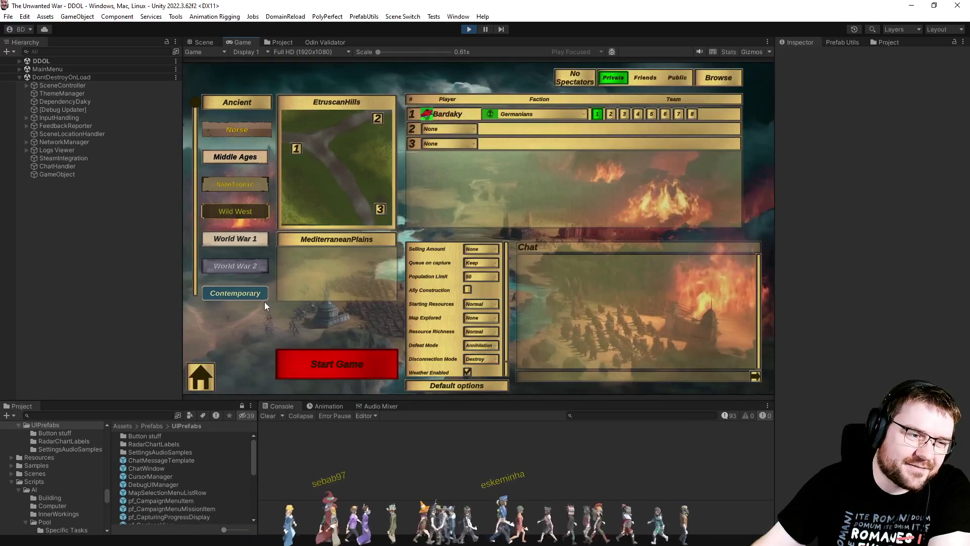
{"action": "left_click", "coordinate": [251, 268]}
{"action": "left_click", "coordinate": [251, 208]}
{"action": "left_click", "coordinate": [247, 158]}
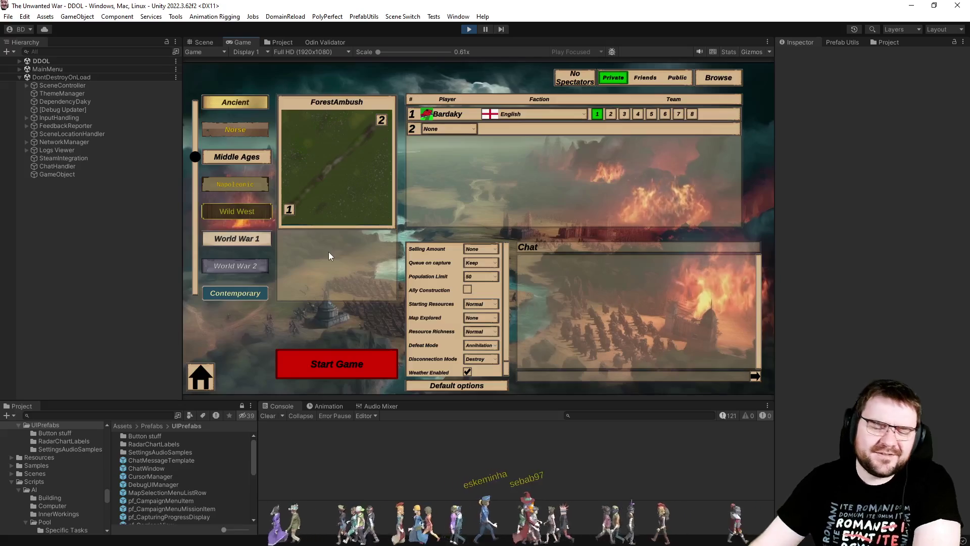
{"action": "left_click", "coordinate": [213, 365]}
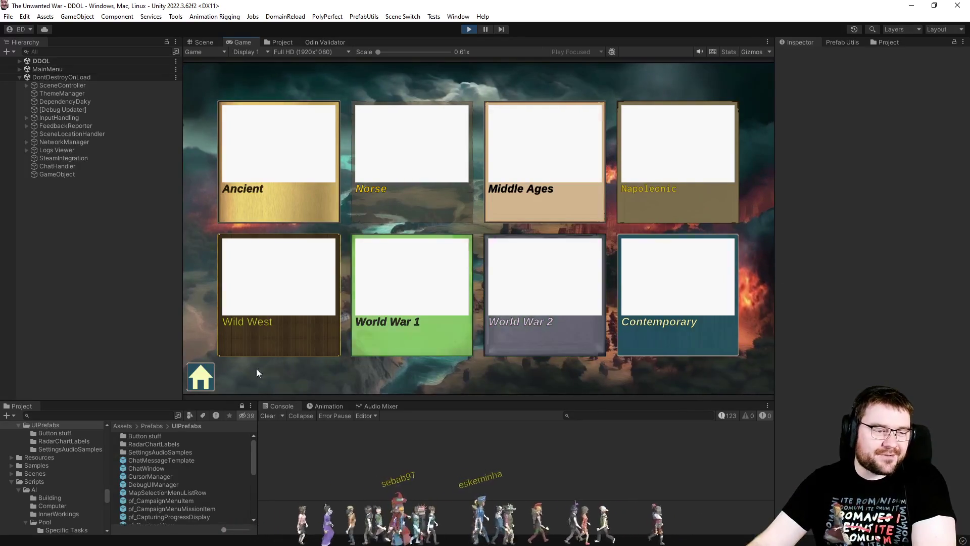
Step: Go Home to the main menu and reopen Skirmish, showing Middle Ages with ForestAmbush
{"action": "left_click", "coordinate": [214, 372]}
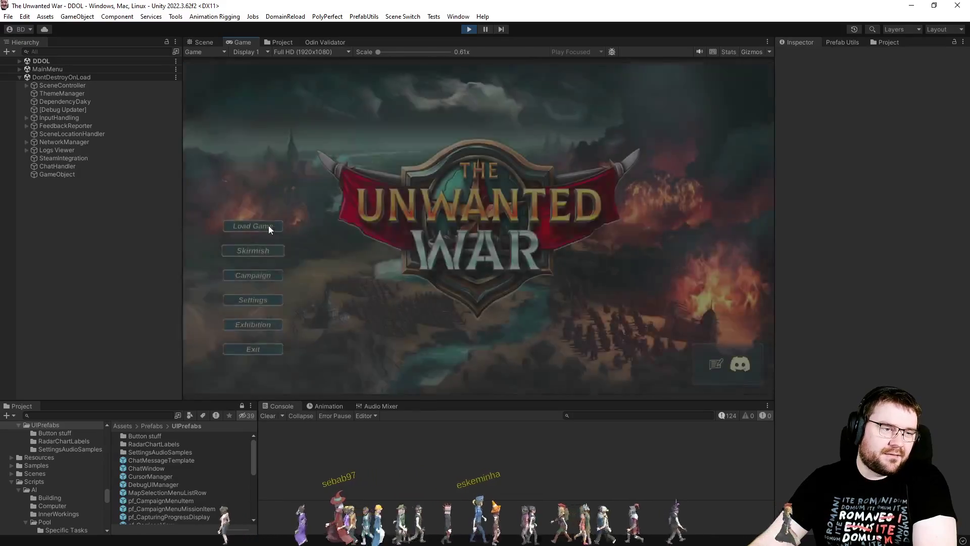
{"action": "left_click", "coordinate": [250, 247]}
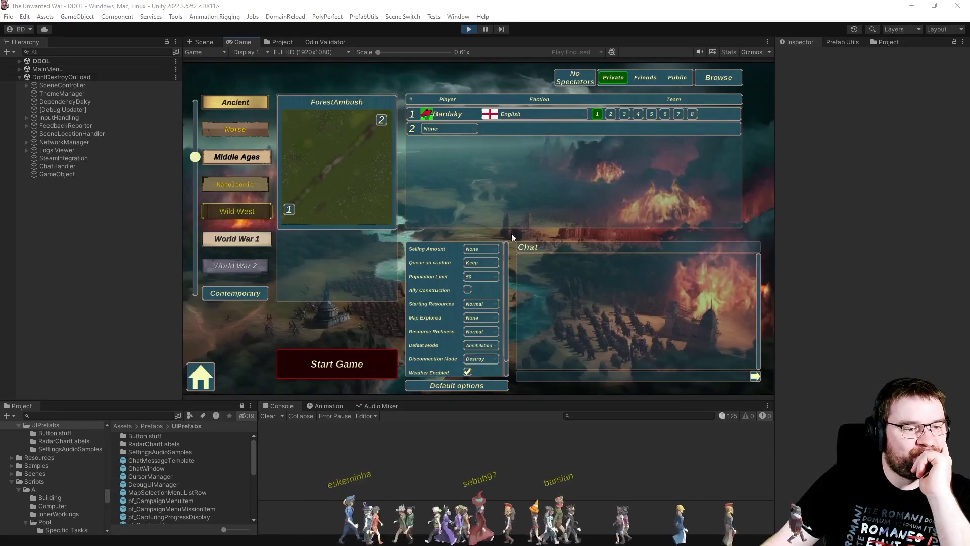
Step: Cycle the lobby through Norse, Wild West, Napoleonic and World War 2, then enter Settings via Home
{"action": "left_click", "coordinate": [249, 132]}
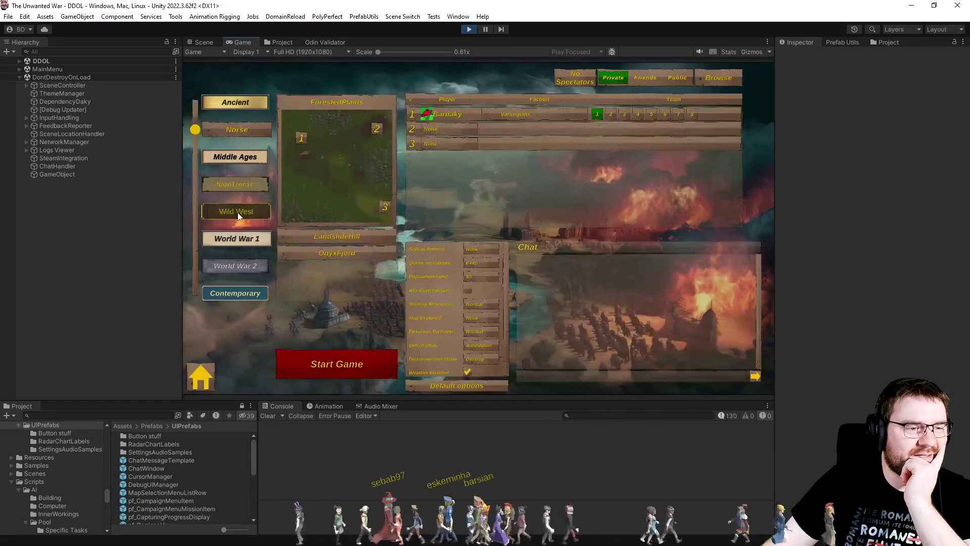
{"action": "left_click", "coordinate": [239, 217]}
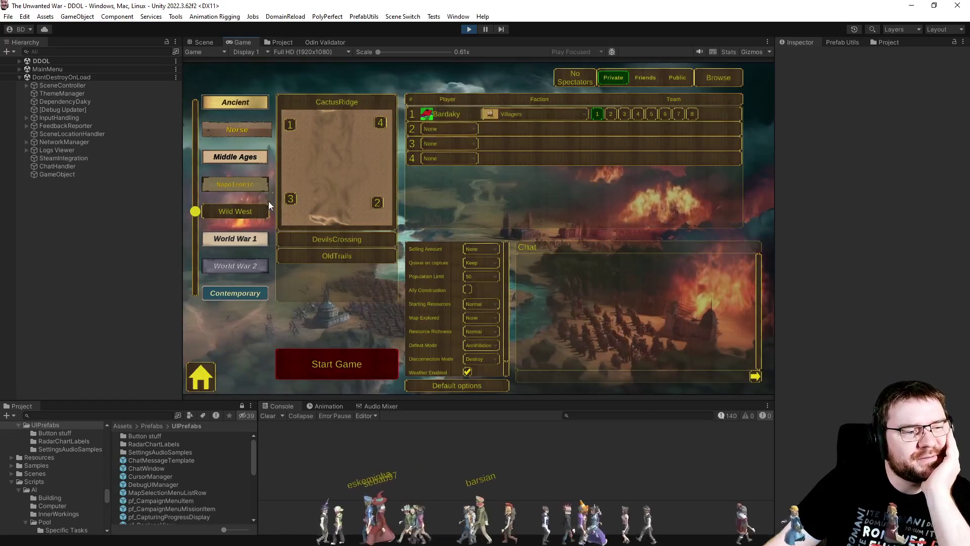
{"action": "left_click", "coordinate": [255, 189]}
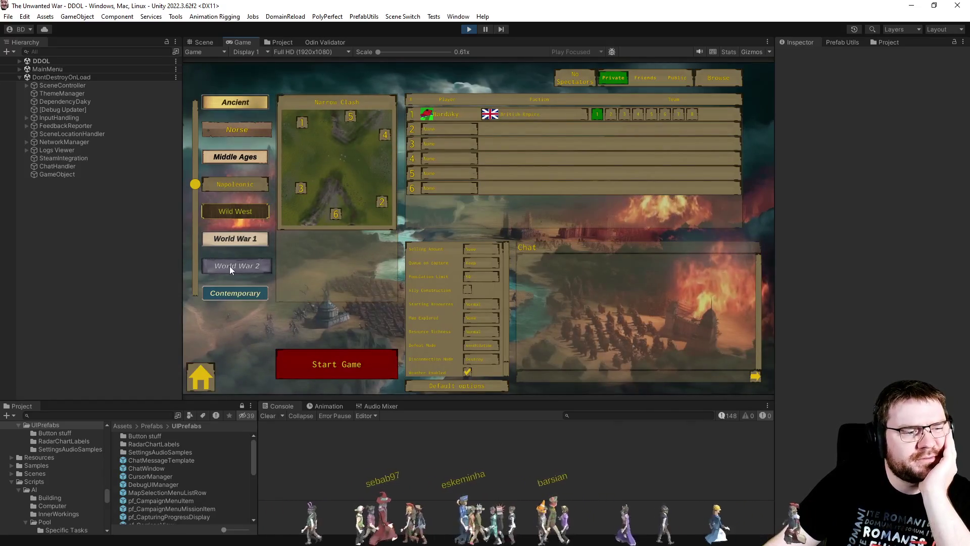
{"action": "left_click", "coordinate": [230, 270]}
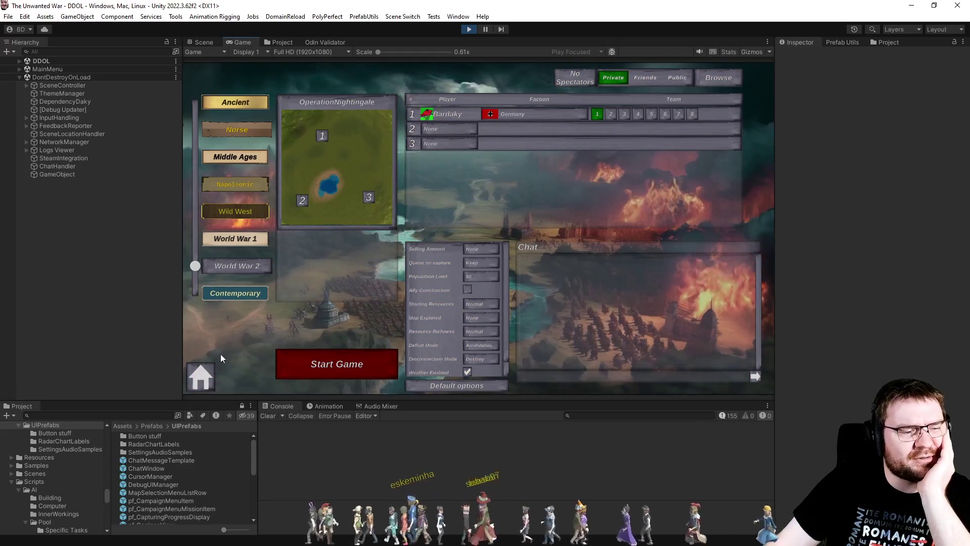
{"action": "left_click", "coordinate": [205, 378]}
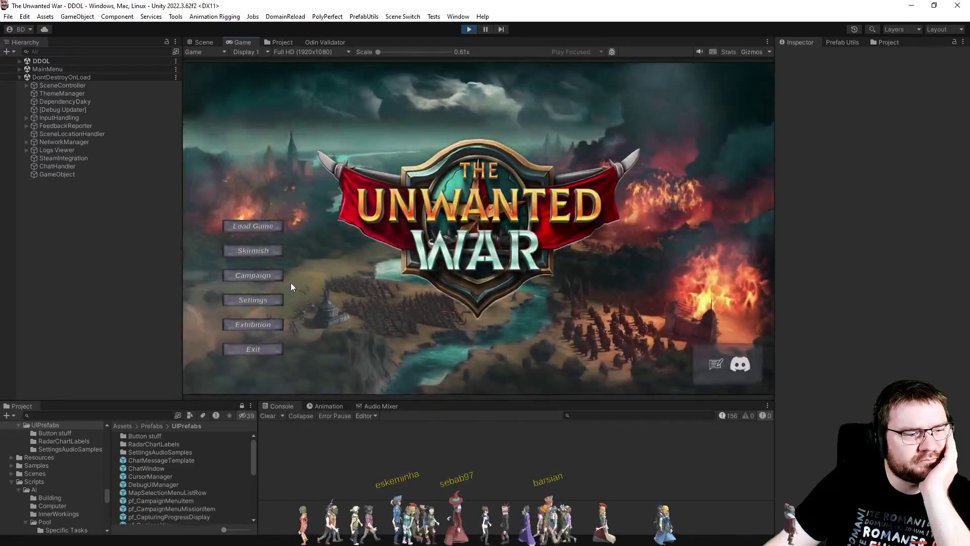
{"action": "left_click", "coordinate": [264, 299]}
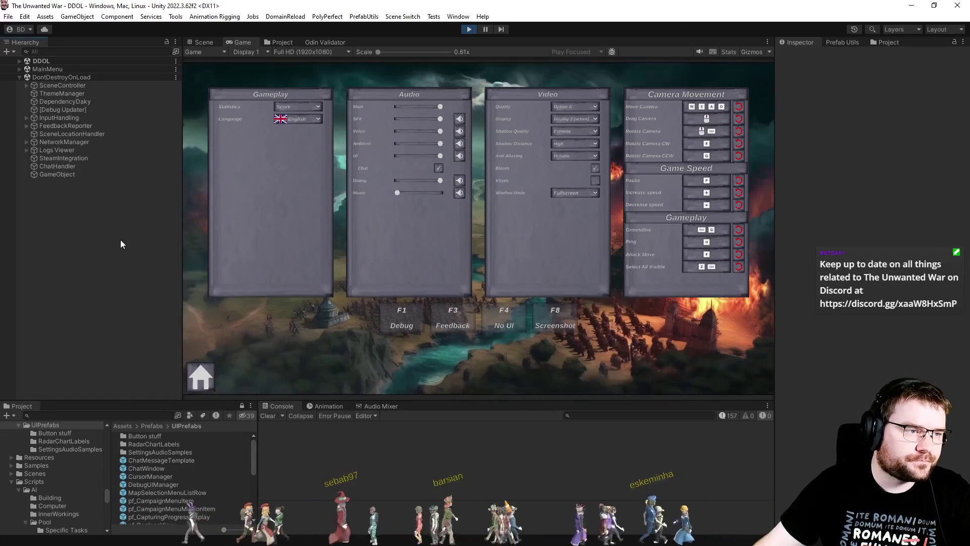
Step: Expand DDOL, filter the Hierarchy by 'tooltip', and inspect TooltipManager's 0.2 Tooltip Delay
{"action": "left_click", "coordinate": [19, 60]}
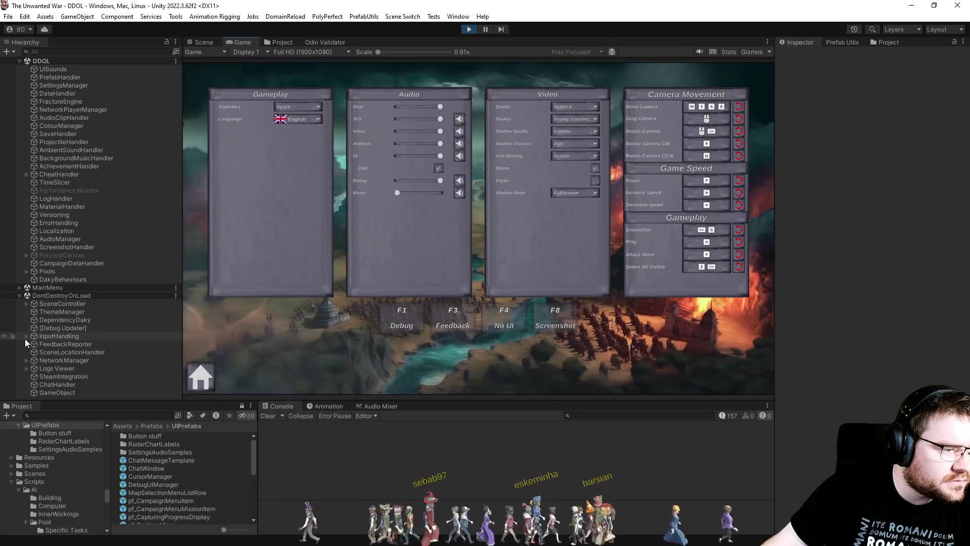
{"action": "left_click", "coordinate": [131, 51]}
{"action": "type", "text": "toolti"}
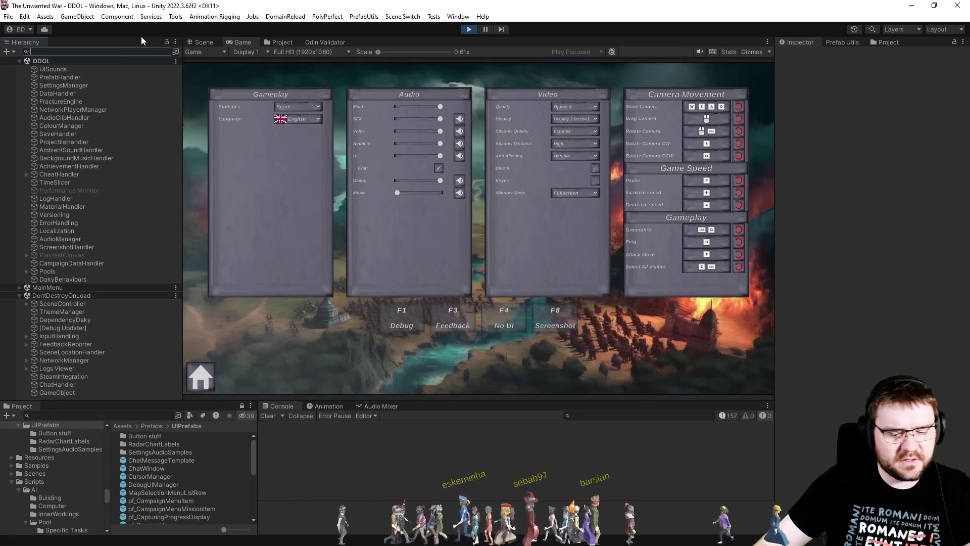
{"action": "type", "text": "p"}
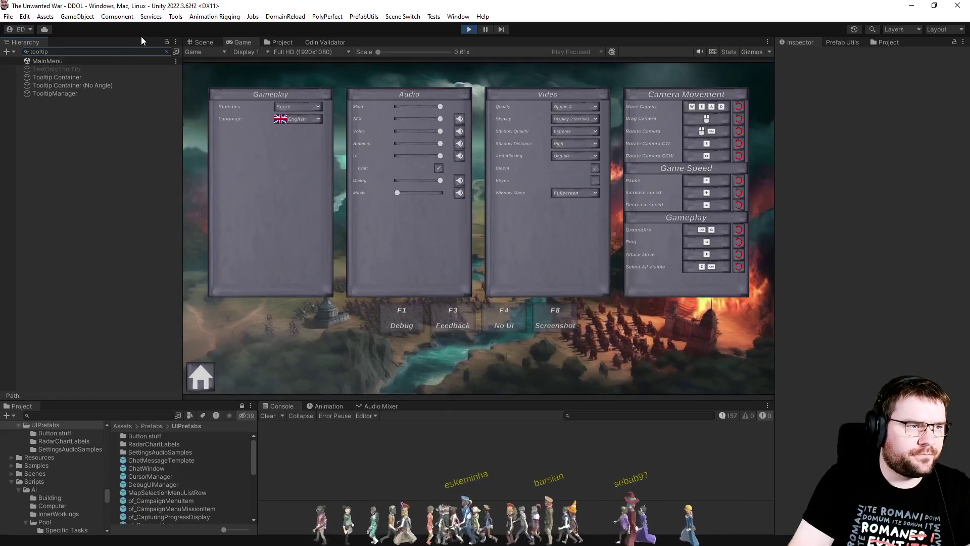
{"action": "left_click", "coordinate": [80, 93]}
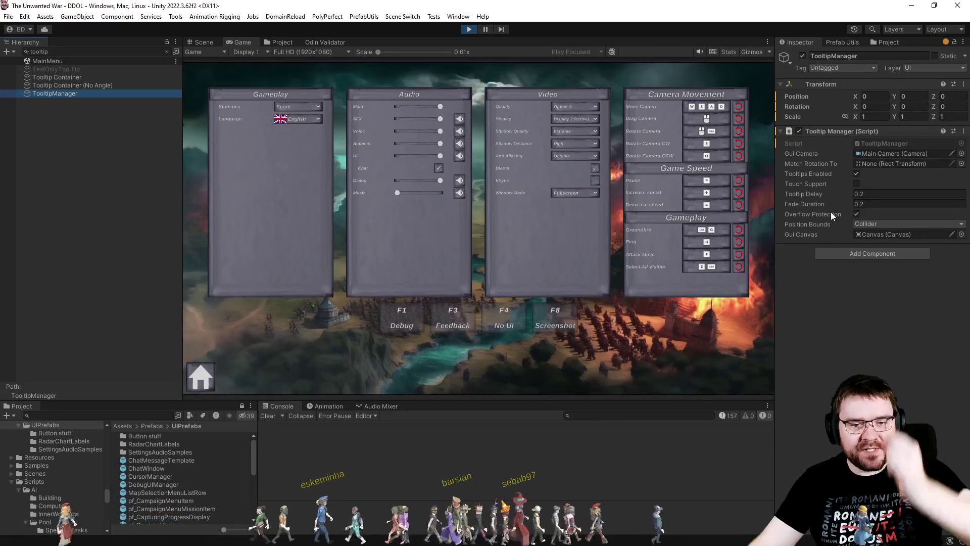
{"action": "left_click", "coordinate": [897, 139]}
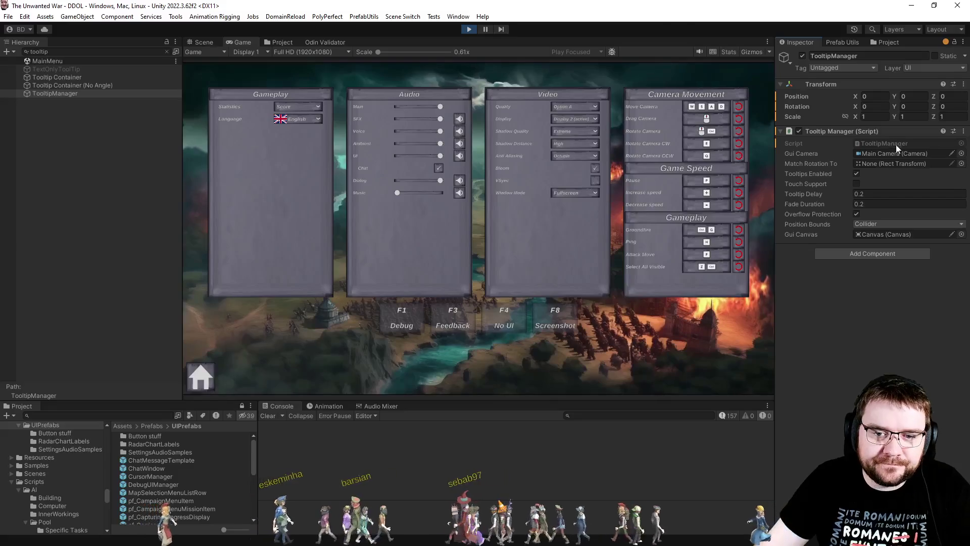
{"action": "key", "text": "Escape"}
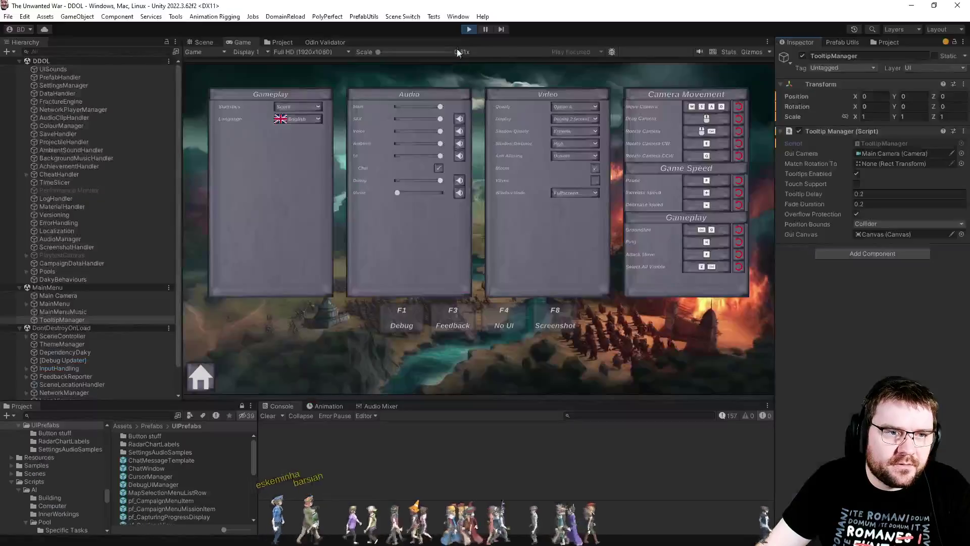
Step: Open TooltipManager.cs in Visual Studio and select the tooltip delay description line
{"action": "key", "text": "alt+Tab"}
{"action": "left_click", "coordinate": [463, 370]}
{"action": "left_click_drag", "start_coordinate": [411, 337], "coordinate": [523, 336]}
Step: Review the tooltipDelay and fadeDuration 0.2f lines in TooltipManager.cs, then bring up the open-files switcher
{"action": "left_click", "coordinate": [515, 347]}
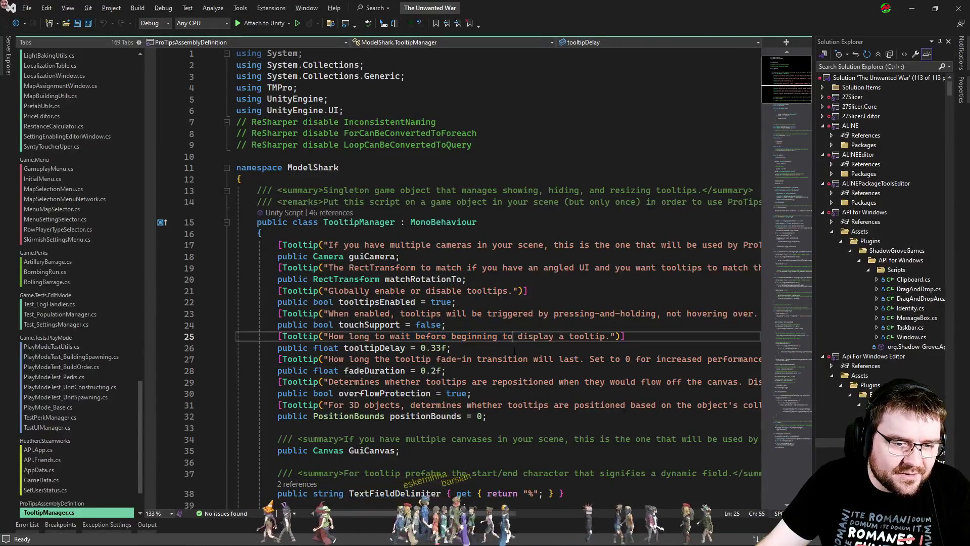
{"action": "left_click", "coordinate": [495, 372]}
{"action": "scroll", "coordinate": [499, 513], "scroll_direction": "right", "scroll_amount": 3}
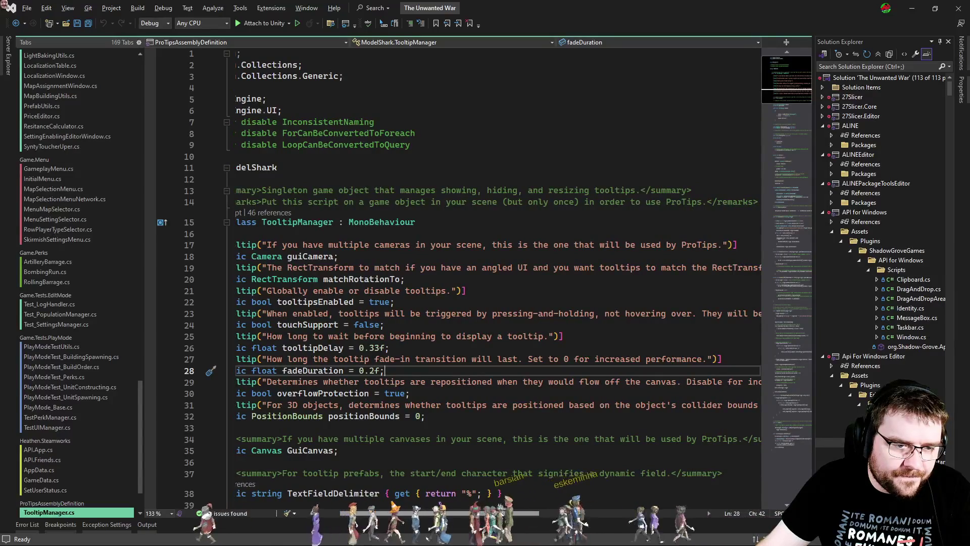
{"action": "scroll", "coordinate": [500, 514], "scroll_direction": "left", "scroll_amount": 3}
{"action": "key", "text": "Up"}
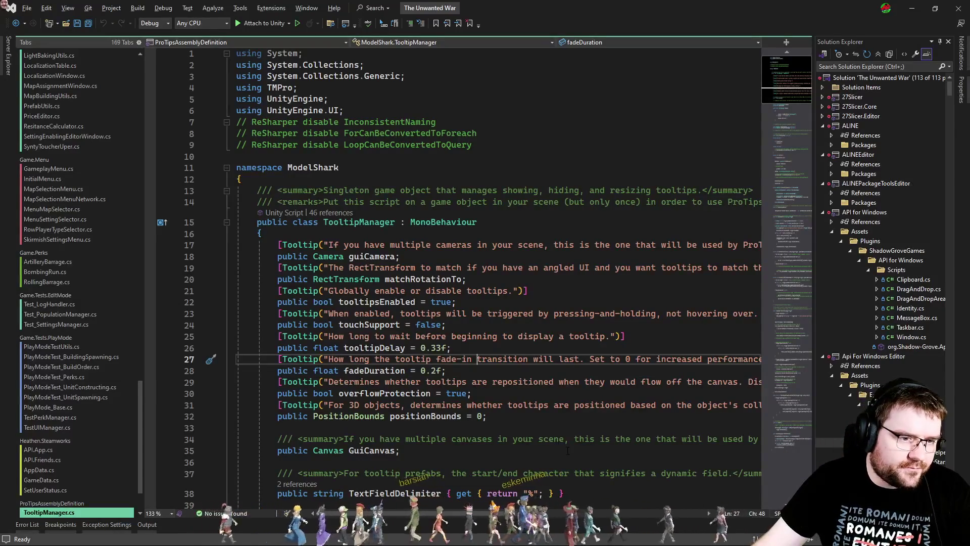
{"action": "key", "text": "ctrl+Tab"}
{"action": "key", "text": "ctrl+Tab"}
{"action": "key", "text": "ctrl+Tab"}
{"action": "key", "text": "ctrl+Tab"}
{"action": "key", "text": "ctrl+Tab"}
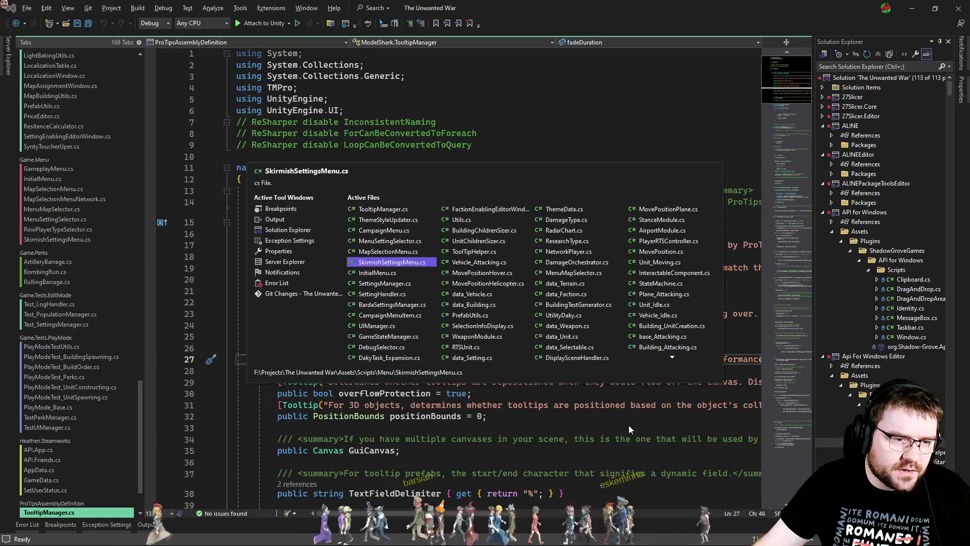
Step: Switch to SettingsManager.cs and fold its menu and campaign settings regions
{"action": "key", "text": "ctrl+Tab"}
{"action": "key", "text": "ctrl+Tab"}
{"action": "key", "text": "ctrl+Tab"}
{"action": "key", "text": "ctrl+Tab"}
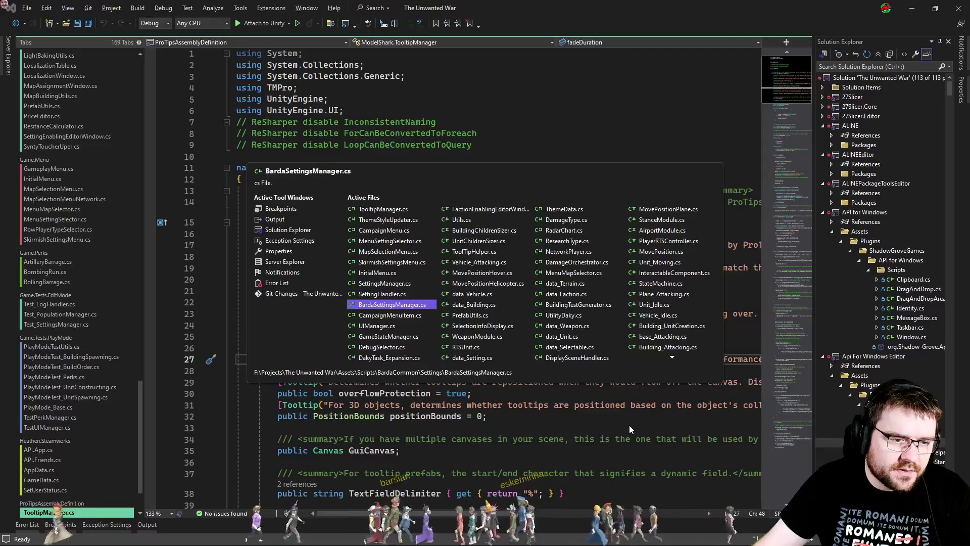
{"action": "key", "text": "ctrl+shift+Tab"}
{"action": "key", "text": "ctrl+shift+Tab"}
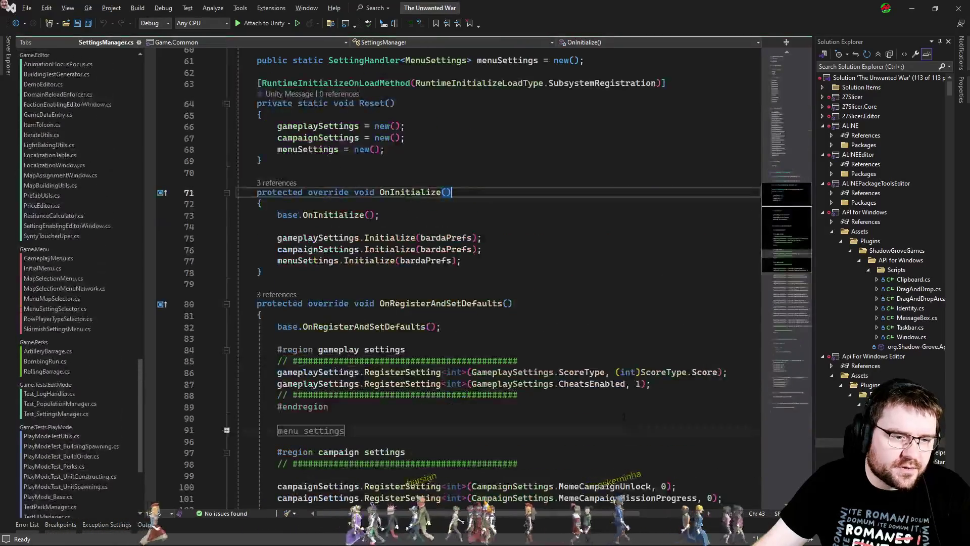
{"action": "key", "text": "ctrl+m"}
{"action": "key", "text": "ctrl+m"}
{"action": "left_click", "coordinate": [622, 249]}
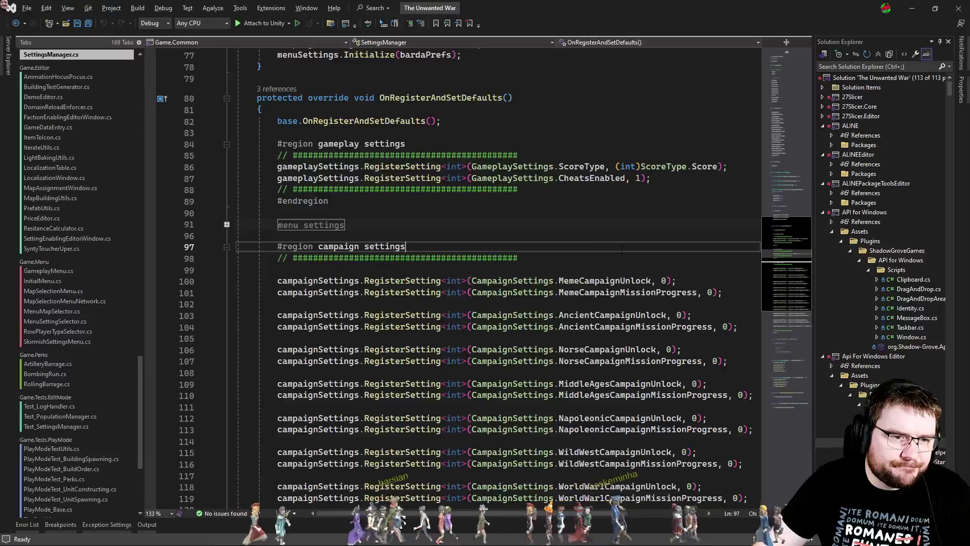
{"action": "scroll", "coordinate": [622, 250], "scroll_direction": "down", "scroll_amount": 8}
{"action": "scroll", "coordinate": [505, 273], "scroll_direction": "up", "scroll_amount": 8}
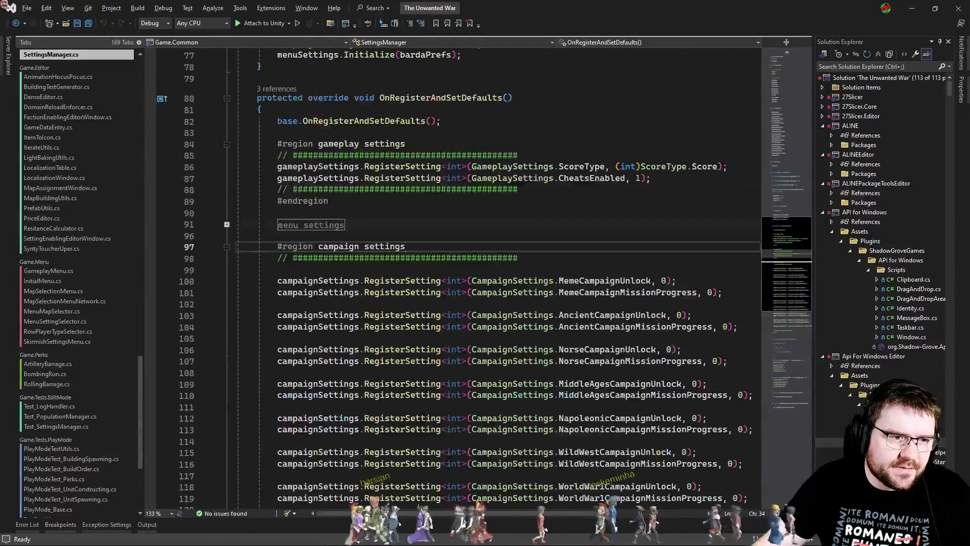
{"action": "left_click", "coordinate": [226, 225]}
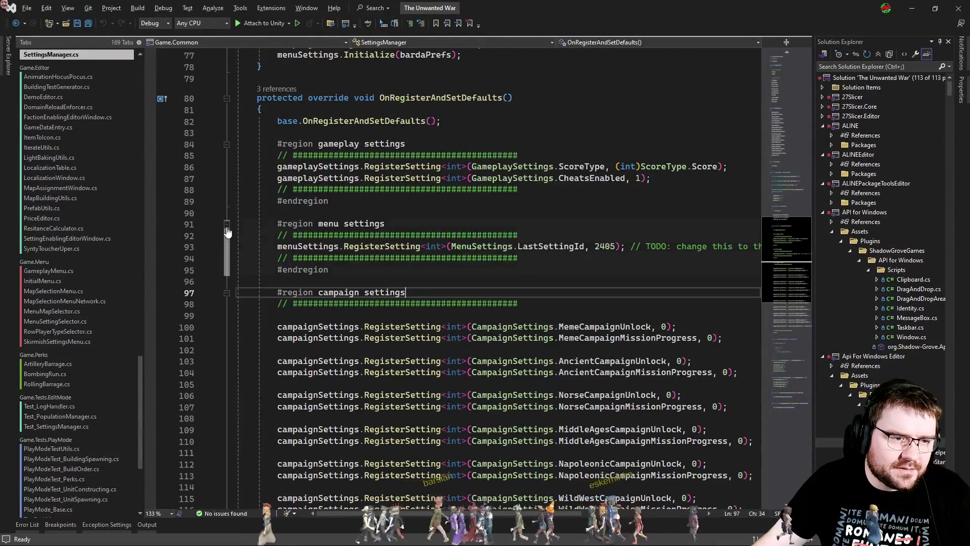
{"action": "left_click", "coordinate": [227, 225]}
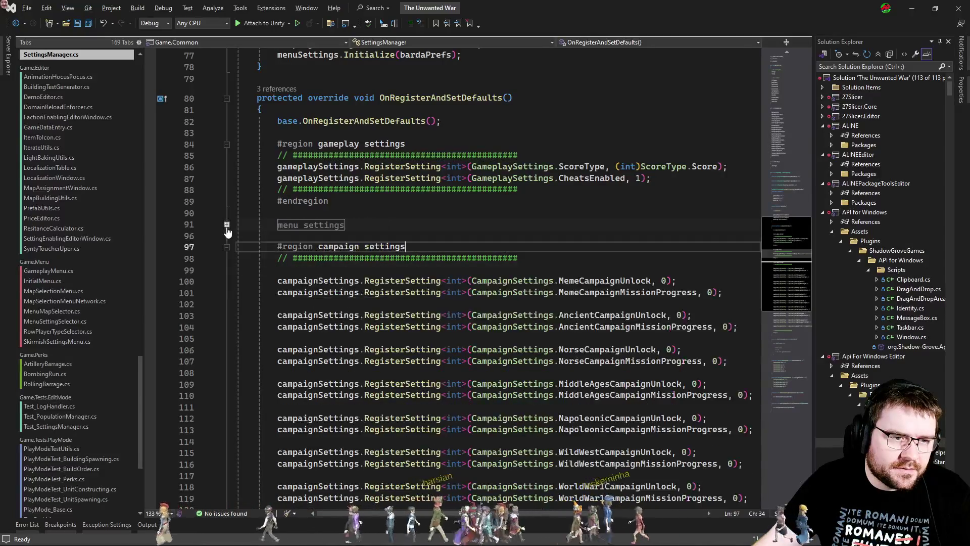
{"action": "left_click", "coordinate": [227, 246]}
{"action": "key", "text": "Down"}
{"action": "scroll", "coordinate": [391, 294], "scroll_direction": "up", "scroll_amount": 6}
{"action": "scroll", "coordinate": [394, 303], "scroll_direction": "down", "scroll_amount": 5}
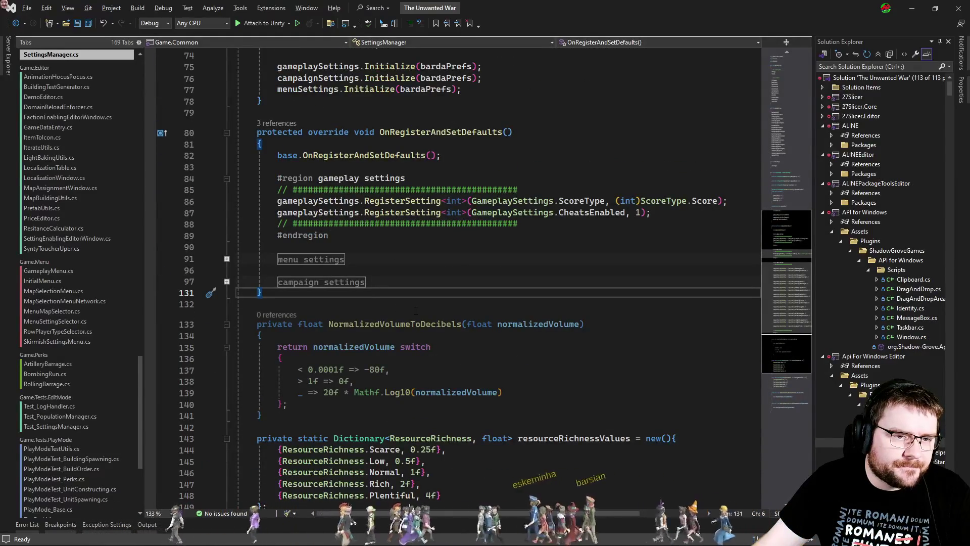
Step: Jump to the BardaSettingsManager base class and on to the InteractionSettings enum in SettingsEnums.cs
{"action": "left_click", "coordinate": [787, 153]}
{"action": "scroll", "coordinate": [360, 278], "scroll_direction": "down", "scroll_amount": 10}
{"action": "left_click", "coordinate": [445, 283]}
{"action": "key", "text": "F12"}
{"action": "scroll", "coordinate": [564, 352], "scroll_direction": "down", "scroll_amount": 4}
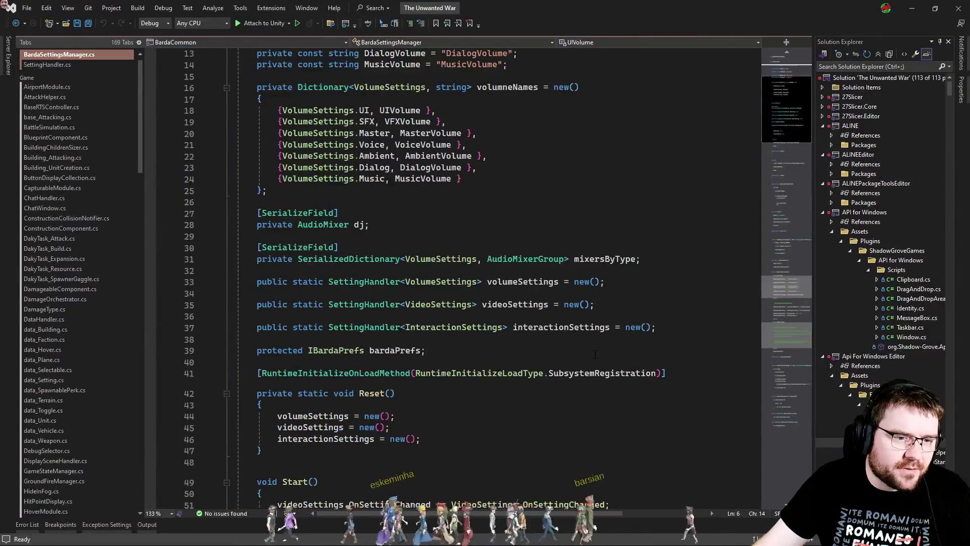
{"action": "scroll", "coordinate": [596, 354], "scroll_direction": "down", "scroll_amount": 6}
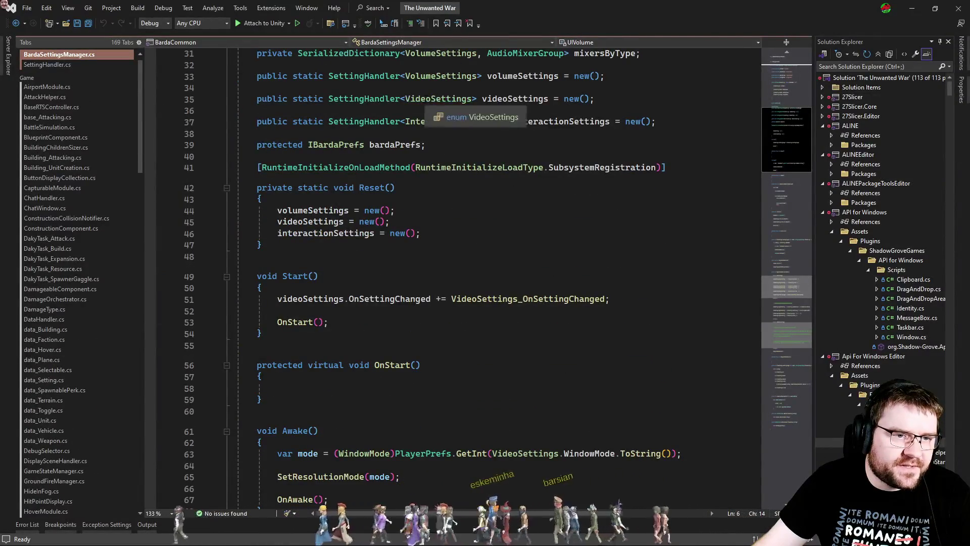
{"action": "scroll", "coordinate": [428, 89], "scroll_direction": "up", "scroll_amount": 3}
{"action": "left_click", "coordinate": [451, 215]}
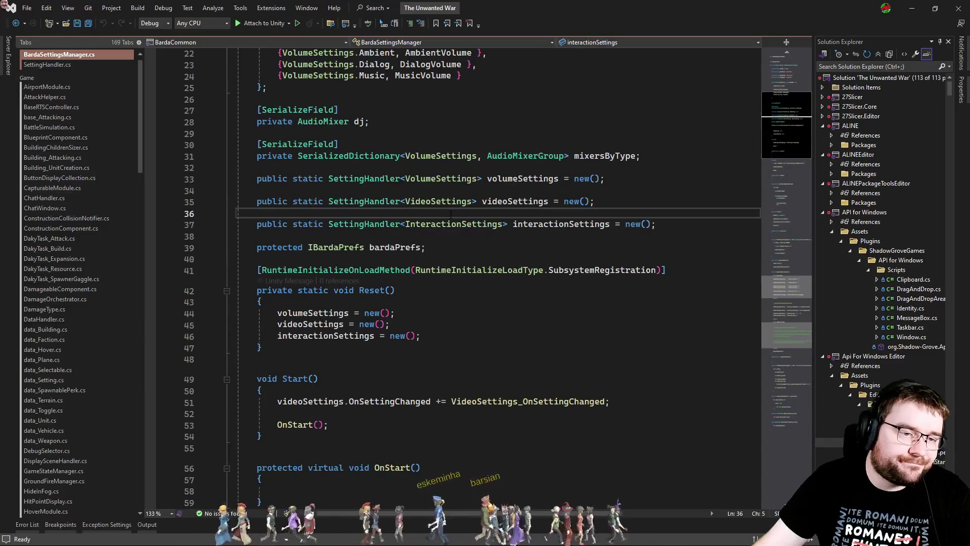
{"action": "left_click", "coordinate": [449, 228], "text": "ctrl"}
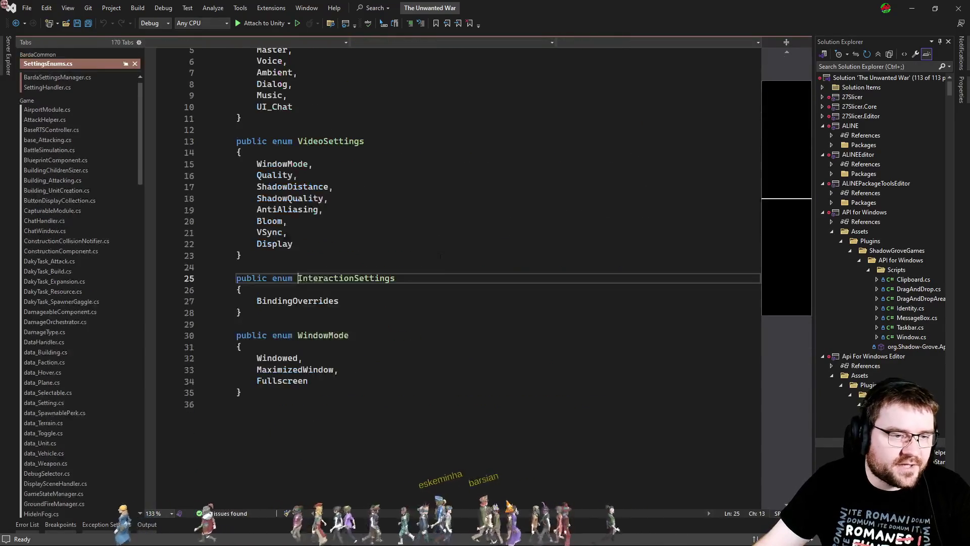
{"action": "left_click", "coordinate": [372, 319]}
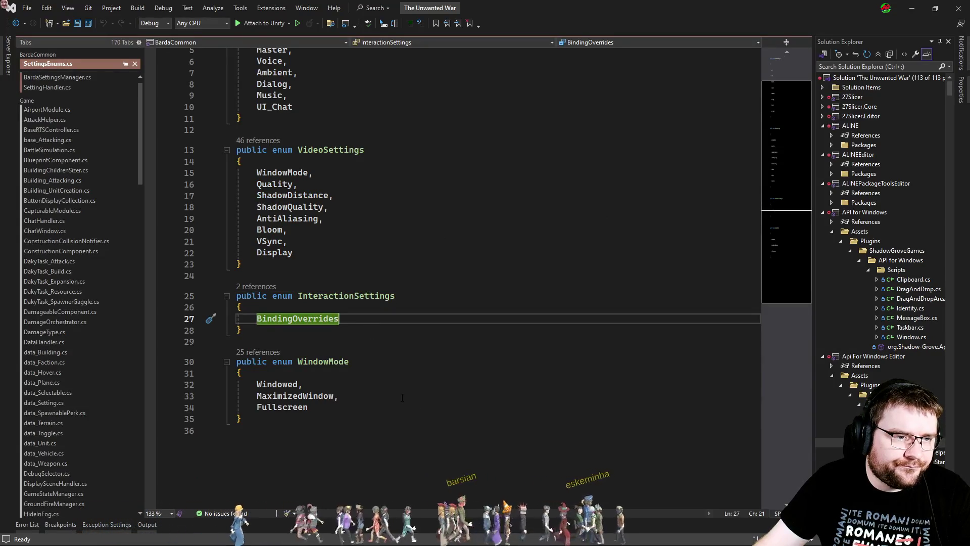
{"action": "scroll", "coordinate": [403, 401], "scroll_direction": "up", "scroll_amount": 2}
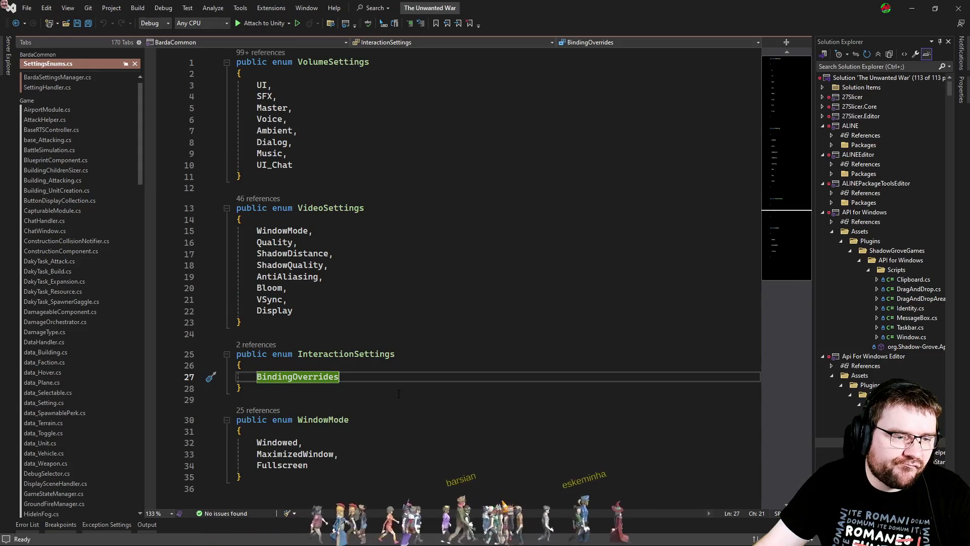
Step: Return to SettingsEnums.cs, start Unity play mode, and check the VideoSettings enum before viewing the game
{"action": "key", "text": "ctrl+minus"}
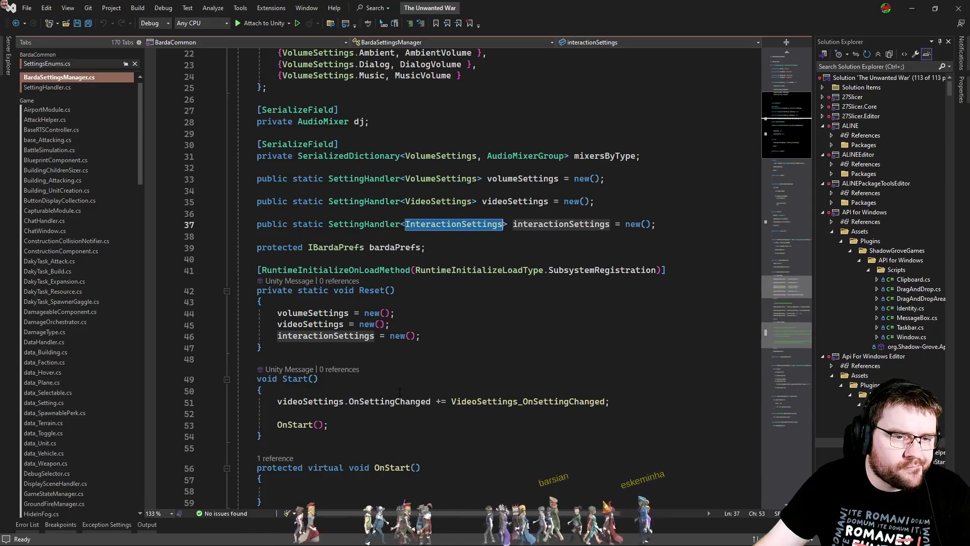
{"action": "key", "text": "ctrl+shift+minus"}
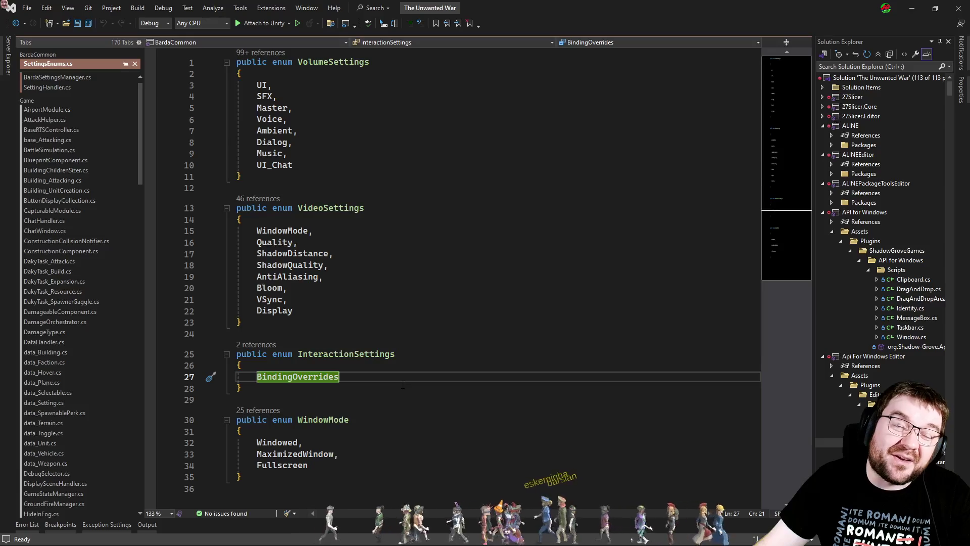
{"action": "key", "text": "alt+Tab"}
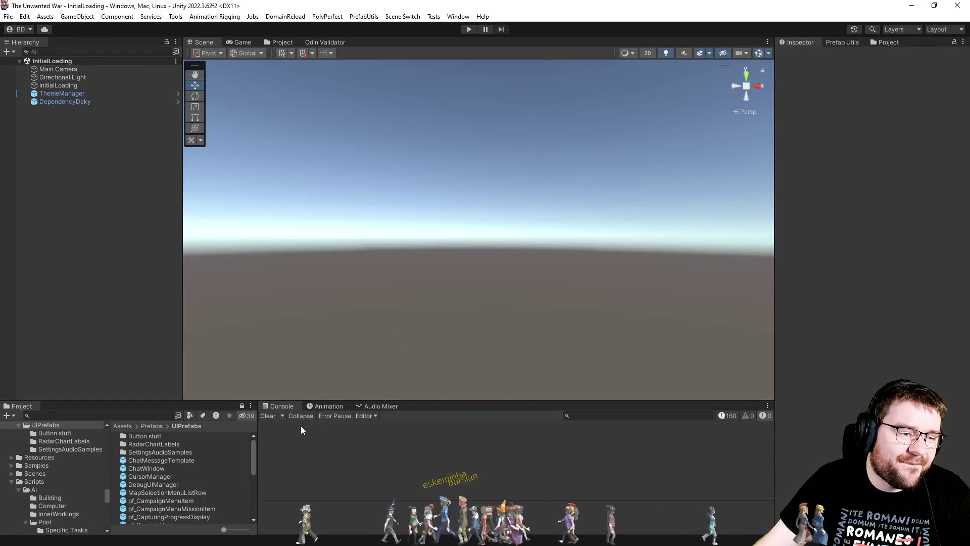
{"action": "left_click", "coordinate": [469, 30]}
{"action": "key", "text": "alt+Tab"}
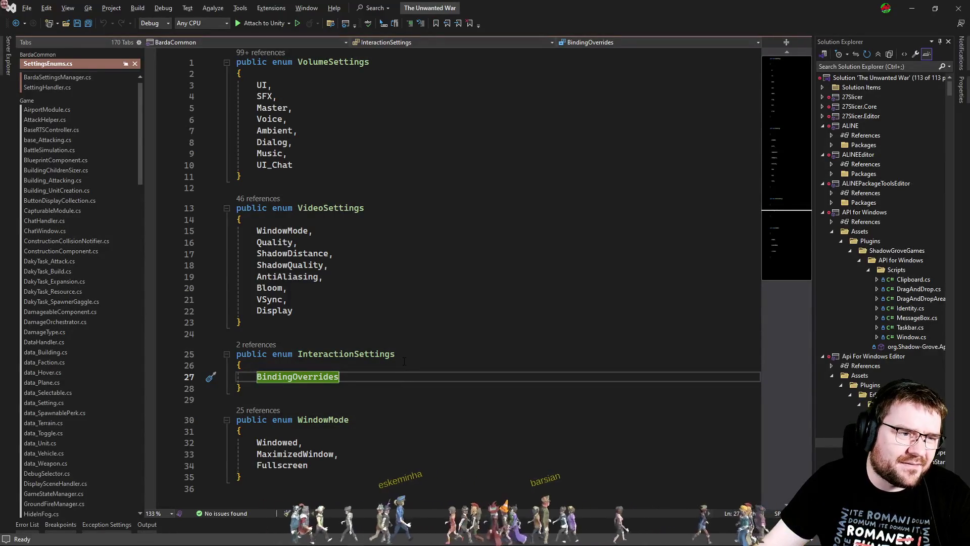
{"action": "left_click", "coordinate": [414, 298]}
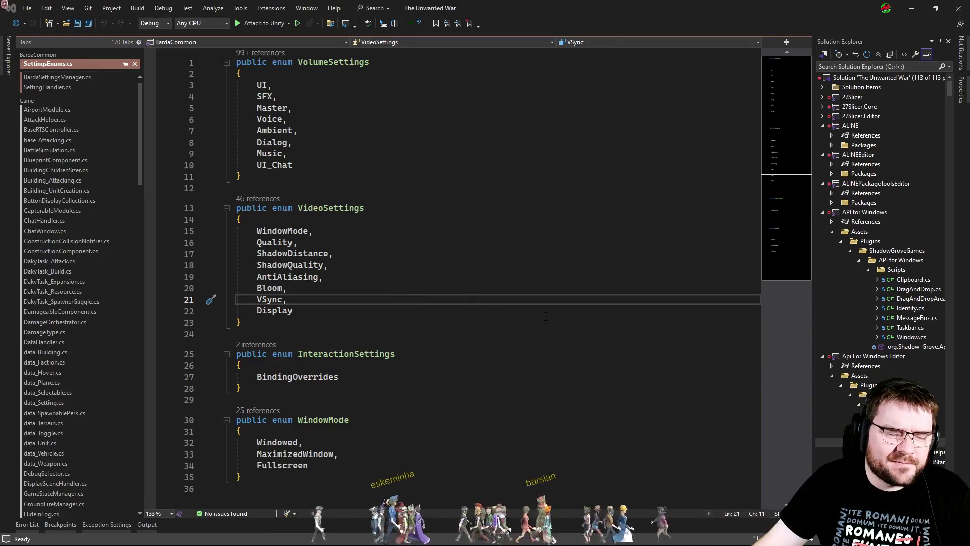
{"action": "key", "text": "alt+Tab"}
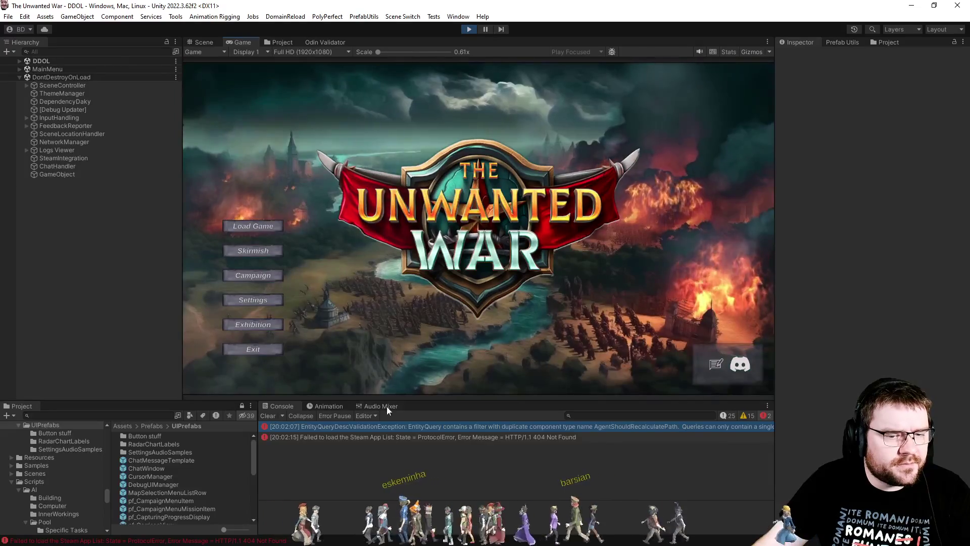
{"action": "left_click", "coordinate": [726, 417]}
Step: Open the running game's Settings screen to view its Video panel, then return to Visual Studio
{"action": "left_click", "coordinate": [745, 416]}
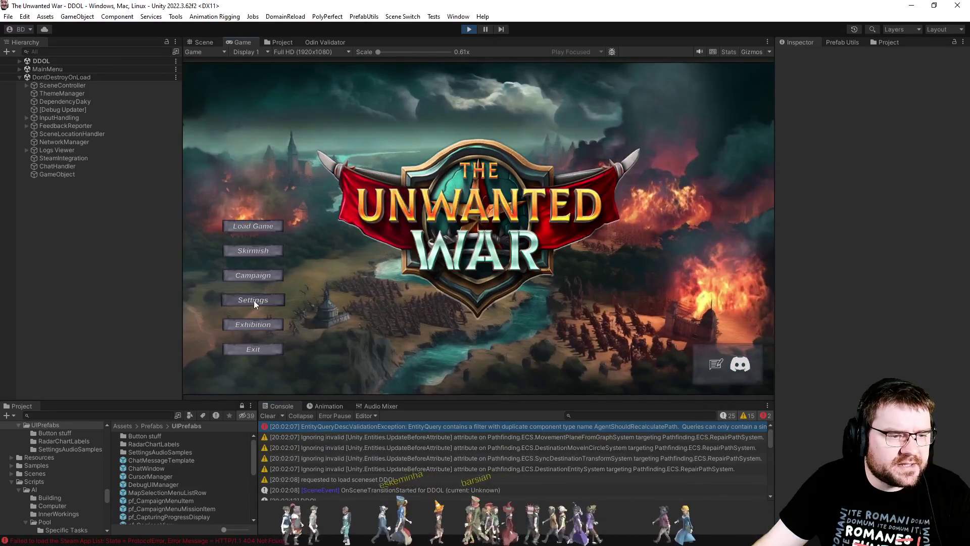
{"action": "left_click", "coordinate": [254, 300]}
{"action": "left_click", "coordinate": [268, 416]}
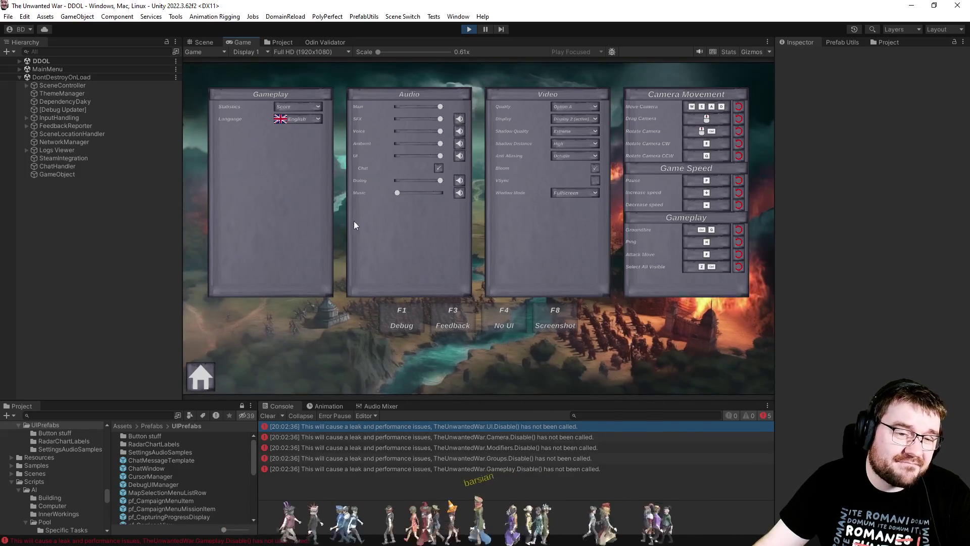
{"action": "key", "text": "alt+Tab"}
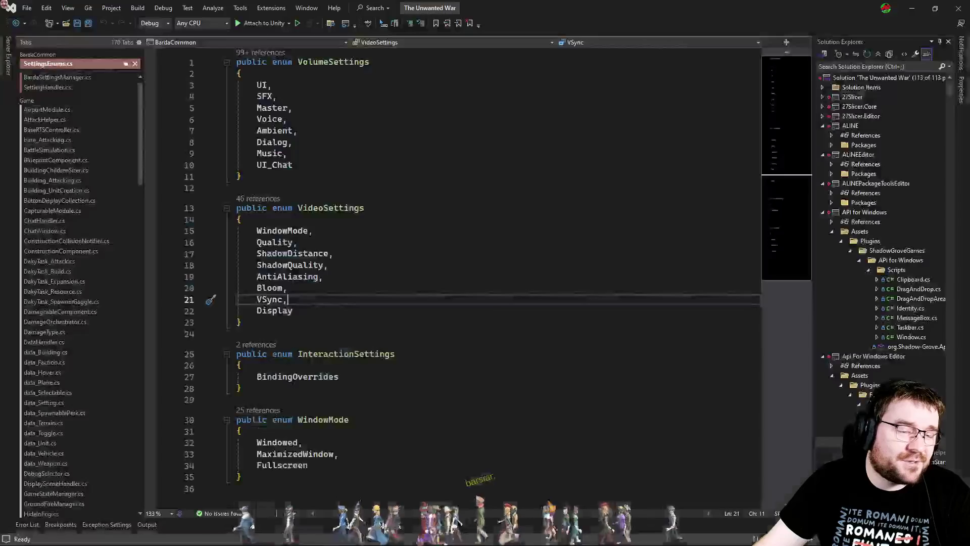
Step: Add a TooltipDelay entry after Display in the VideoSettings enum and save SettingsEnums.cs
{"action": "left_click", "coordinate": [336, 313]}
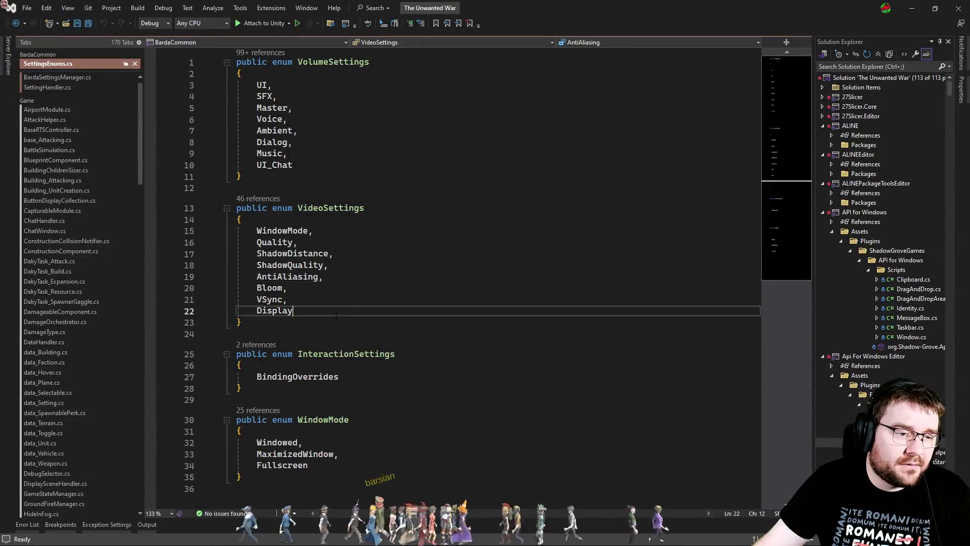
{"action": "type", "text": ","}
{"action": "key", "text": "Return"}
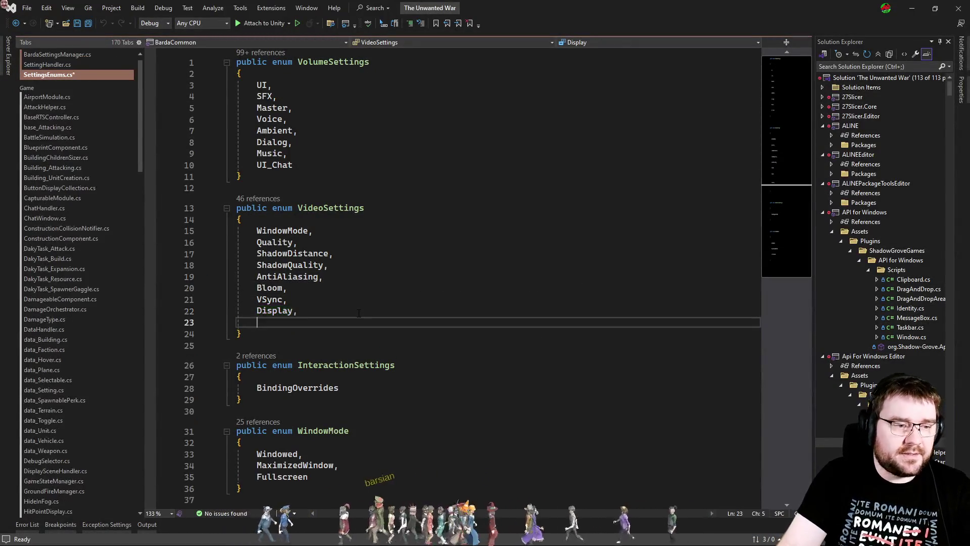
{"action": "type", "text": "TooltipDelay"}
{"action": "key", "text": "ctrl+s"}
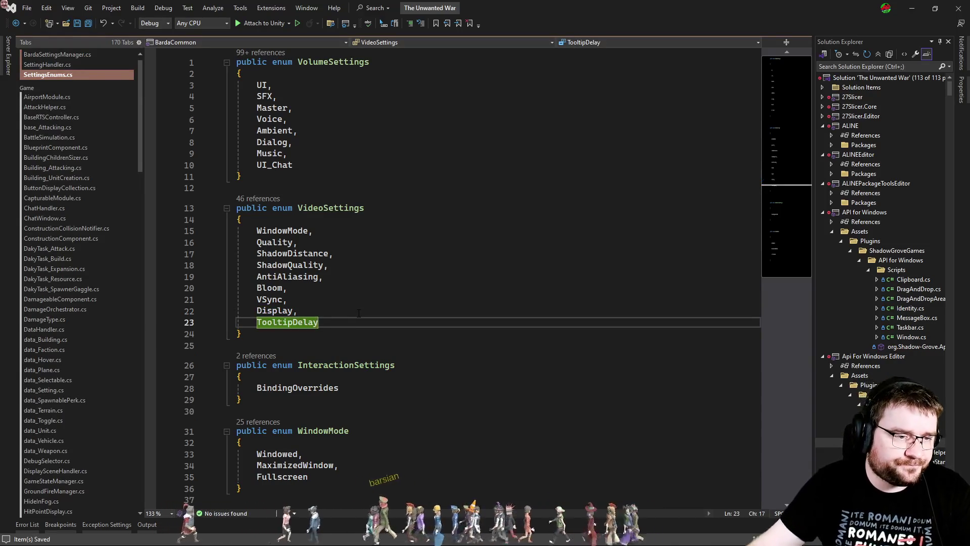
{"action": "key", "text": "ctrl+Tab"}
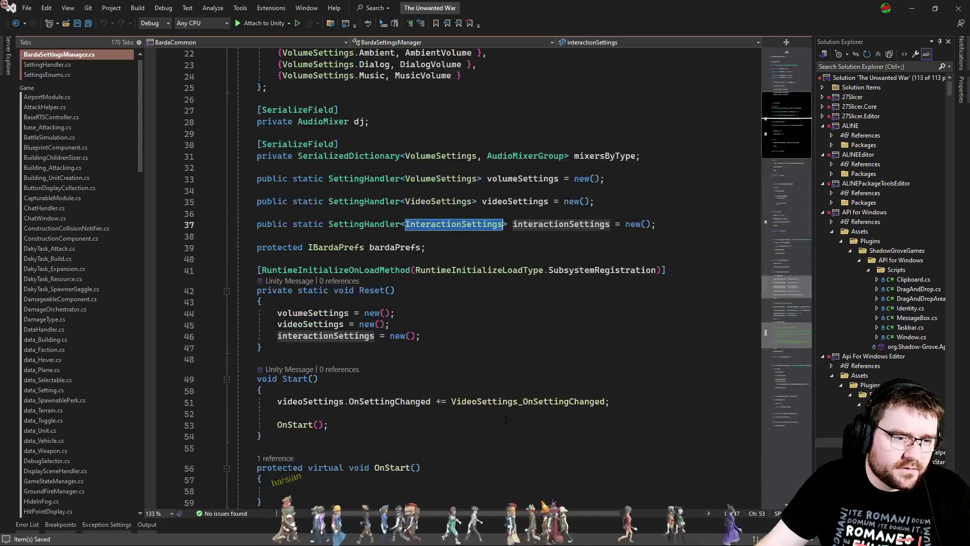
Step: Duplicate the Display registration line in BardaSettingsManager.cs and rename the copy to TooltipDelay
{"action": "left_click", "coordinate": [326, 336]}
{"action": "double_click", "coordinate": [310, 324]}
{"action": "scroll", "coordinate": [310, 324], "scroll_direction": "down", "scroll_amount": 3}
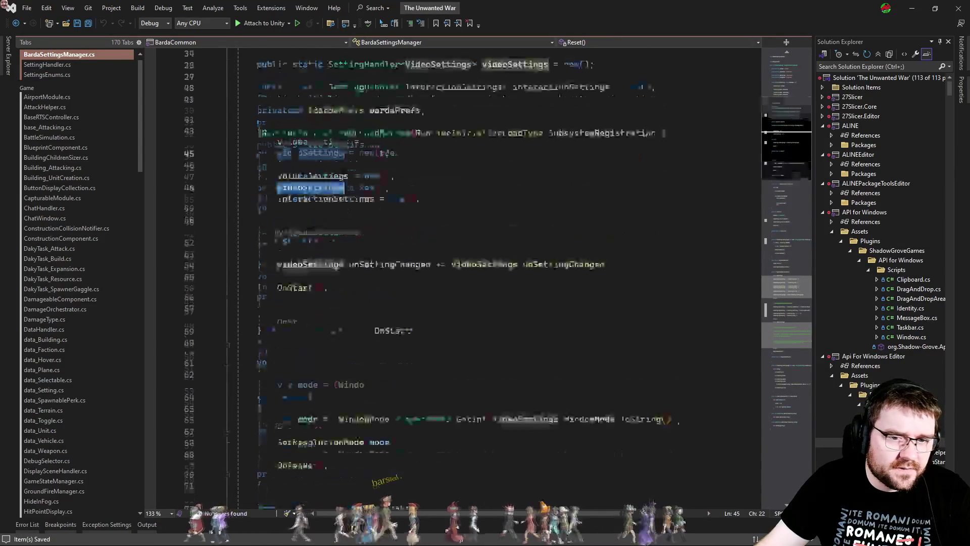
{"action": "scroll", "coordinate": [428, 247], "scroll_direction": "down", "scroll_amount": 15}
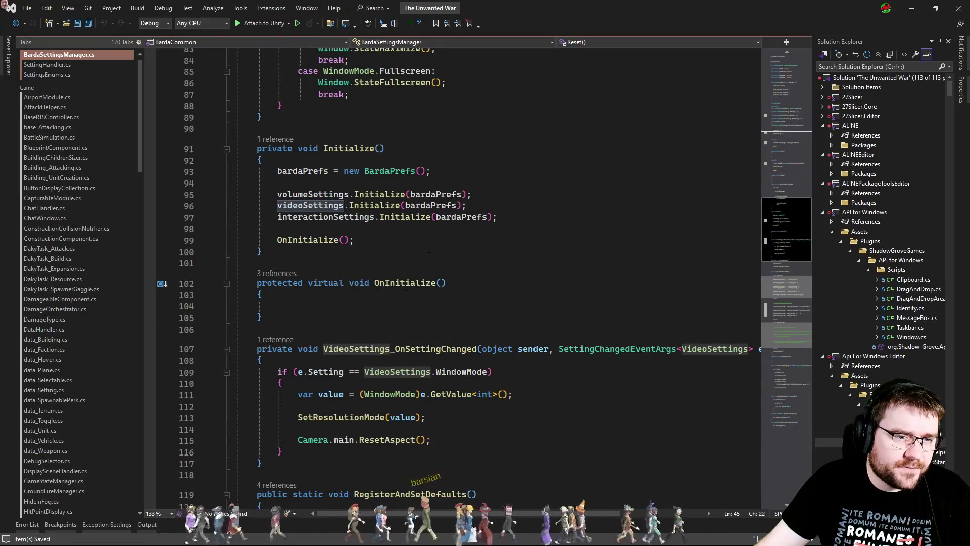
{"action": "scroll", "coordinate": [428, 247], "scroll_direction": "down", "scroll_amount": 7}
{"action": "scroll", "coordinate": [606, 352], "scroll_direction": "down", "scroll_amount": 3}
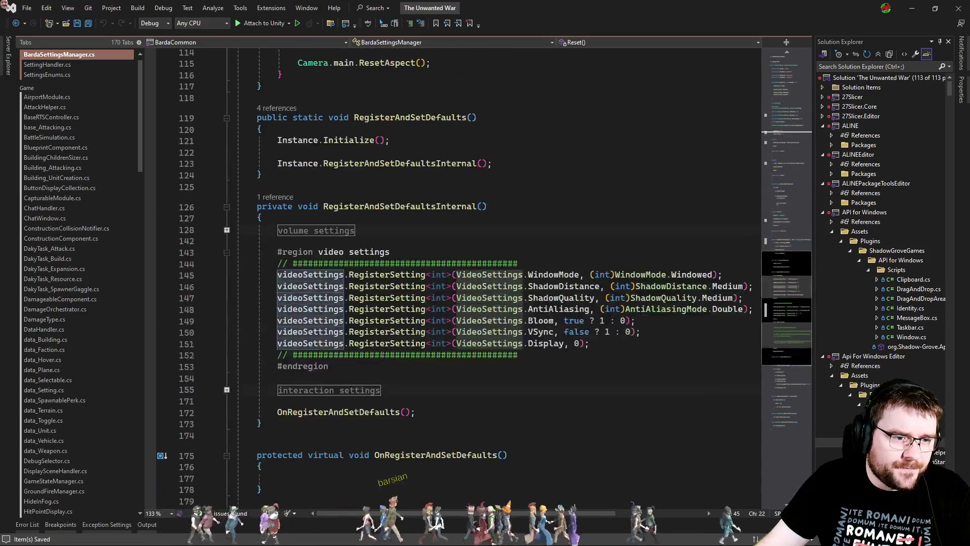
{"action": "left_click", "coordinate": [606, 353]}
{"action": "key", "text": "ctrl+d"}
{"action": "double_click", "coordinate": [546, 355]}
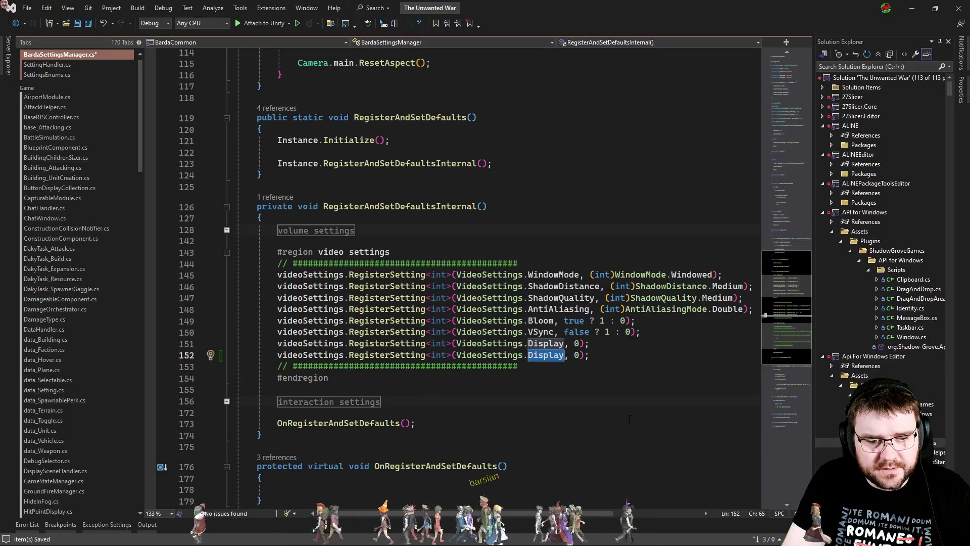
{"action": "type", "text": "To"}
{"action": "key", "text": "Tab"}
Step: Change the TooltipDelay registration's type argument from int to float
{"action": "double_click", "coordinate": [438, 355]}
{"action": "type", "text": "flao"}
{"action": "key", "text": "BackSpace"}
{"action": "type", "text": "oat"}
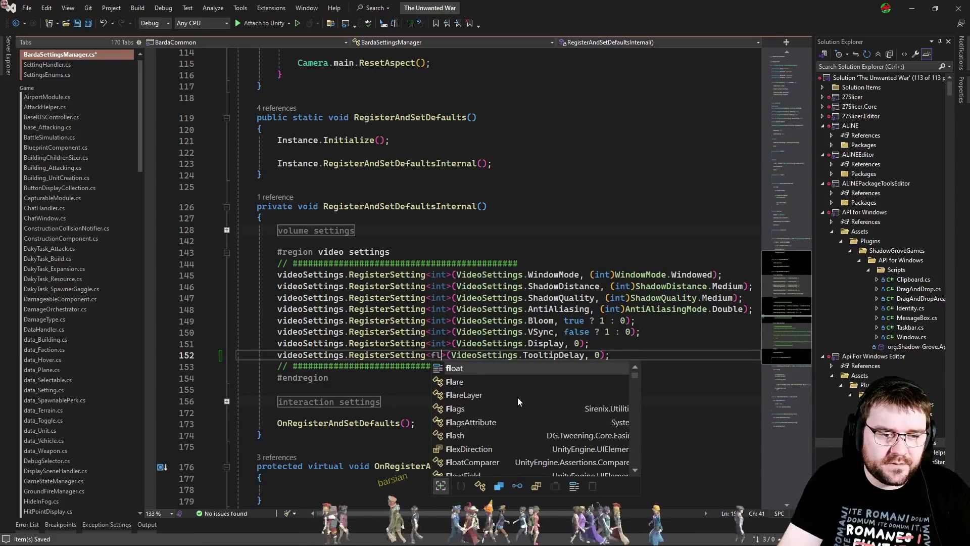
{"action": "key", "text": "Tab"}
{"action": "left_click", "coordinate": [614, 355]}
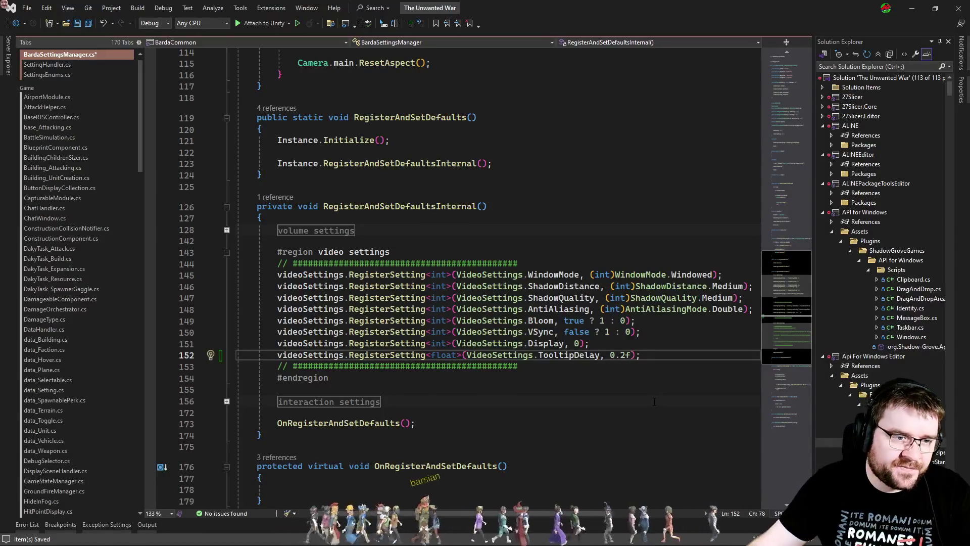
Step: Highlight BardaSettingsManager.cs in Solution Explorer with Sync with Active Document
{"action": "scroll", "coordinate": [593, 373], "scroll_direction": "down", "scroll_amount": 3}
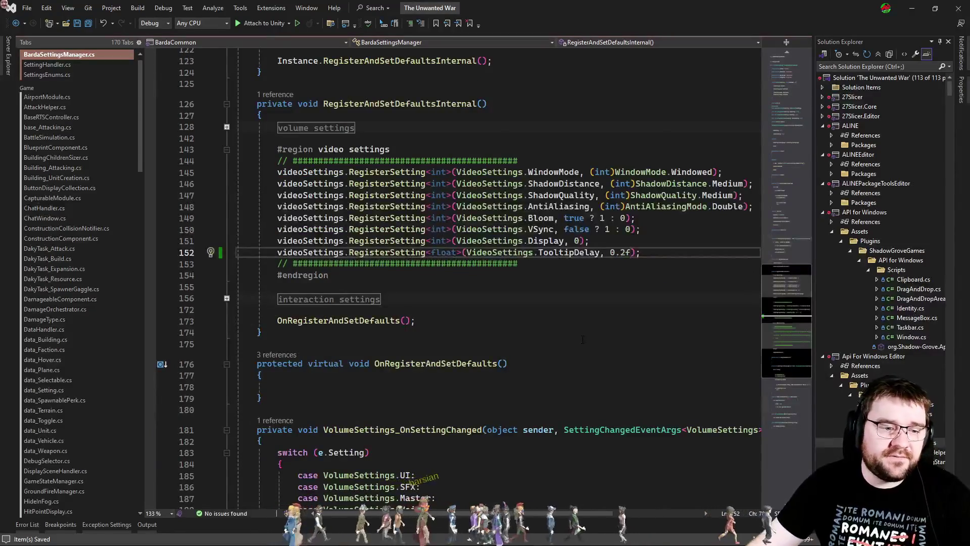
{"action": "scroll", "coordinate": [583, 339], "scroll_direction": "down", "scroll_amount": 6}
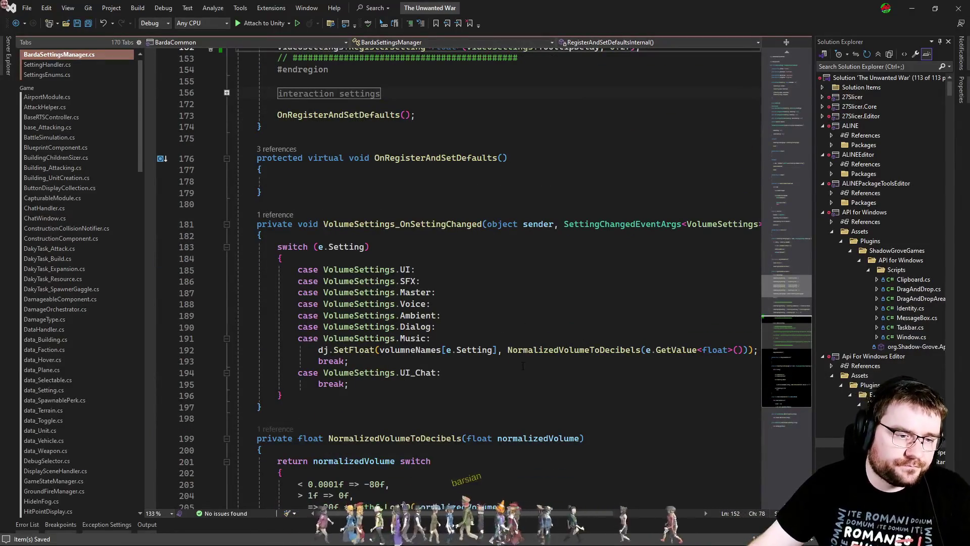
{"action": "scroll", "coordinate": [513, 366], "scroll_direction": "down", "scroll_amount": 8}
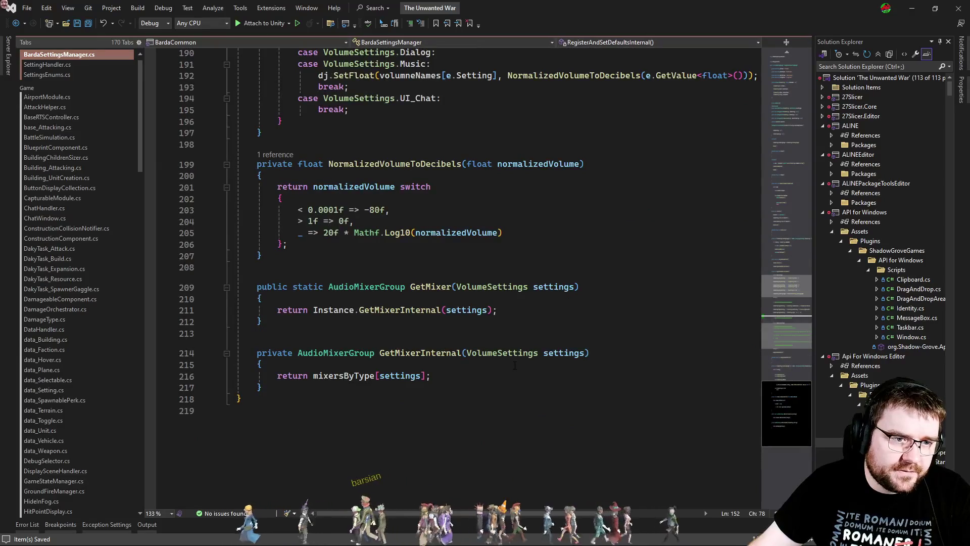
{"action": "scroll", "coordinate": [514, 364], "scroll_direction": "up", "scroll_amount": 7}
{"action": "scroll", "coordinate": [571, 385], "scroll_direction": "up", "scroll_amount": 8}
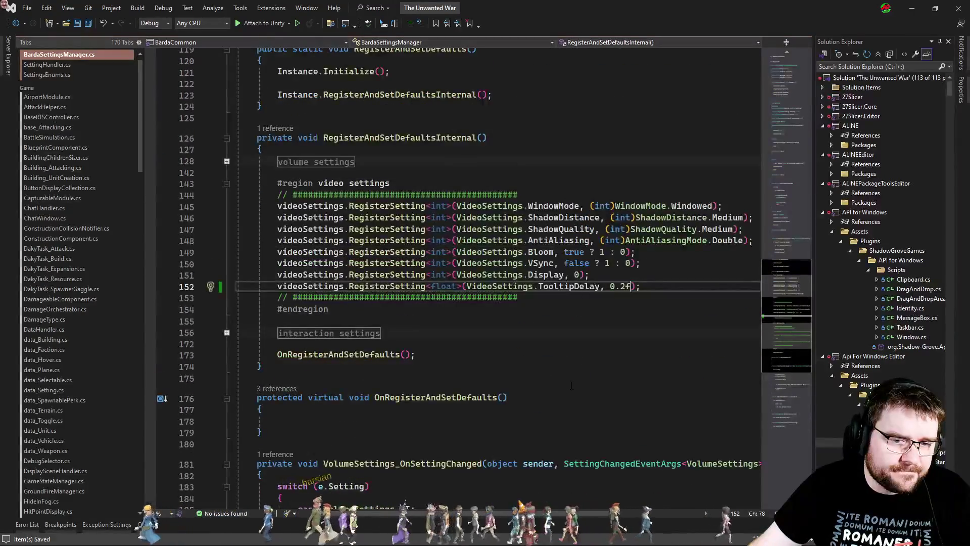
{"action": "left_click", "coordinate": [856, 55]}
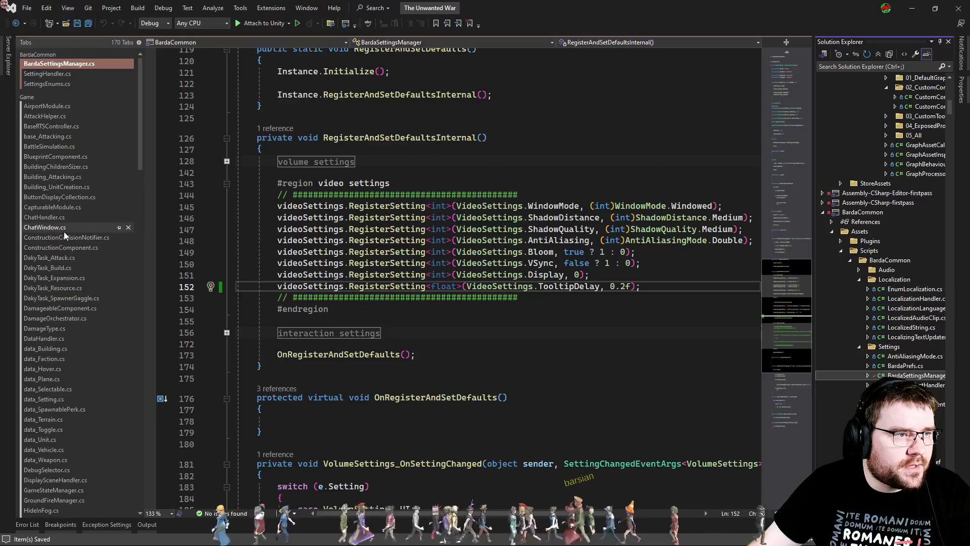
{"action": "key", "text": "ctrl+t"}
{"action": "type", "text": "videosetin"}
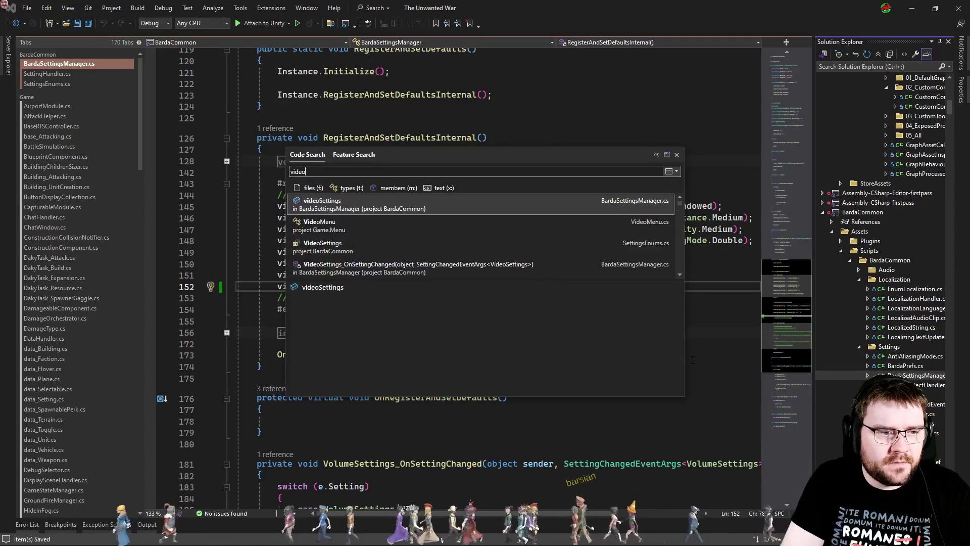
{"action": "key", "text": "BackSpace"}
{"action": "key", "text": "BackSpace"}
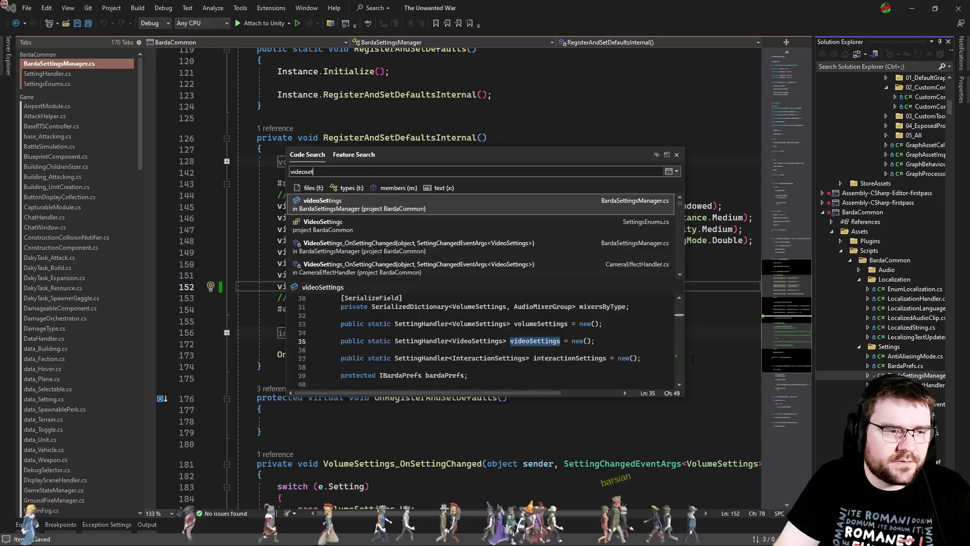
{"action": "key", "text": "Down"}
{"action": "key", "text": "Up"}
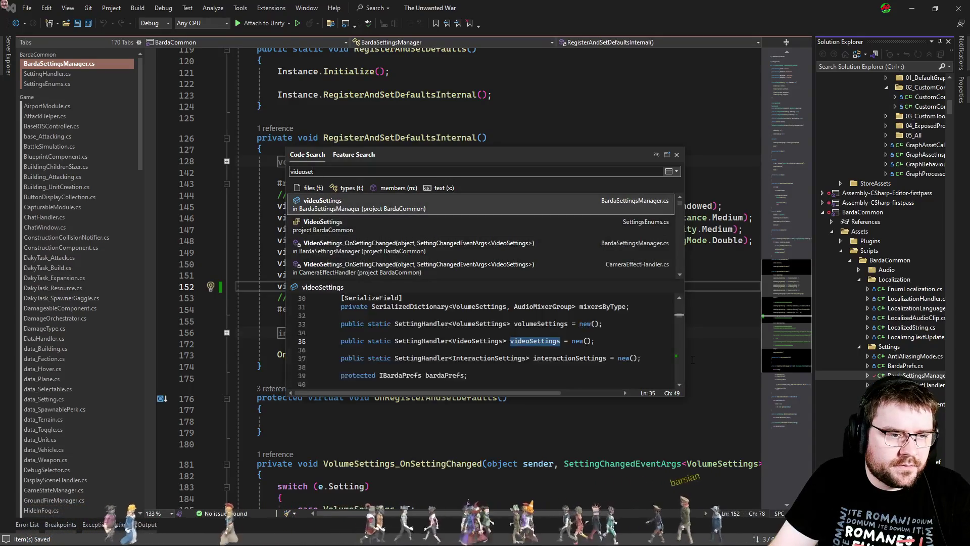
{"action": "key", "text": "Down"}
{"action": "key", "text": "Down"}
{"action": "key", "text": "Down"}
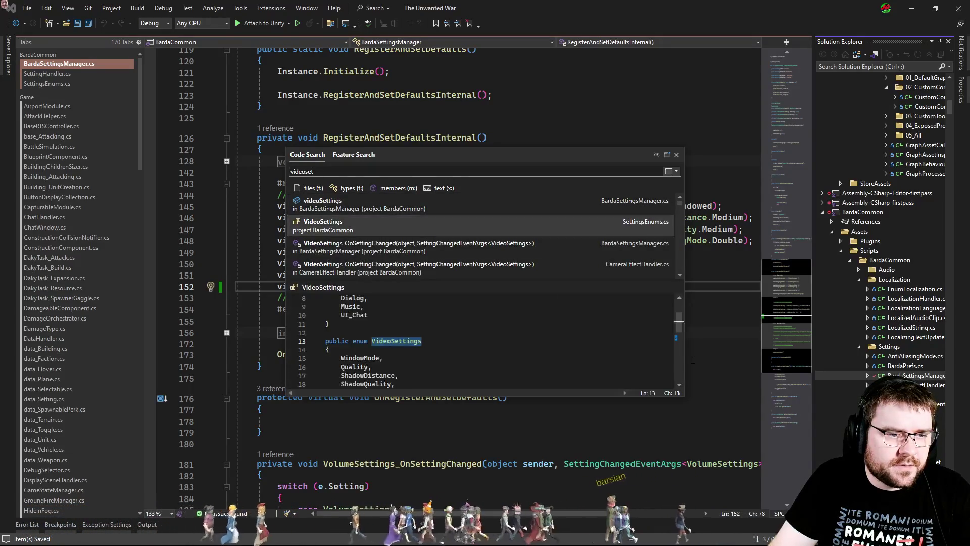
{"action": "key", "text": "Down"}
{"action": "key", "text": "Down"}
{"action": "key", "text": "Down"}
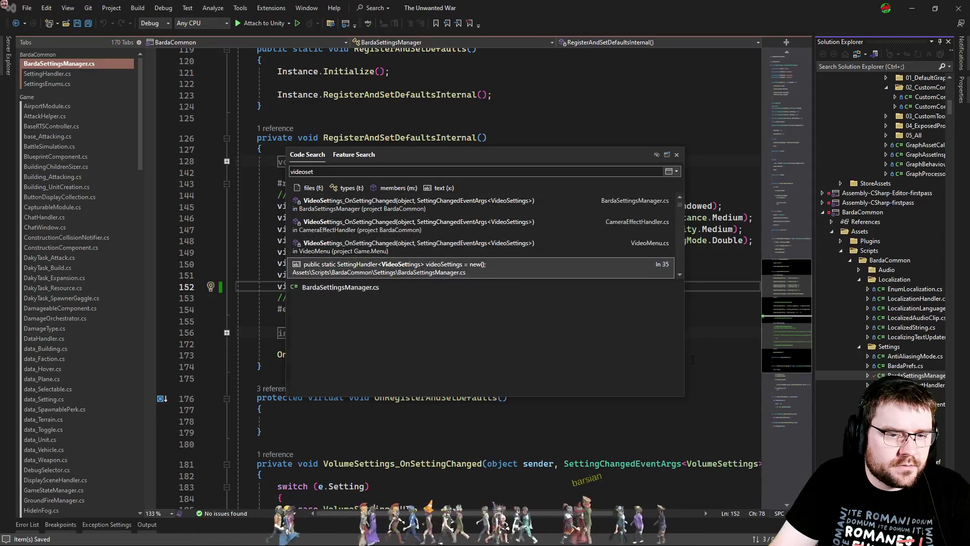
{"action": "type", "text": "tingsmenu"}
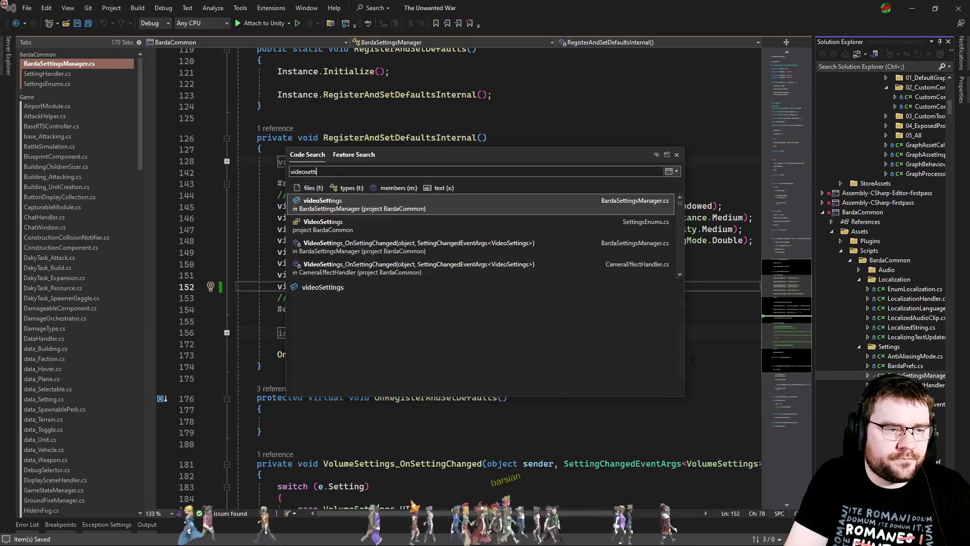
{"action": "key", "text": "Escape"}
{"action": "key", "text": "Down"}
{"action": "key", "text": "Down"}
{"action": "key", "text": "Down"}
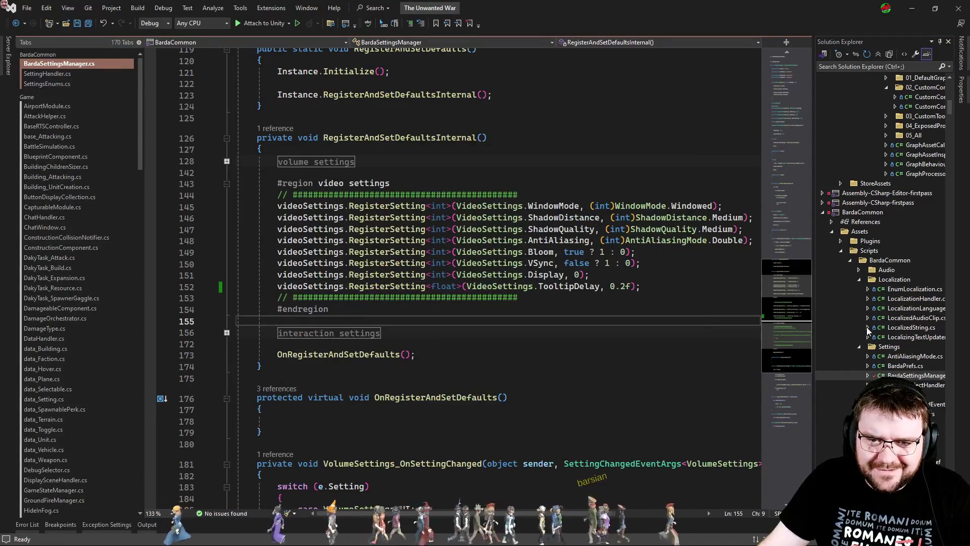
{"action": "scroll", "coordinate": [55, 257], "scroll_direction": "down", "scroll_amount": 5}
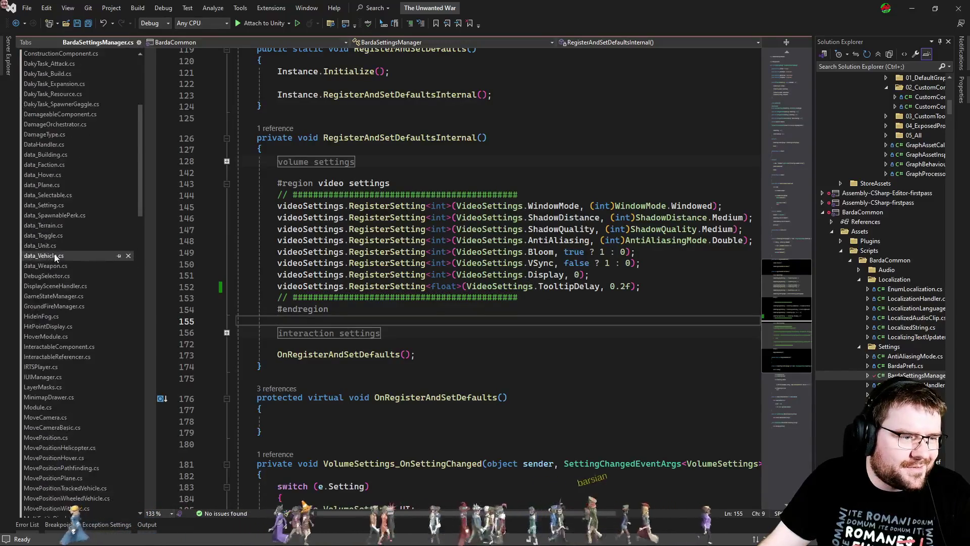
Step: Open VideoMenu.cs with the caret on the empty line below displaySetting, then switch to Unity
{"action": "mouse_move", "coordinate": [139, 177]}
{"action": "left_mouse_down"}
{"action": "mouse_move", "coordinate": [129, 350]}
{"action": "mouse_move", "coordinate": [146, 400]}
{"action": "left_mouse_up"}
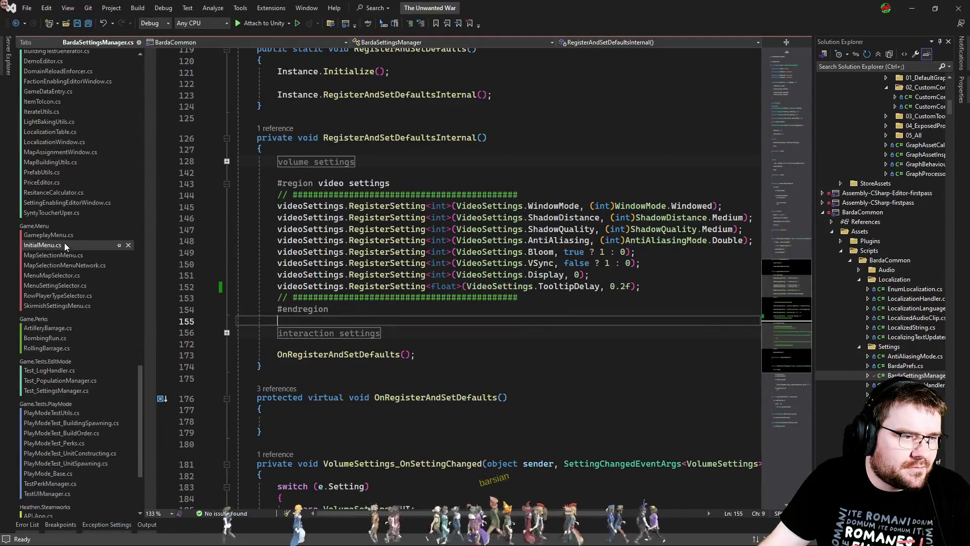
{"action": "left_click", "coordinate": [88, 236]}
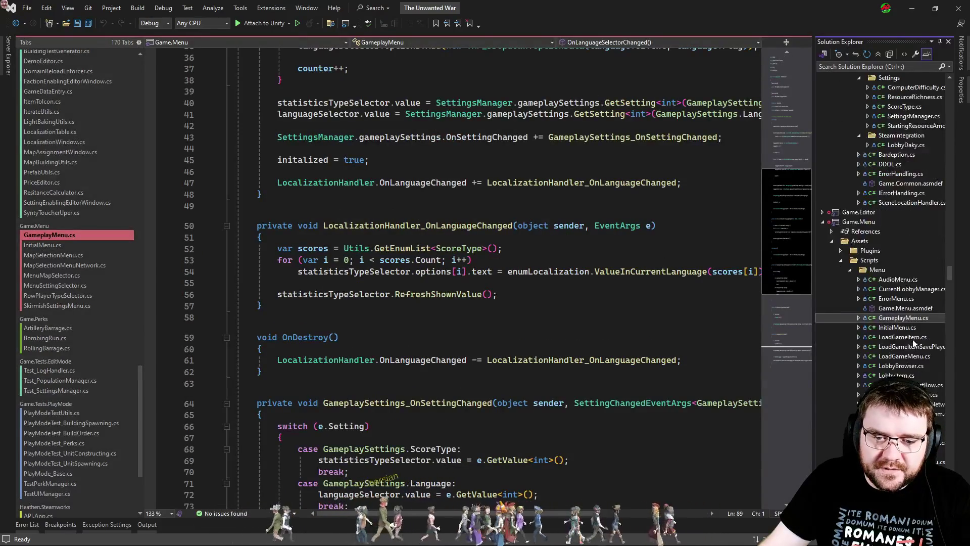
{"action": "double_click", "coordinate": [908, 366]}
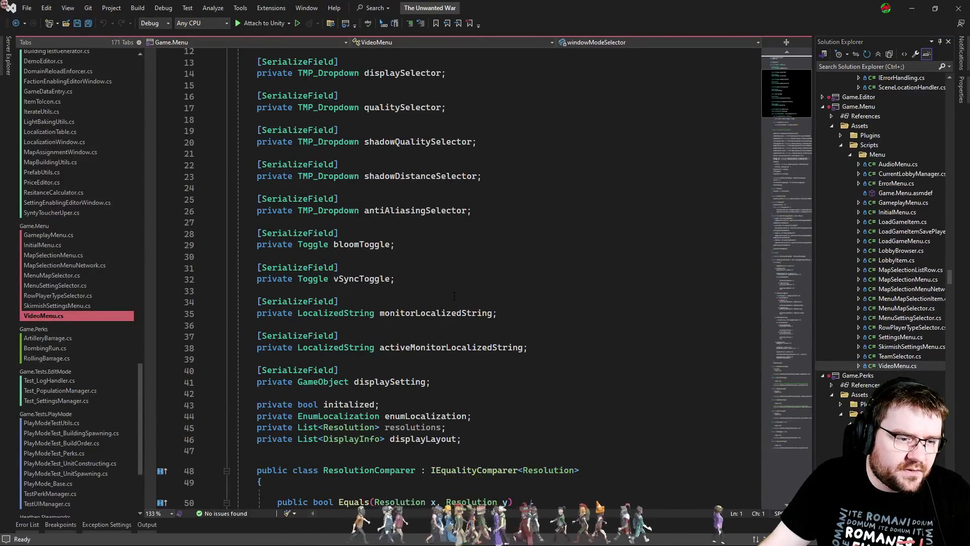
{"action": "scroll", "coordinate": [454, 296], "scroll_direction": "down", "scroll_amount": 3}
{"action": "left_click", "coordinate": [470, 286]}
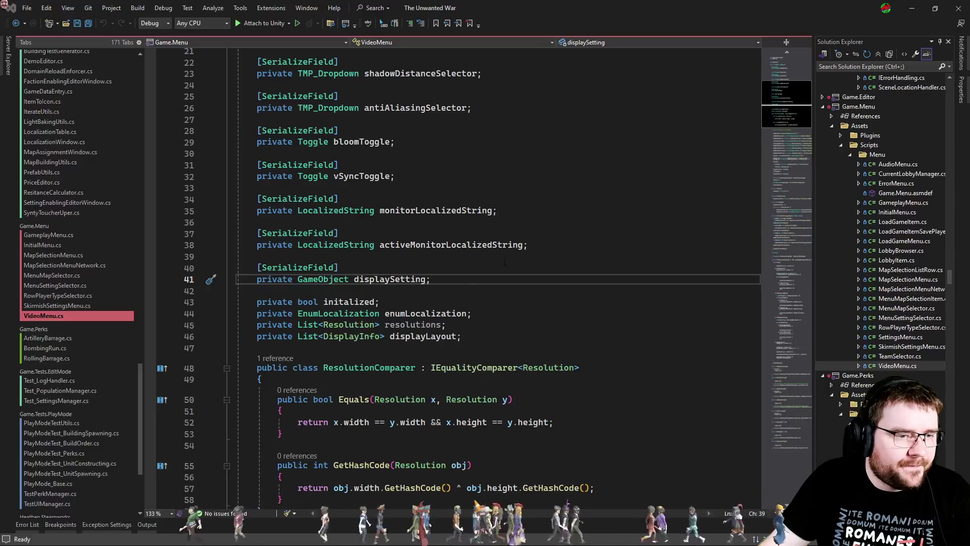
{"action": "key", "text": "Down"}
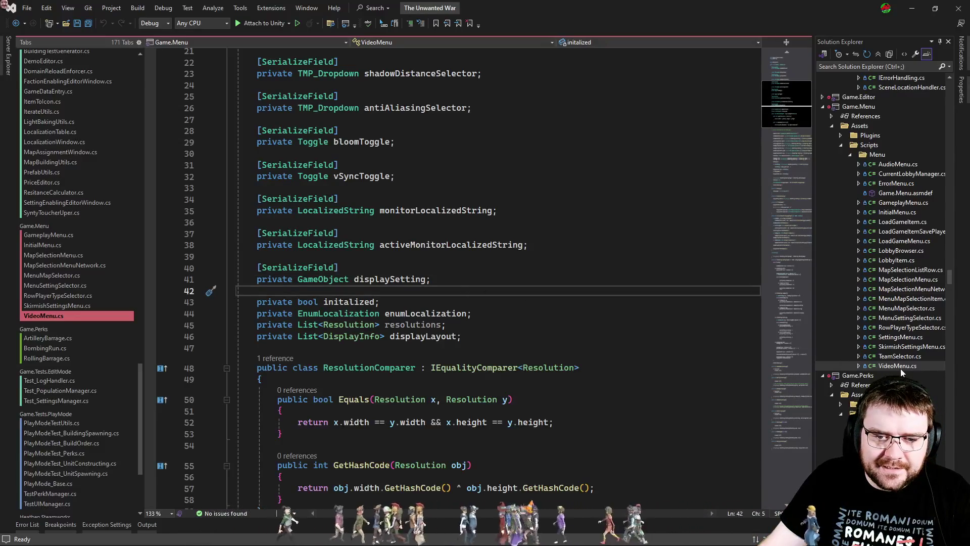
{"action": "key", "text": "alt+Tab"}
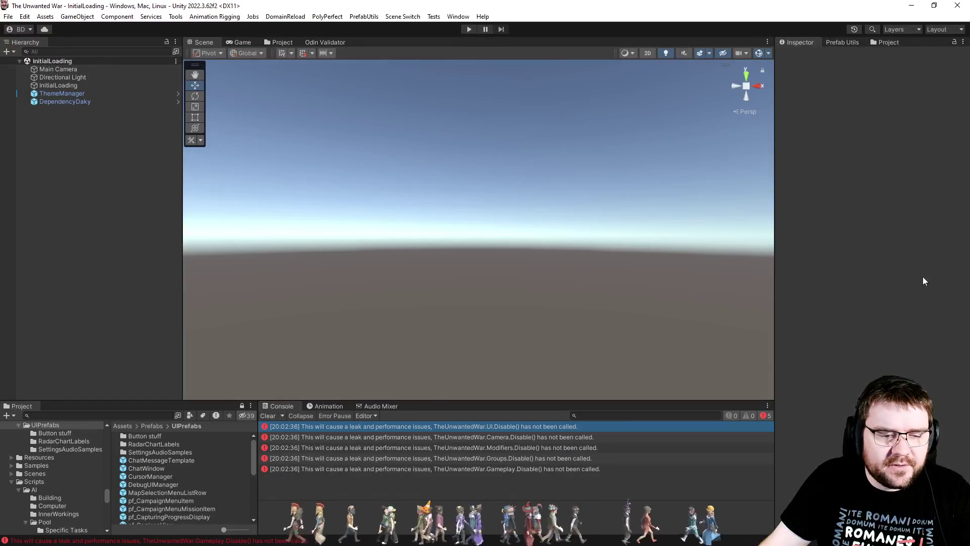
Step: Open pf_SettingsMenu from Prefabs/UIPrefabs for prefab editing, then return to Visual Studio
{"action": "left_click", "coordinate": [272, 42]}
{"action": "scroll", "coordinate": [245, 218], "scroll_direction": "down", "scroll_amount": 15}
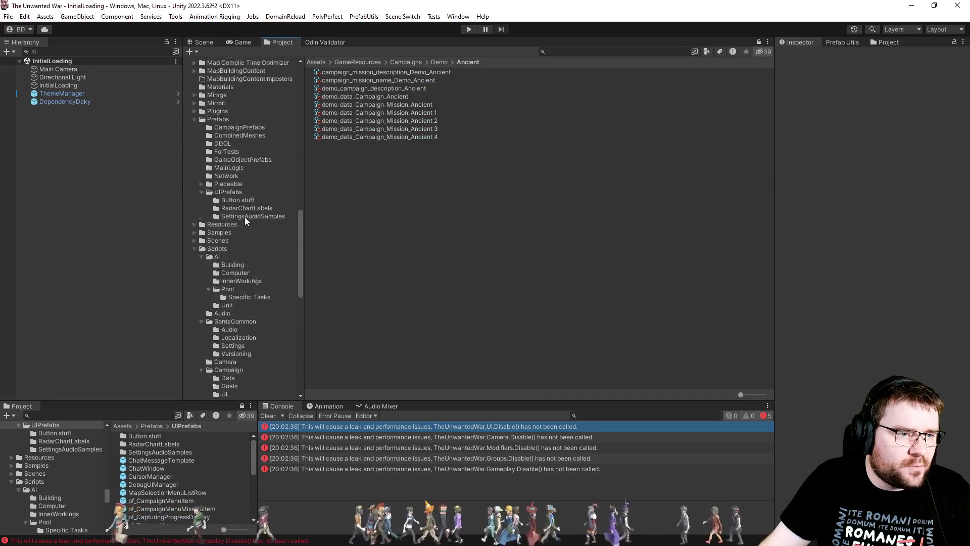
{"action": "scroll", "coordinate": [243, 216], "scroll_direction": "up", "scroll_amount": 15}
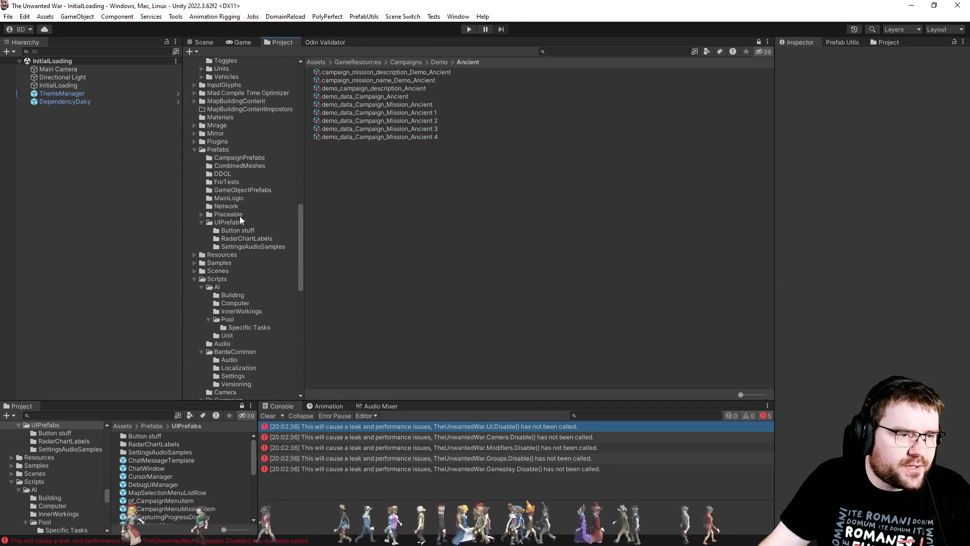
{"action": "left_click", "coordinate": [229, 222]}
{"action": "left_click", "coordinate": [355, 329]}
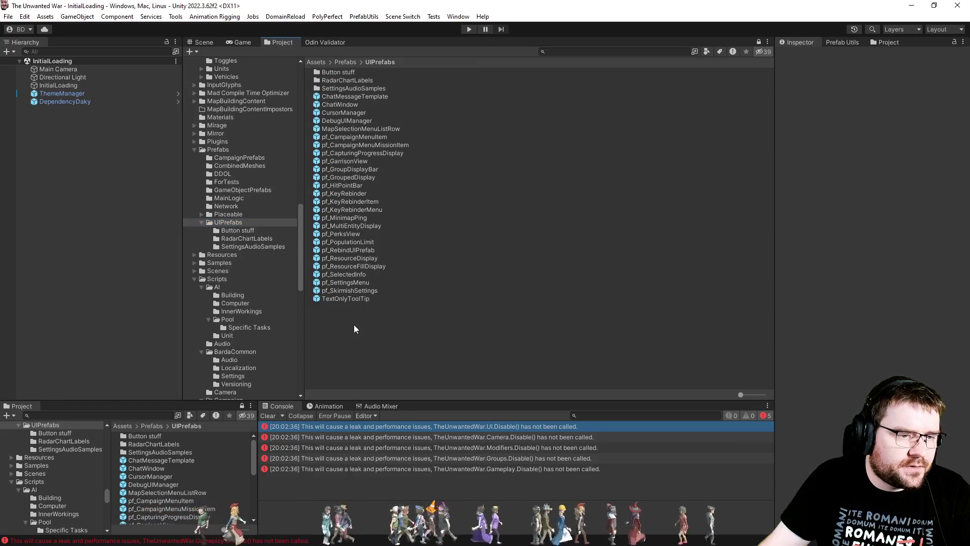
{"action": "left_click", "coordinate": [356, 285]}
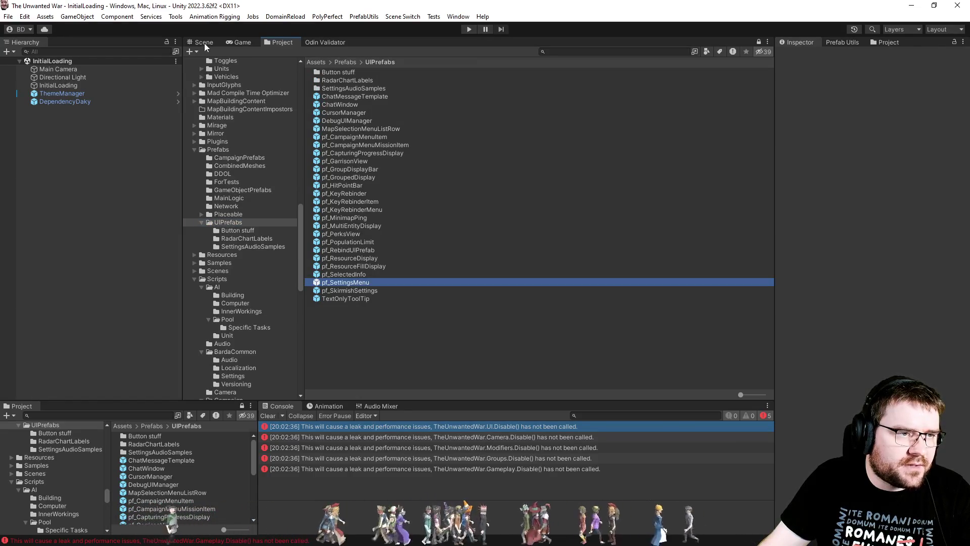
{"action": "key", "text": "Return"}
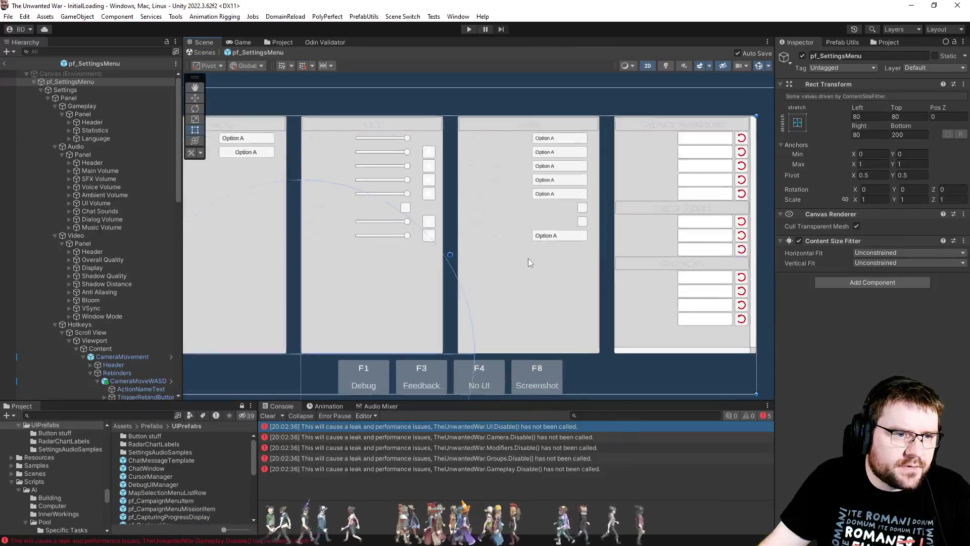
{"action": "key", "text": "alt+Tab"}
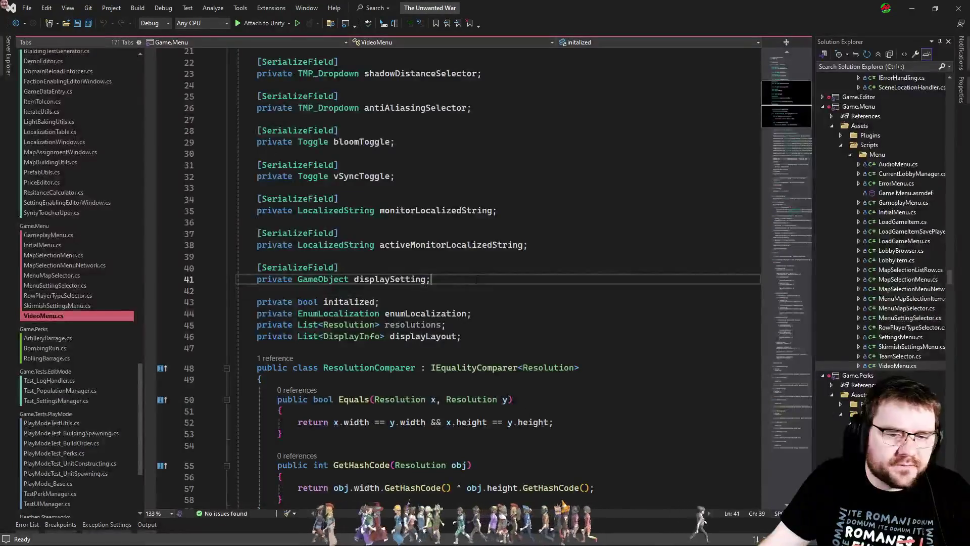
Step: Copy the musicVolume Slider field declaration from AudioMenu.cs
{"action": "left_click", "coordinate": [536, 234]}
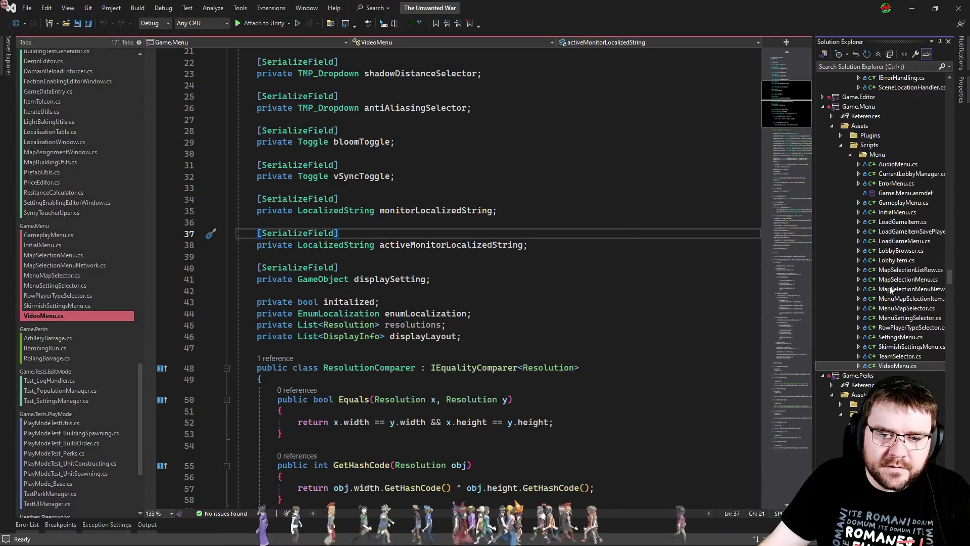
{"action": "double_click", "coordinate": [904, 164]}
{"action": "scroll", "coordinate": [428, 296], "scroll_direction": "down", "scroll_amount": 8}
{"action": "left_click_drag", "start_coordinate": [404, 155], "coordinate": [409, 121]}
{"action": "key", "text": "ctrl+c"}
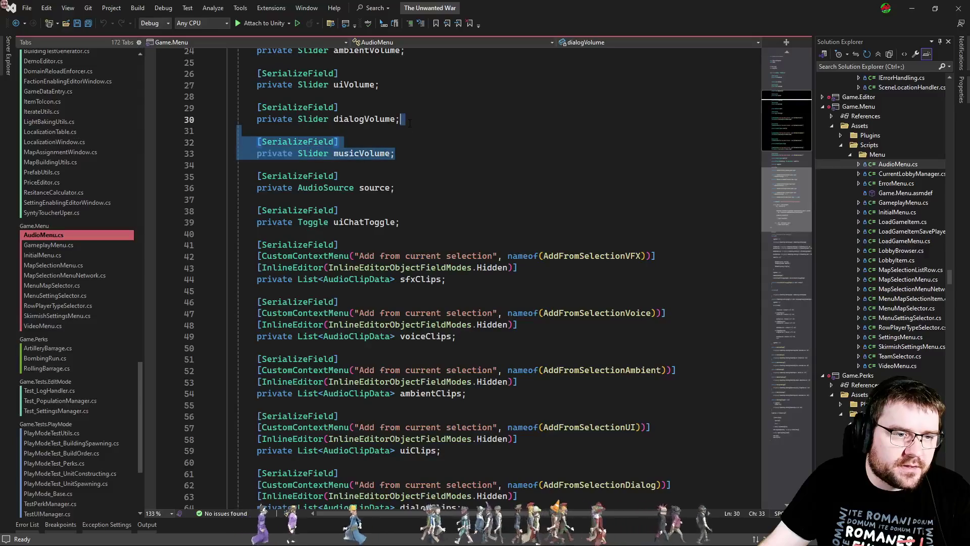
{"action": "key", "text": "ctrl+Tab"}
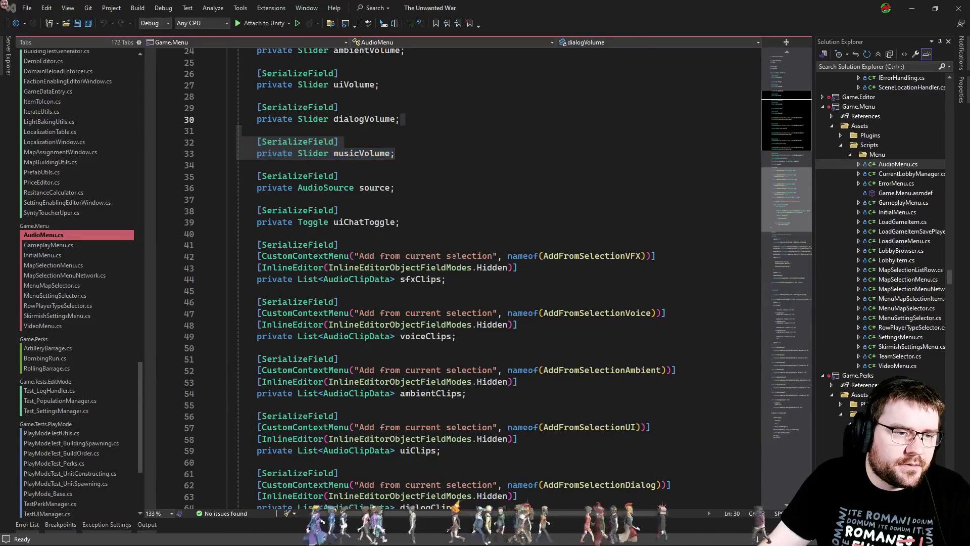
Step: Paste the Slider field below displaySetting in VideoMenu.cs and name it tooltipDelaySlide
{"action": "scroll", "coordinate": [445, 253], "scroll_direction": "up", "scroll_amount": 4}
{"action": "left_click", "coordinate": [444, 248]}
{"action": "key", "text": "ctrl+v"}
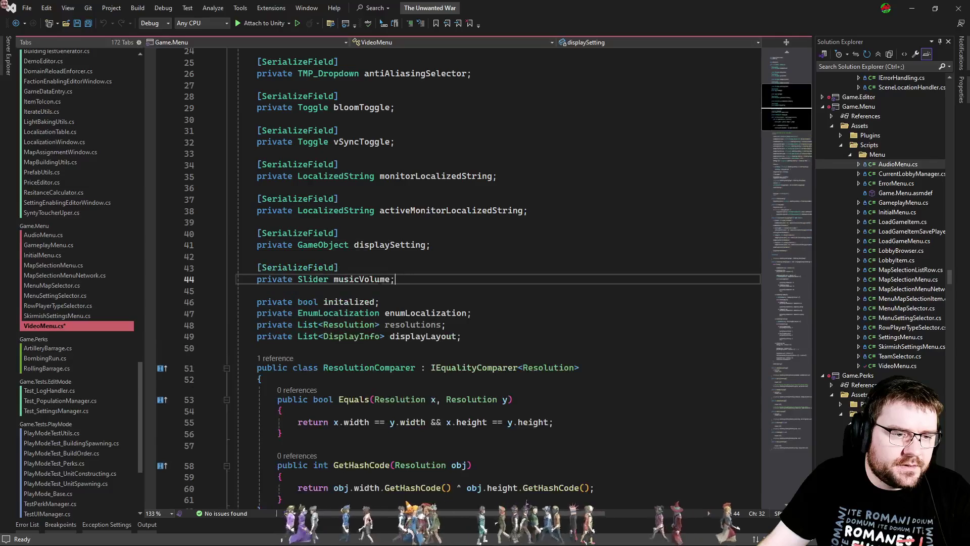
{"action": "type", "text": "tooltip"}
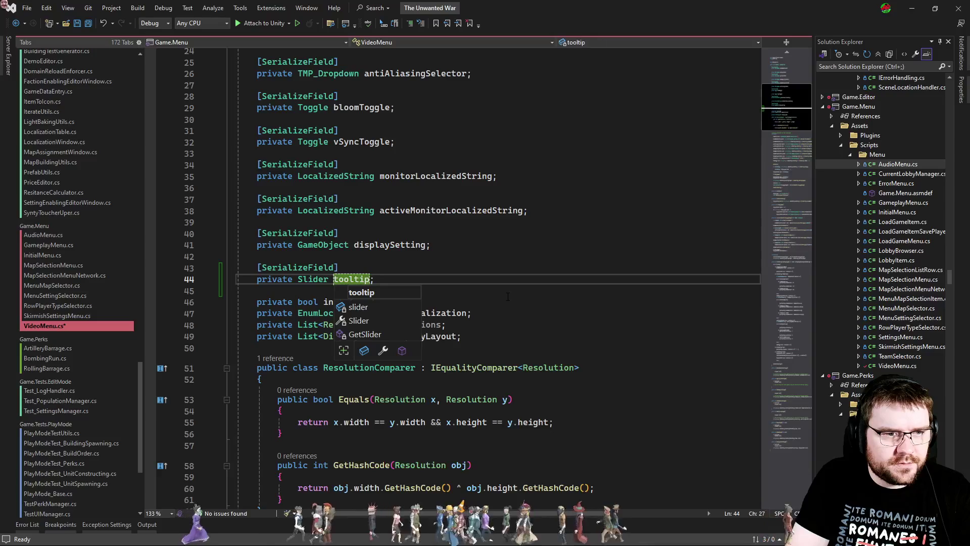
{"action": "type", "text": "DelayS"}
{"action": "type", "text": "elector"}
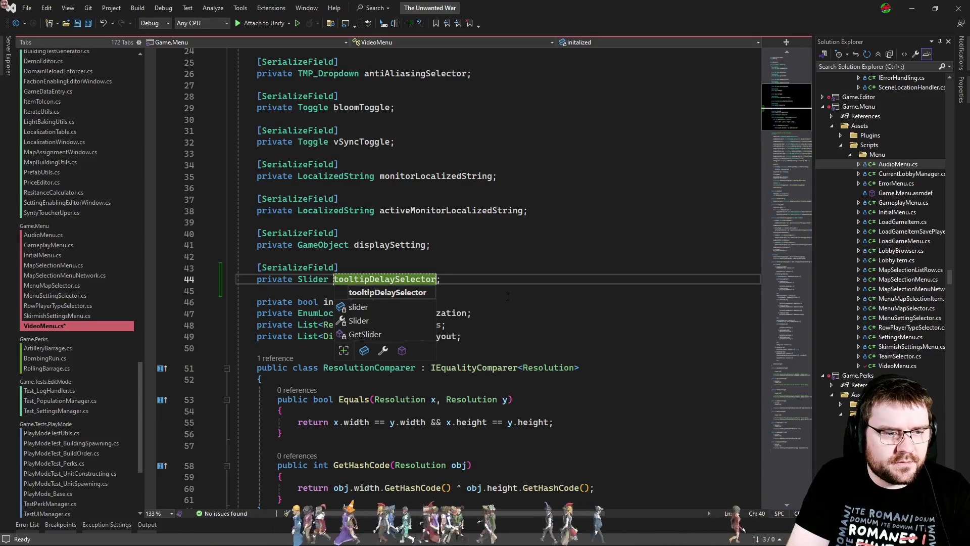
{"action": "key", "text": "Escape"}
{"action": "key", "text": "ctrl+Tab"}
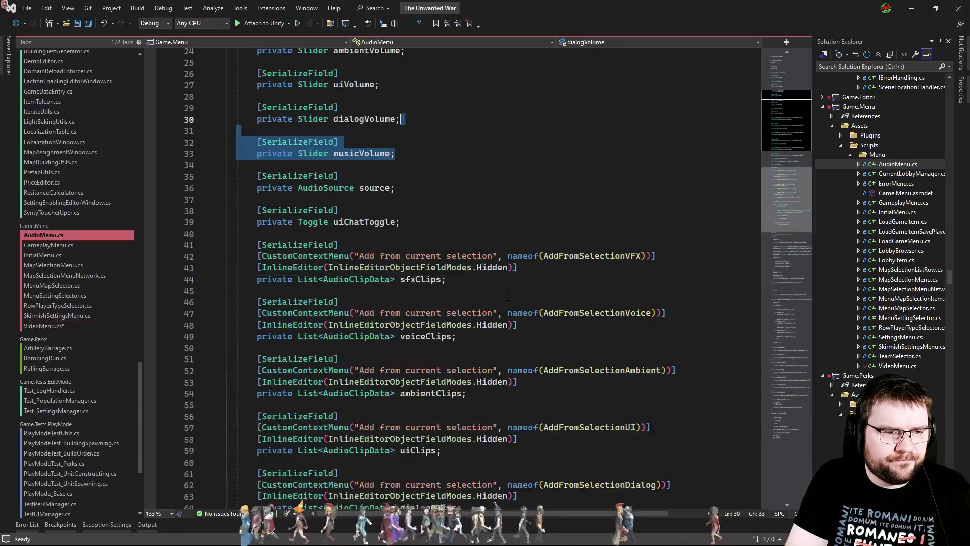
{"action": "key", "text": "ctrl+Tab"}
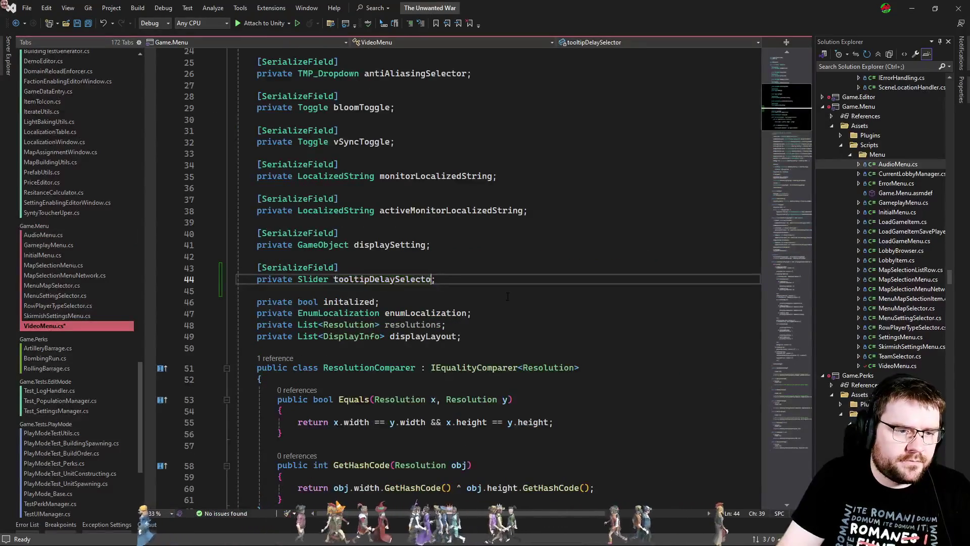
{"action": "key", "text": "BackSpace"}
{"action": "key", "text": "BackSpace"}
{"action": "key", "text": "BackSpace"}
Step: Finish the field name tooltipDelaySlider and paste AudioMenu's musicVolume Start line into VideoMenu's Start
{"action": "type", "text": "lider"}
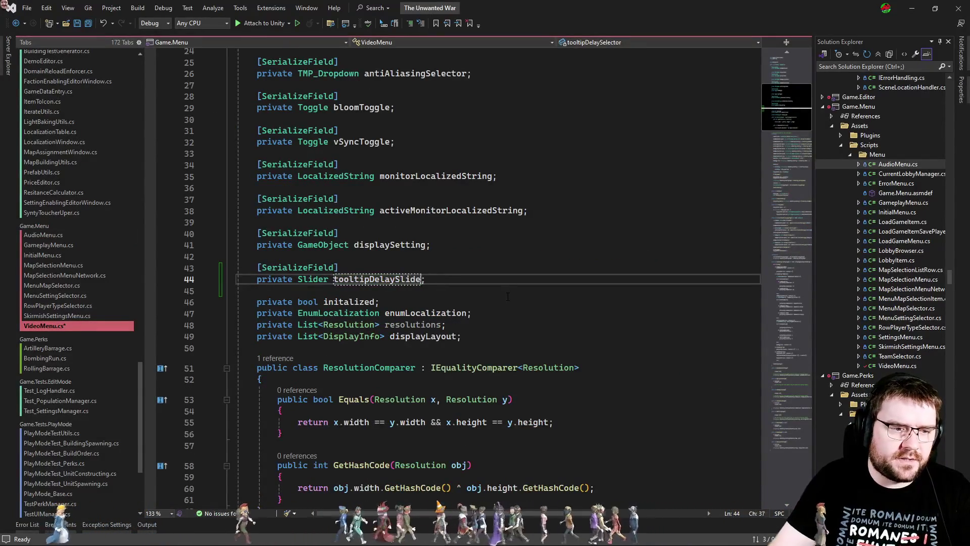
{"action": "scroll", "coordinate": [508, 297], "scroll_direction": "down", "scroll_amount": 16}
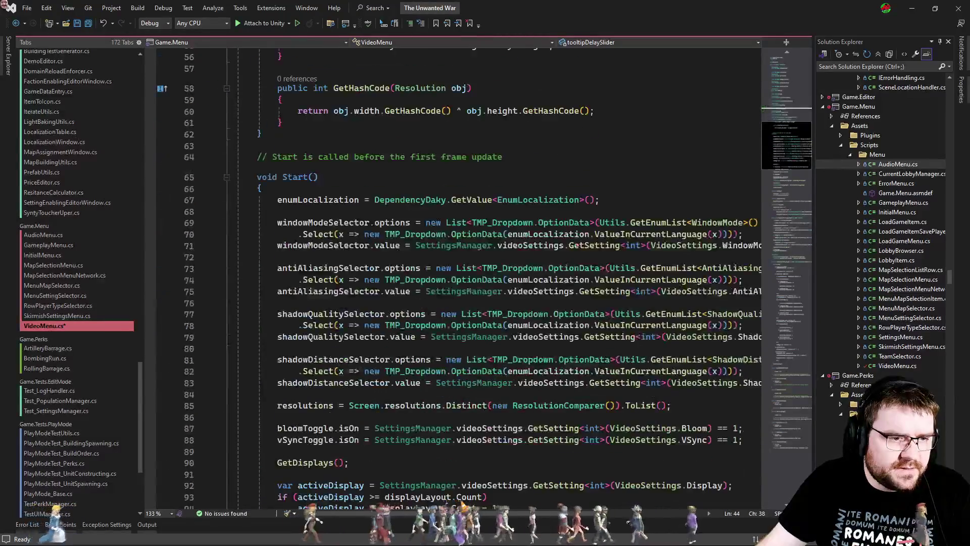
{"action": "key", "text": "ctrl+Tab"}
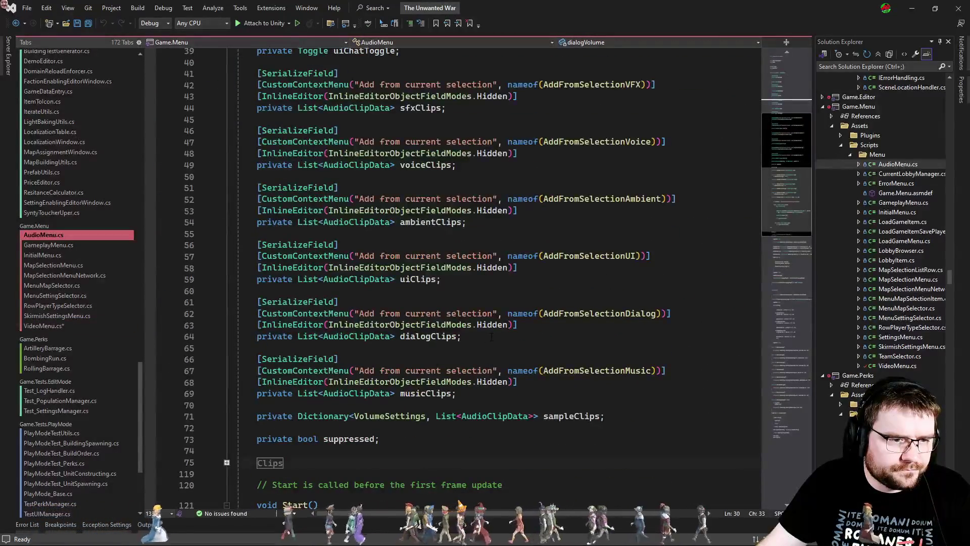
{"action": "scroll", "coordinate": [494, 337], "scroll_direction": "down", "scroll_amount": 6}
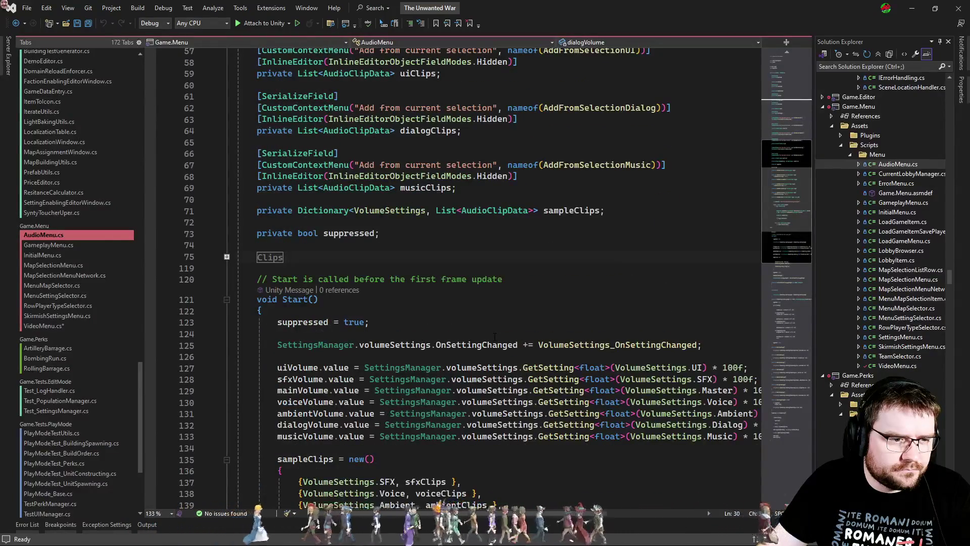
{"action": "scroll", "coordinate": [494, 337], "scroll_direction": "down", "scroll_amount": 6}
{"action": "left_click_drag", "start_coordinate": [276, 242], "coordinate": [277, 231]}
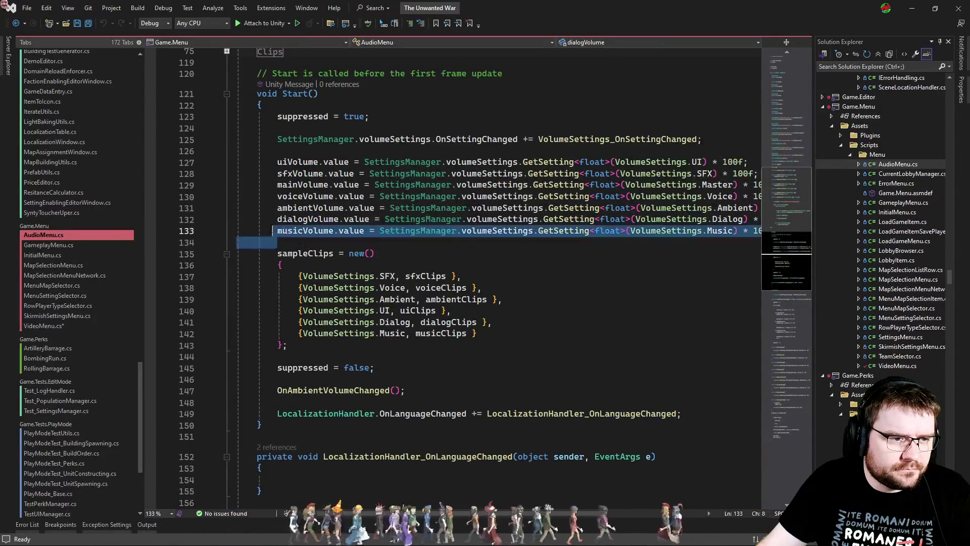
{"action": "key", "text": "ctrl+c"}
{"action": "left_click", "coordinate": [45, 325]}
{"action": "scroll", "coordinate": [454, 253], "scroll_direction": "down", "scroll_amount": 3}
{"action": "scroll", "coordinate": [479, 314], "scroll_direction": "up", "scroll_amount": 3}
{"action": "left_click", "coordinate": [479, 325]}
{"action": "key", "text": "ctrl+v"}
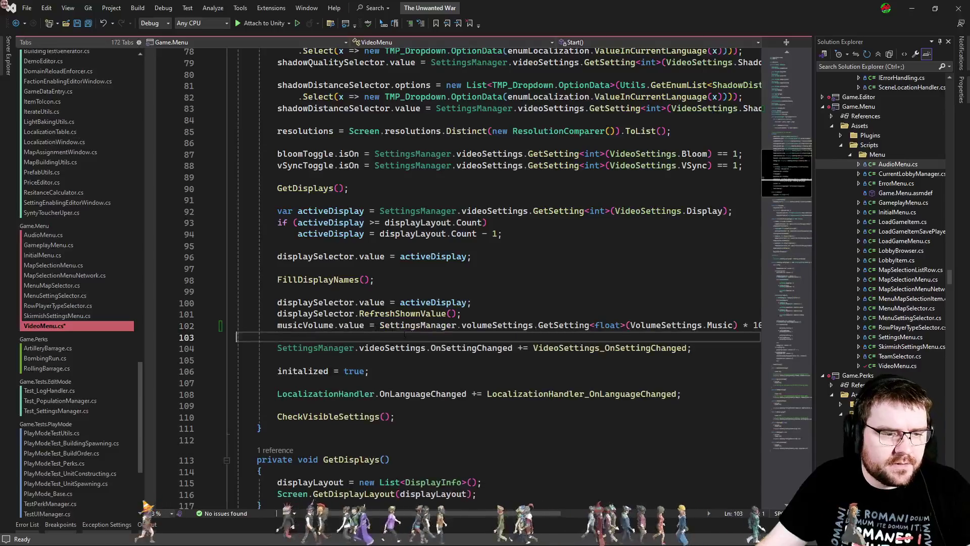
Step: Replace musicVolume with tooltipDelaySlider on the pasted line
{"action": "scroll", "coordinate": [479, 314], "scroll_direction": "up", "scroll_amount": 16}
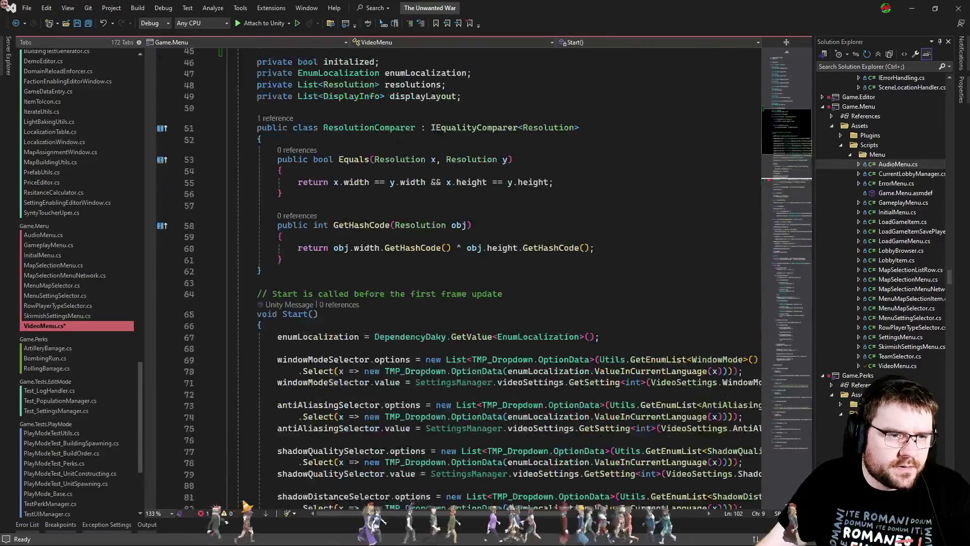
{"action": "double_click", "coordinate": [385, 210]}
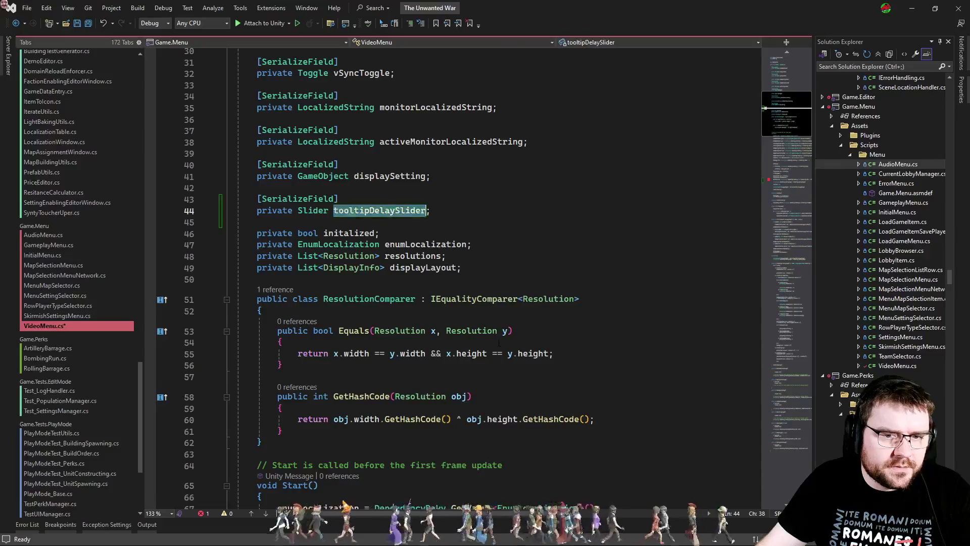
{"action": "scroll", "coordinate": [384, 210], "scroll_direction": "down", "scroll_amount": 20}
{"action": "double_click", "coordinate": [305, 165]}
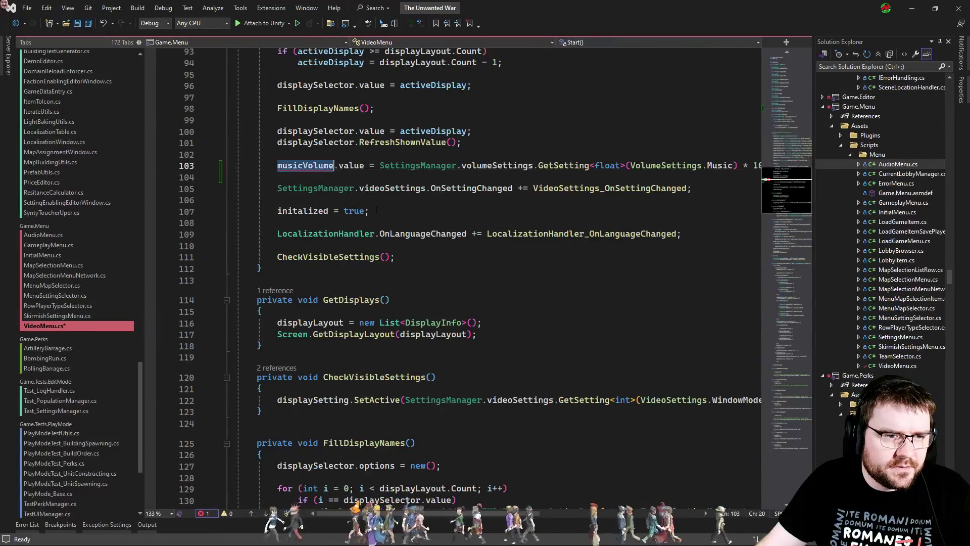
{"action": "key", "text": "ctrl+v"}
Step: Replace VolumeSettings.Music with VideoSettings.TooltipDelay as the setting key on that line
{"action": "scroll", "coordinate": [633, 273], "scroll_direction": "up", "scroll_amount": 3}
{"action": "double_click", "coordinate": [721, 268]}
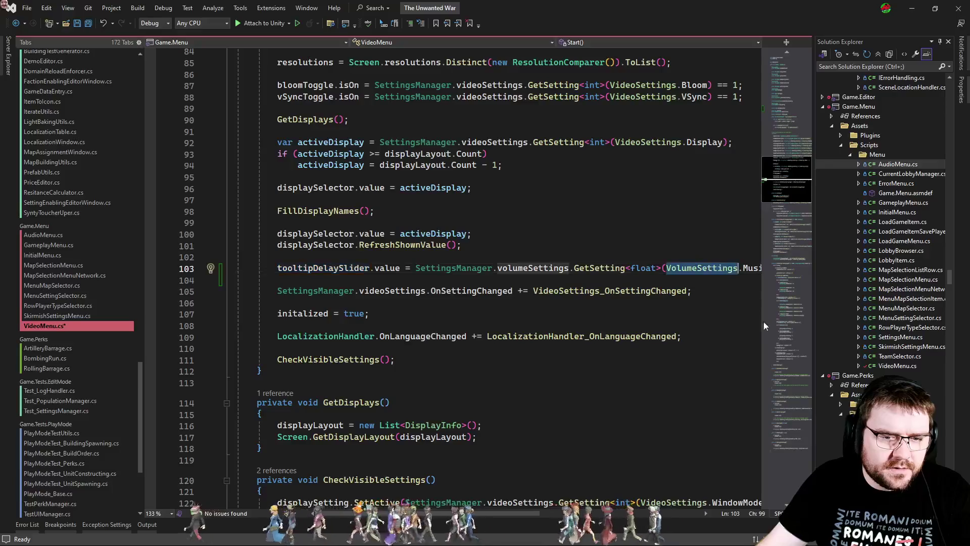
{"action": "type", "text": "videos"}
{"action": "key", "text": "Tab"}
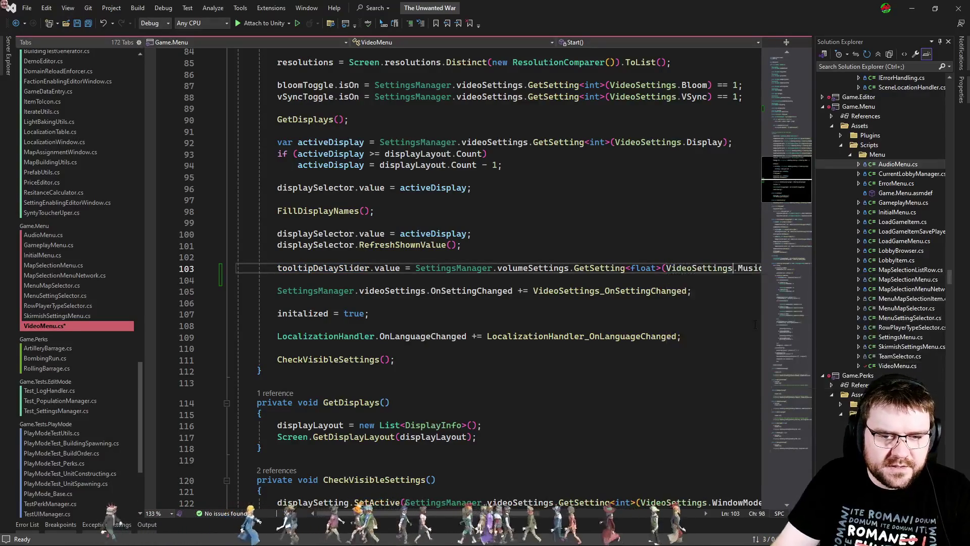
{"action": "key", "text": "Right"}
{"action": "key", "text": "ctrl+Delete"}
{"action": "type", "text": "too"}
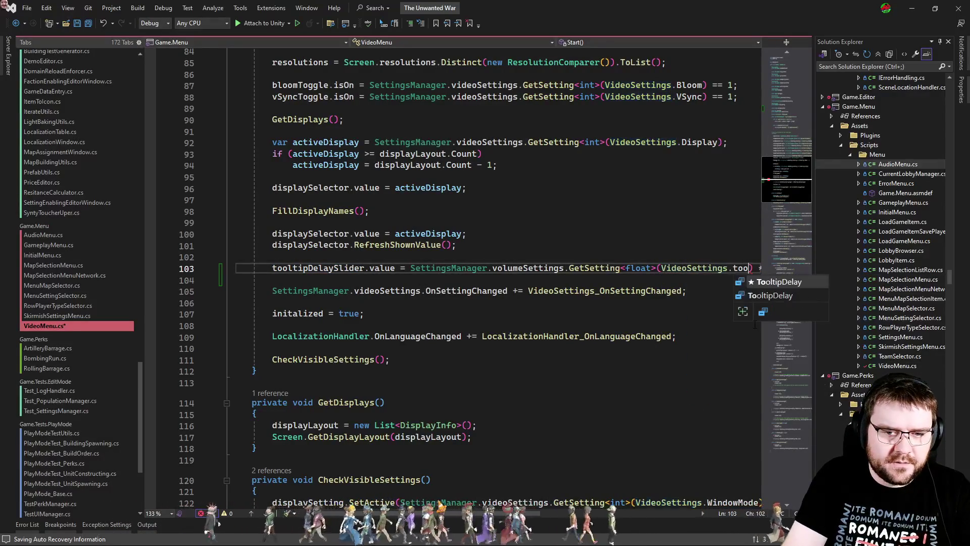
{"action": "key", "text": "Tab"}
{"action": "key", "text": "End"}
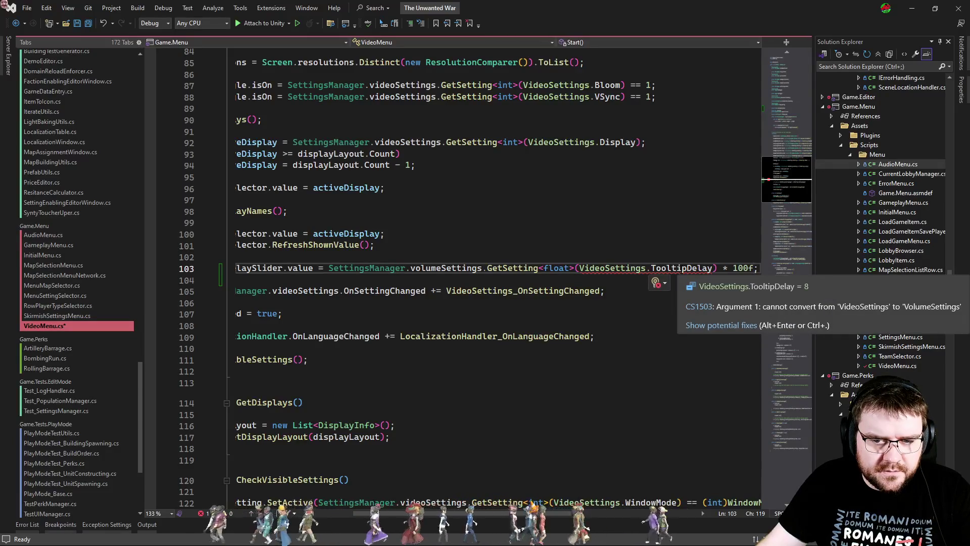
Step: Swap volumeSettings for videoSettings so the line reads from the video settings
{"action": "double_click", "coordinate": [447, 268]}
{"action": "type", "text": "videos"}
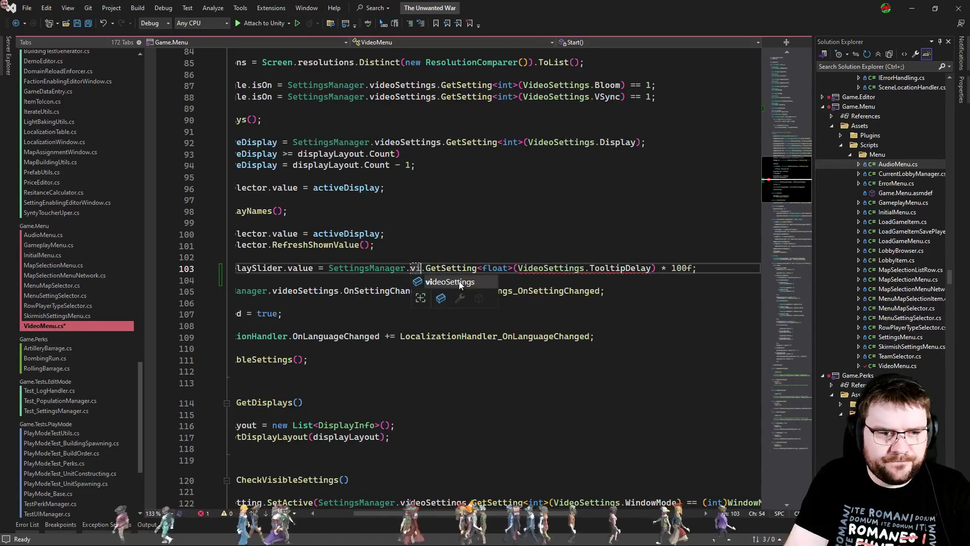
{"action": "key", "text": "Tab"}
{"action": "key", "text": "Home"}
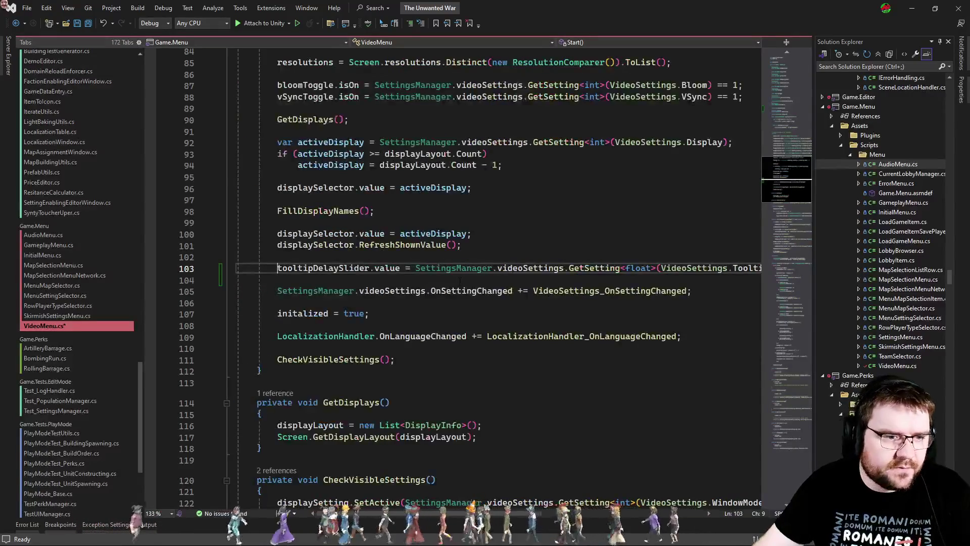
{"action": "scroll", "coordinate": [553, 259], "scroll_direction": "down", "scroll_amount": 9}
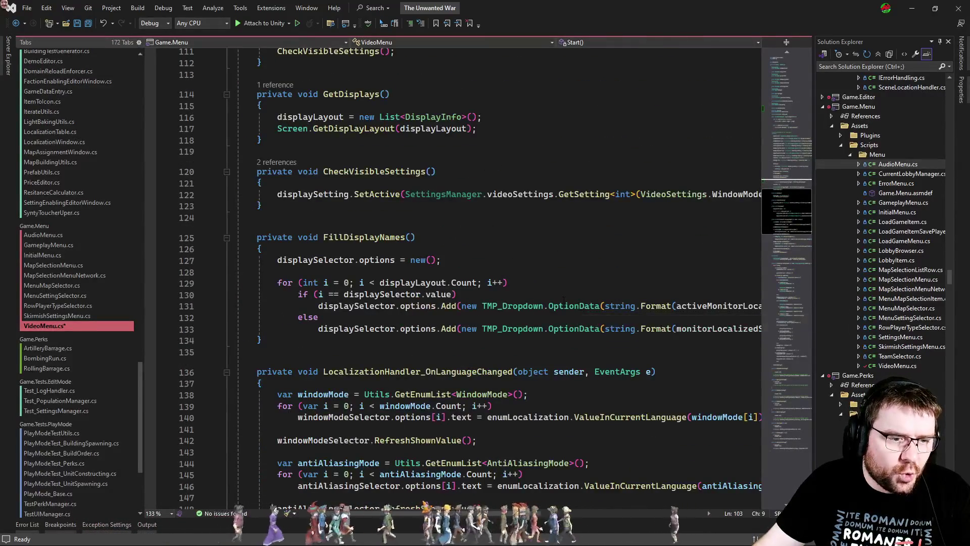
{"action": "scroll", "coordinate": [548, 270], "scroll_direction": "down", "scroll_amount": 4}
{"action": "scroll", "coordinate": [550, 269], "scroll_direction": "down", "scroll_amount": 6}
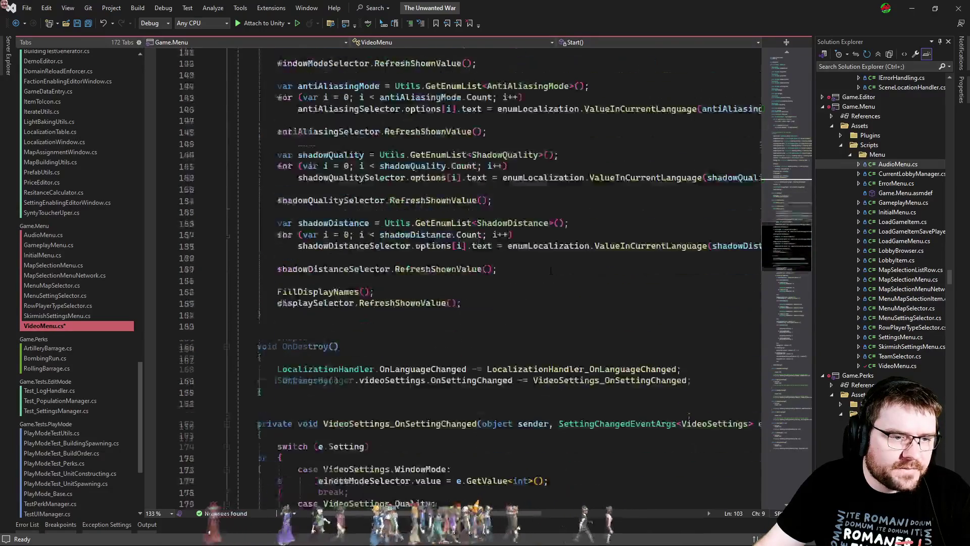
{"action": "scroll", "coordinate": [551, 271], "scroll_direction": "up", "scroll_amount": 7}
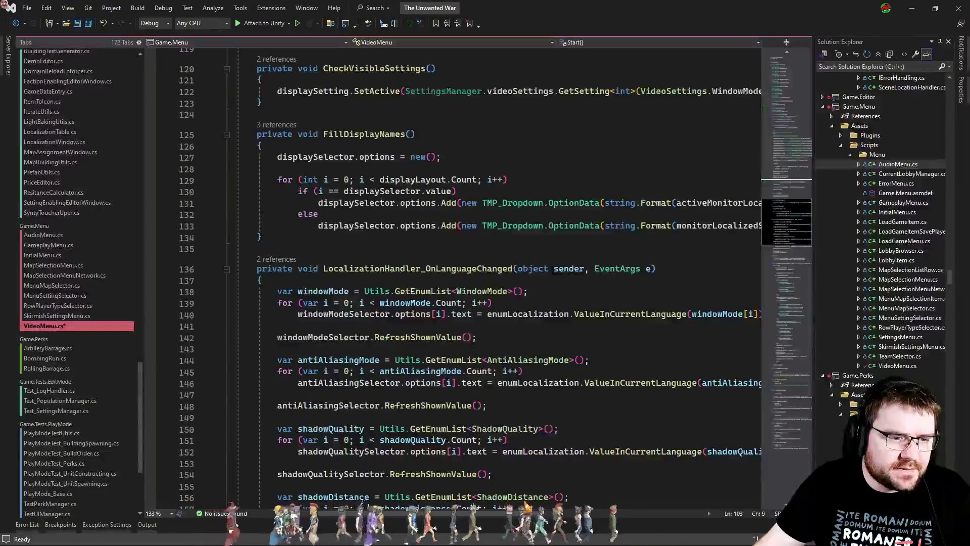
{"action": "scroll", "coordinate": [557, 270], "scroll_direction": "up", "scroll_amount": 9}
Step: Add the missing TooltipDelay case to the e.Setting switch via Quick Actions
{"action": "key", "text": "ctrl+Tab"}
{"action": "key", "text": "ctrl+Tab"}
{"action": "key", "text": "ctrl+Tab"}
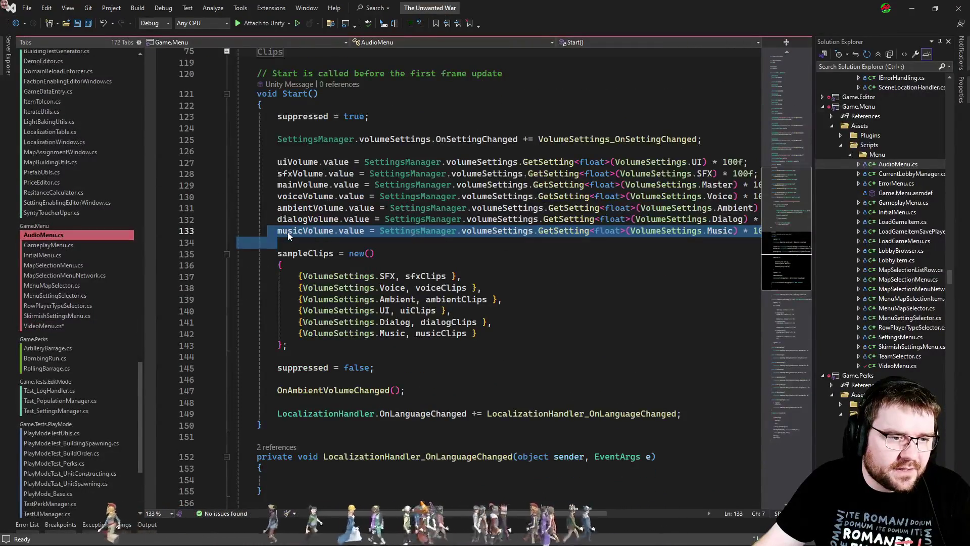
{"action": "double_click", "coordinate": [293, 236]}
{"action": "scroll", "coordinate": [790, 338], "scroll_direction": "down", "scroll_amount": 15}
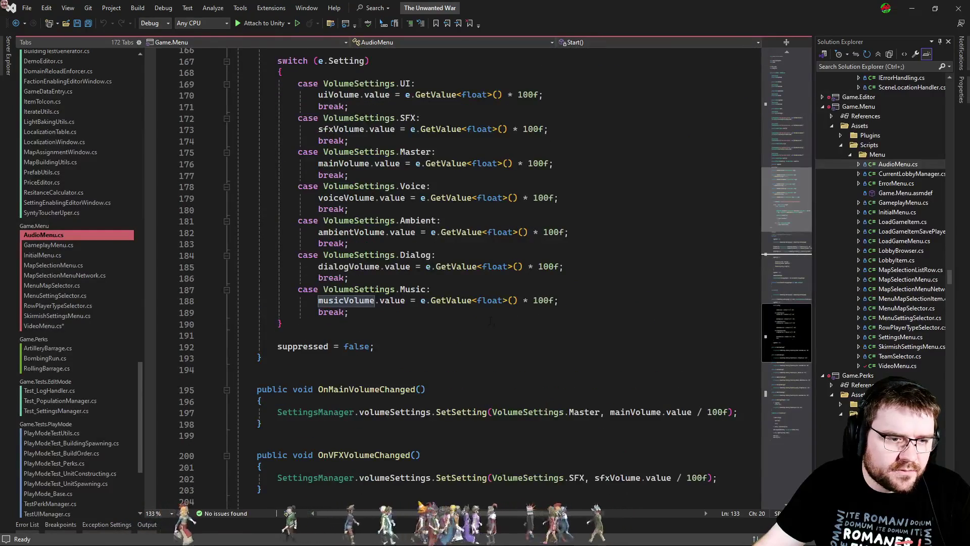
{"action": "scroll", "coordinate": [502, 325], "scroll_direction": "up", "scroll_amount": 2}
{"action": "key", "text": "ctrl+Tab"}
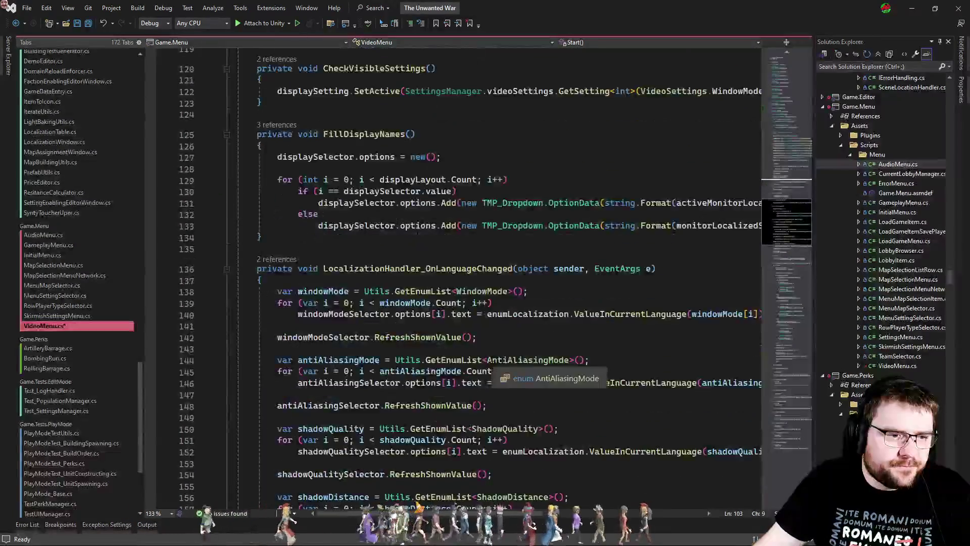
{"action": "scroll", "coordinate": [501, 359], "scroll_direction": "down", "scroll_amount": 14}
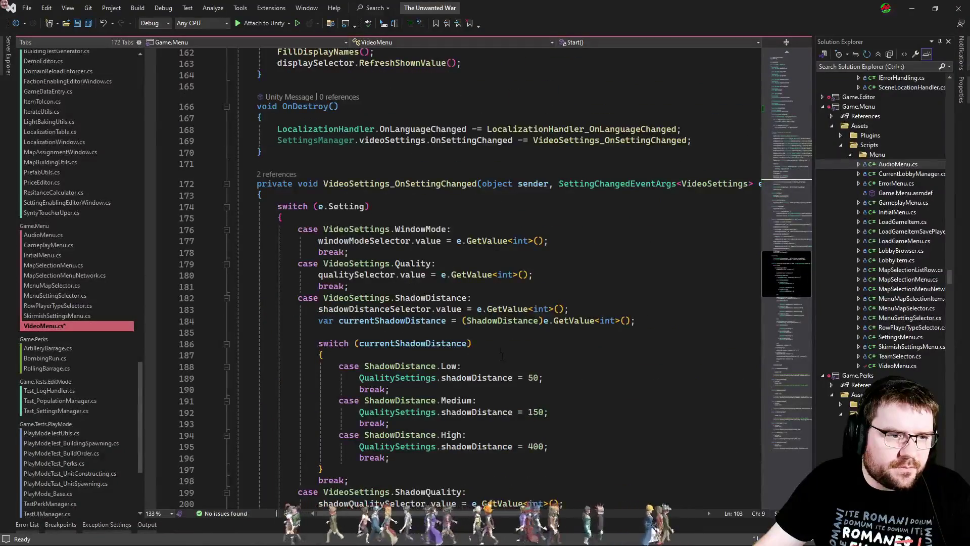
{"action": "left_click", "coordinate": [345, 206]}
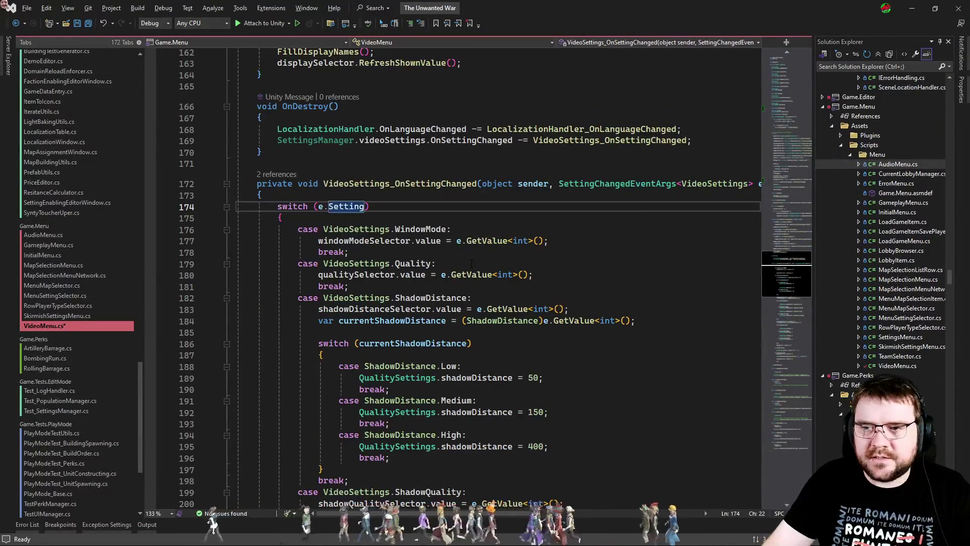
{"action": "key", "text": "ctrl+period"}
{"action": "key", "text": "Return"}
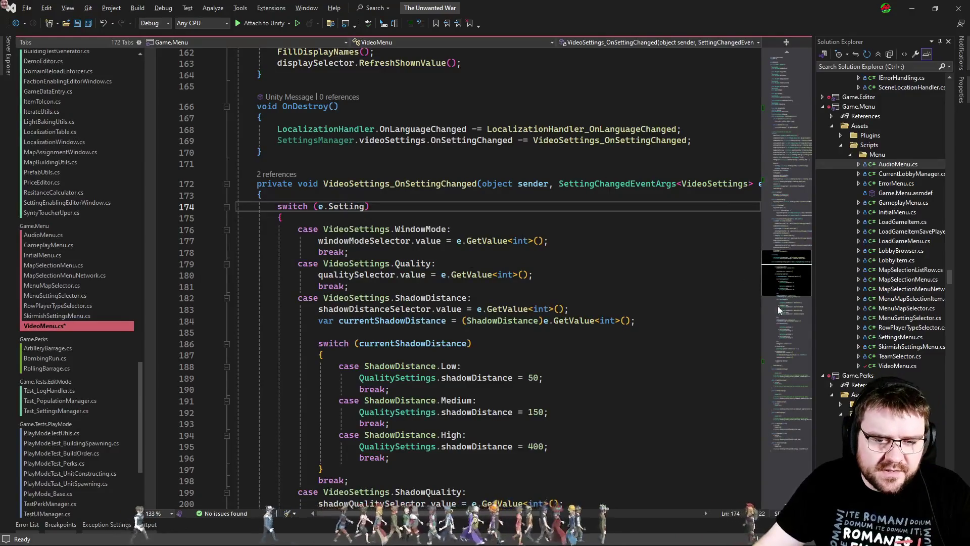
{"action": "left_click", "coordinate": [783, 366]}
Step: Paste AudioMenu's musicVolume assignment under the TooltipDelay case and rename it tooltipDelaySlider
{"action": "key", "text": "ctrl+Tab"}
{"action": "left_click", "coordinate": [561, 335]}
{"action": "left_click_drag", "start_coordinate": [568, 372], "coordinate": [237, 358]}
{"action": "key", "text": "ctrl+Tab"}
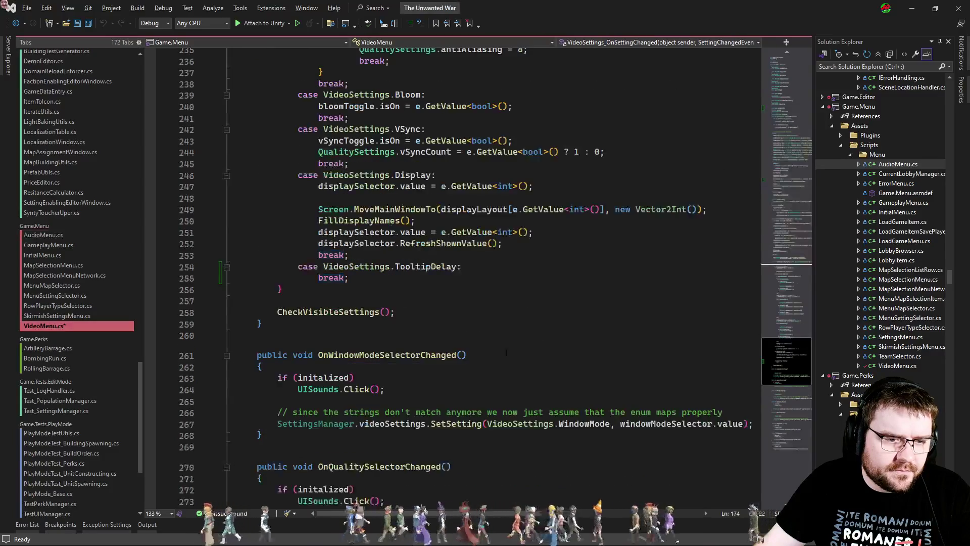
{"action": "left_click", "coordinate": [482, 268]}
{"action": "key", "text": "ctrl+v"}
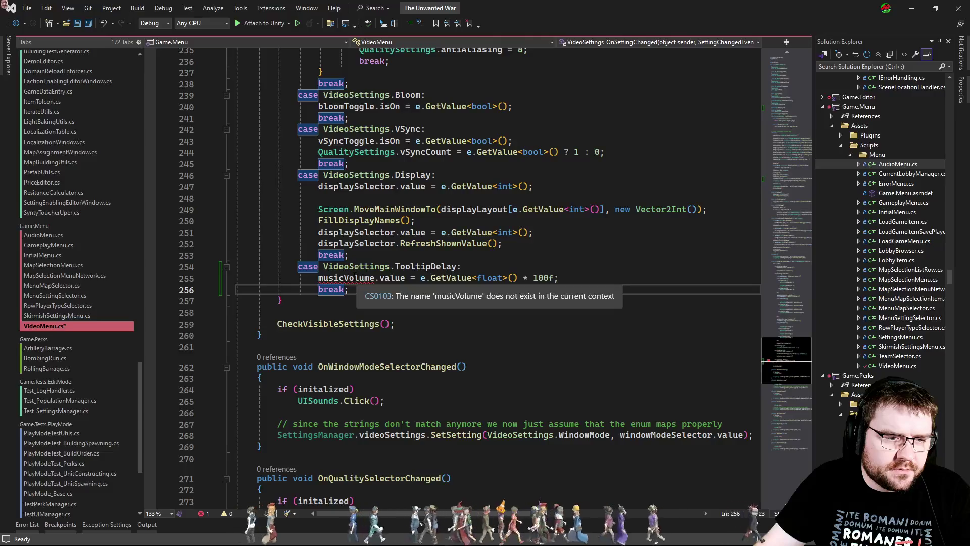
{"action": "double_click", "coordinate": [346, 278]}
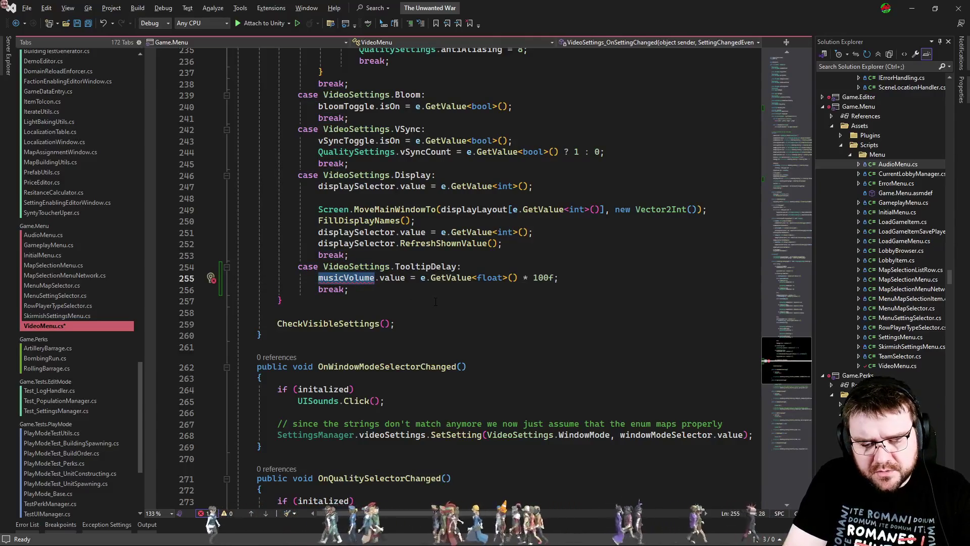
{"action": "type", "text": "tooltipDelaySlider"}
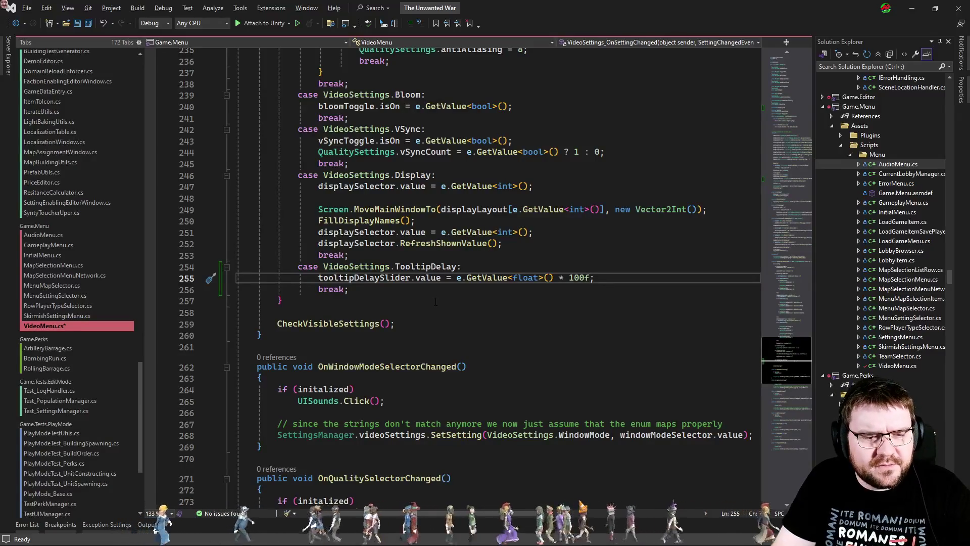
Step: Compare against AudioMenu's Music case, then return to Unity
{"action": "key", "text": "ctrl+Tab"}
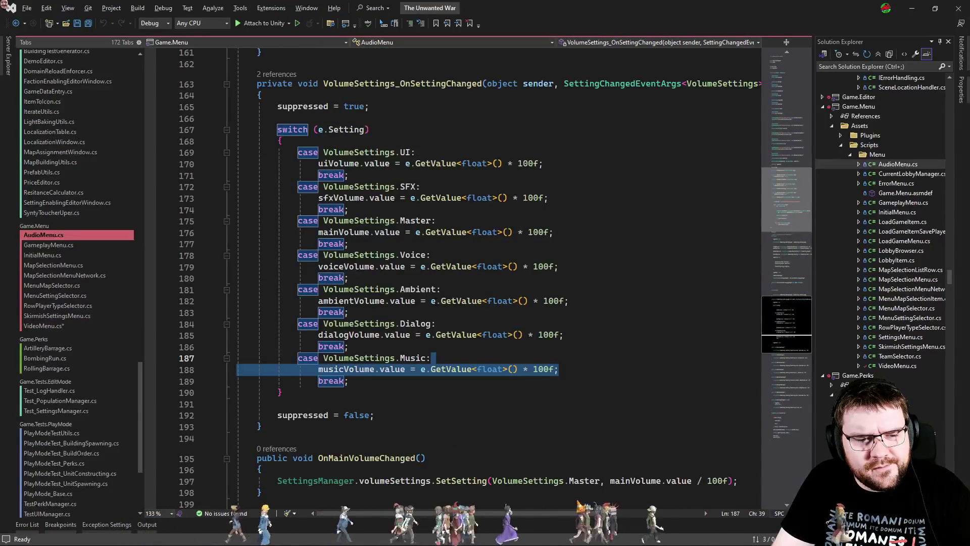
{"action": "left_click", "coordinate": [349, 347]}
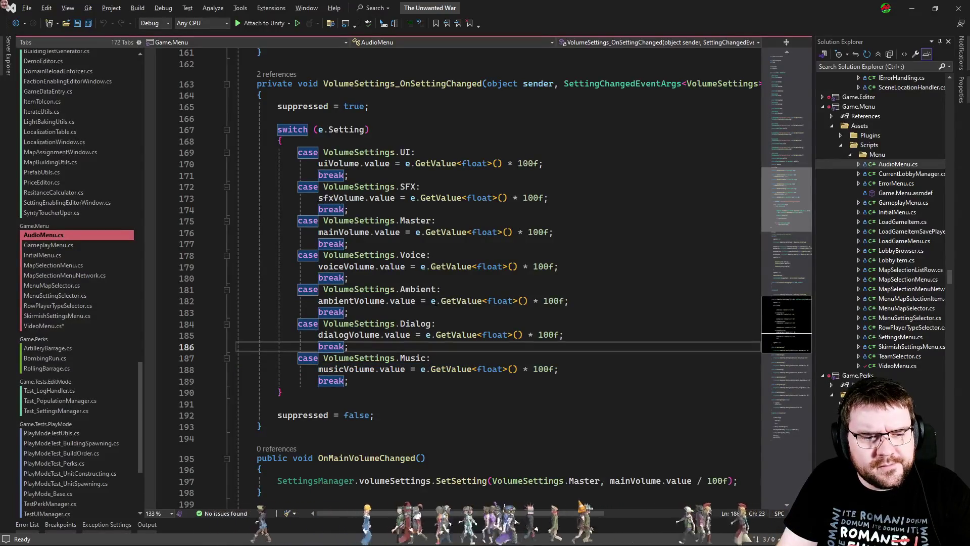
{"action": "key", "text": "Down"}
{"action": "key", "text": "End"}
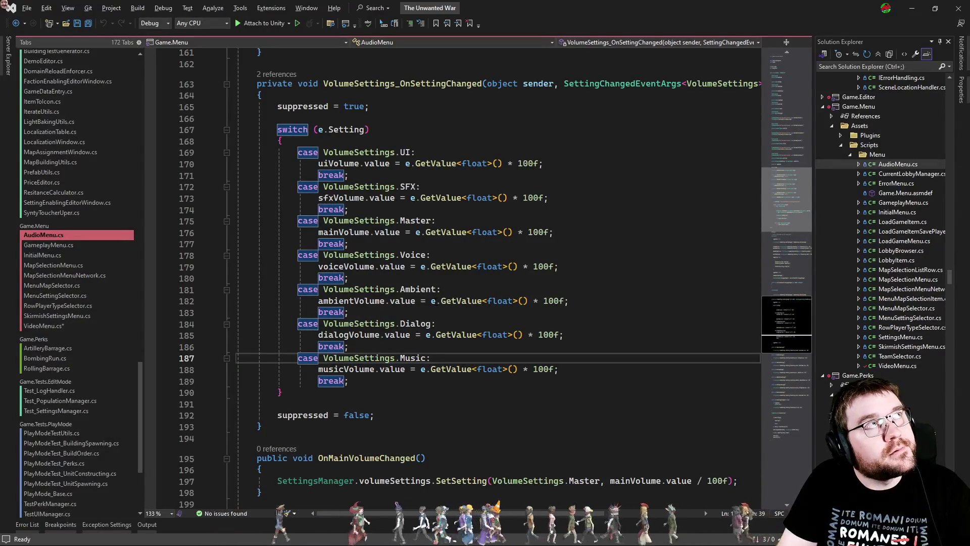
{"action": "key", "text": "ctrl+Tab"}
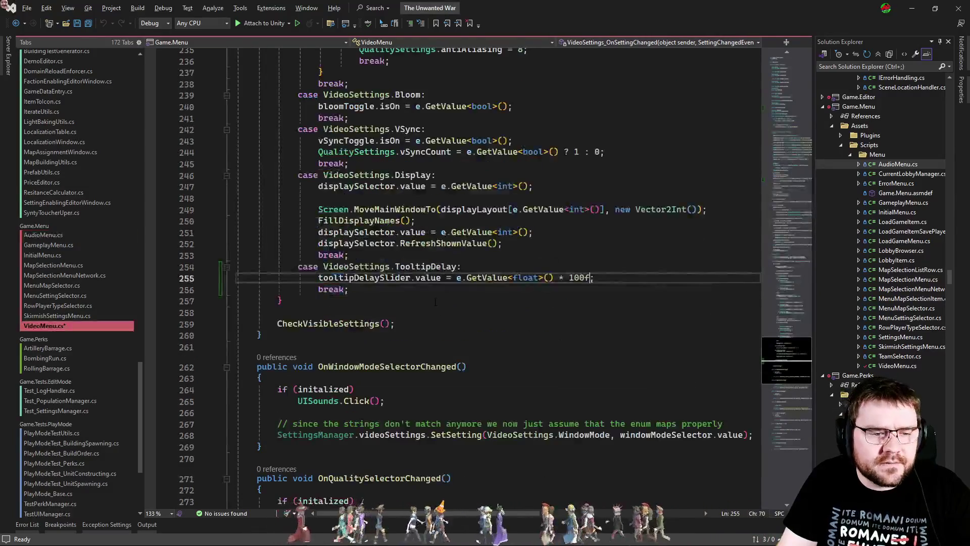
{"action": "key", "text": "alt+Tab"}
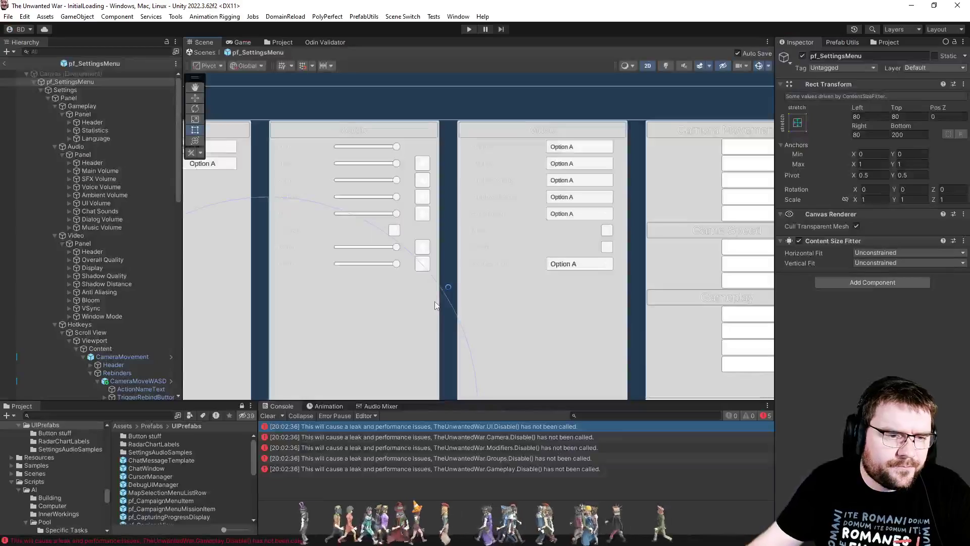
Step: Drag the Music Volume row under the Video panel, rename it 'Tooltip Delay', and expand it
{"action": "left_click", "coordinate": [82, 244]}
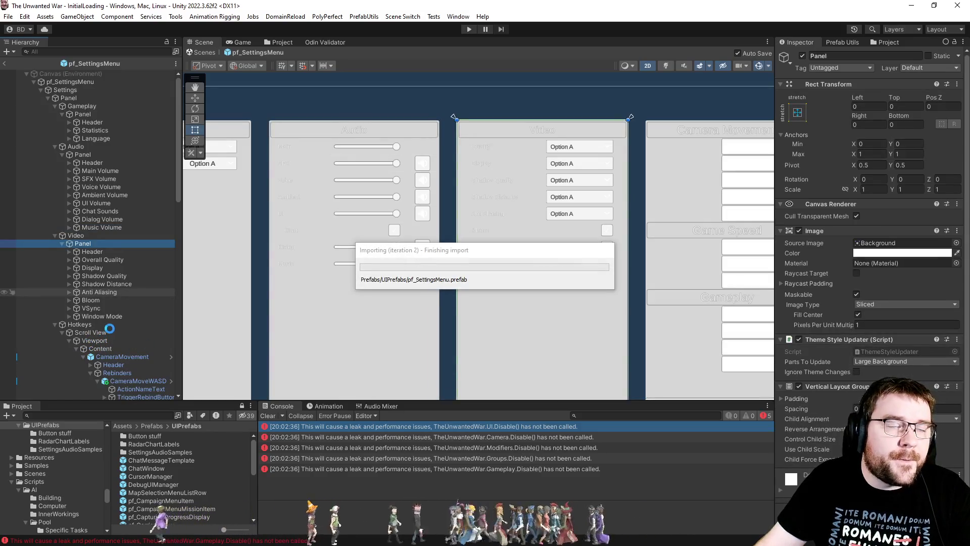
{"action": "mouse_move", "coordinate": [111, 326]}
{"action": "left_mouse_down"}
{"action": "mouse_move", "coordinate": [98, 254]}
{"action": "mouse_move", "coordinate": [85, 244]}
{"action": "left_mouse_up"}
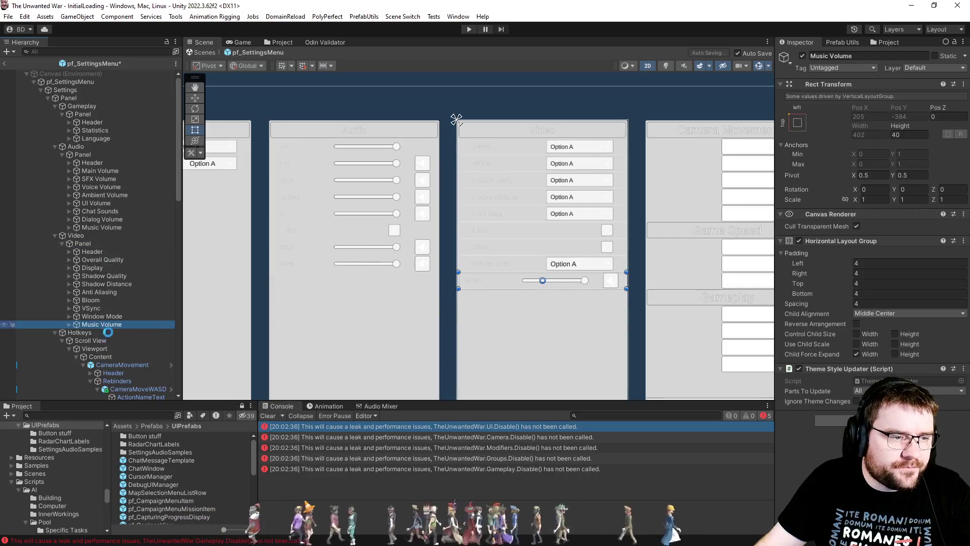
{"action": "left_click", "coordinate": [738, 53]}
{"action": "left_click", "coordinate": [122, 324]}
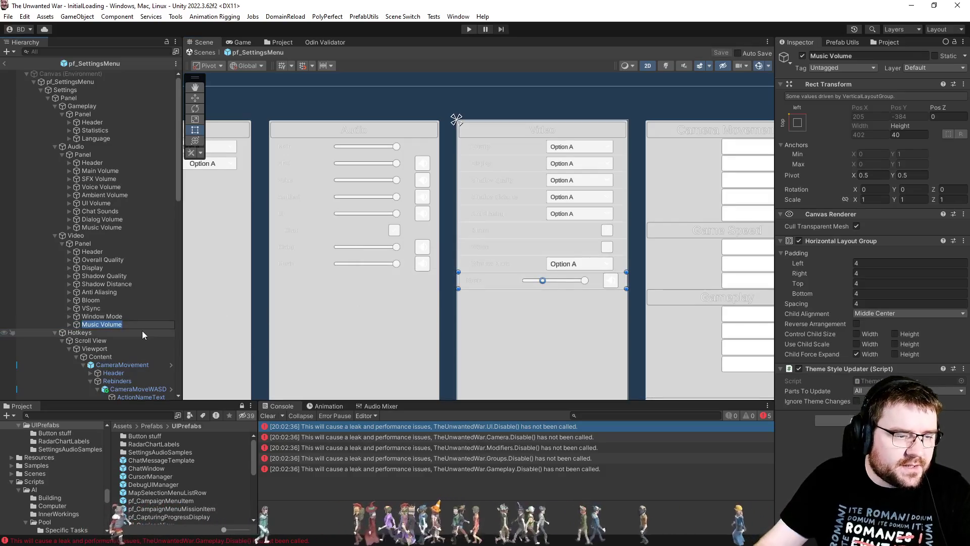
{"action": "type", "text": "Tooltip Delay"}
{"action": "key", "text": "Return"}
{"action": "key", "text": "Right"}
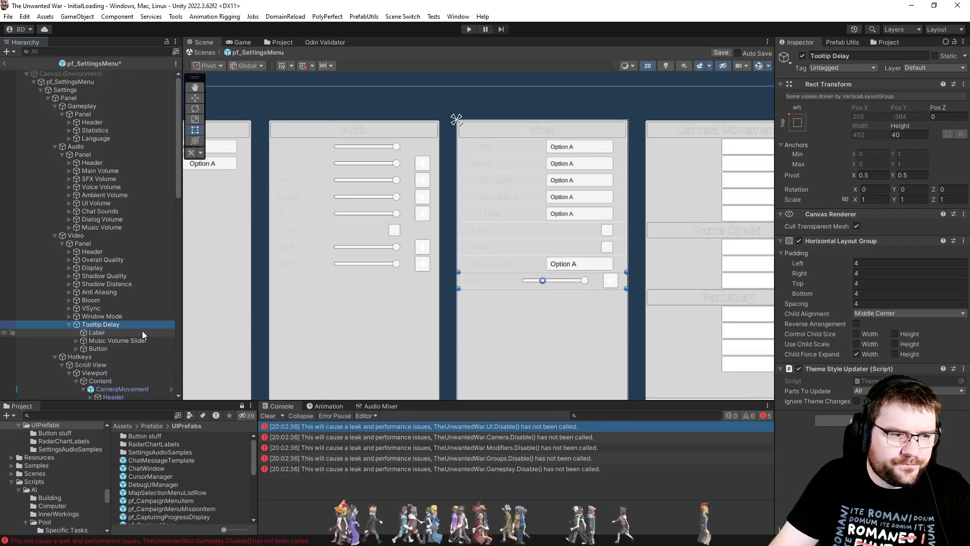
{"action": "left_click", "coordinate": [142, 332]}
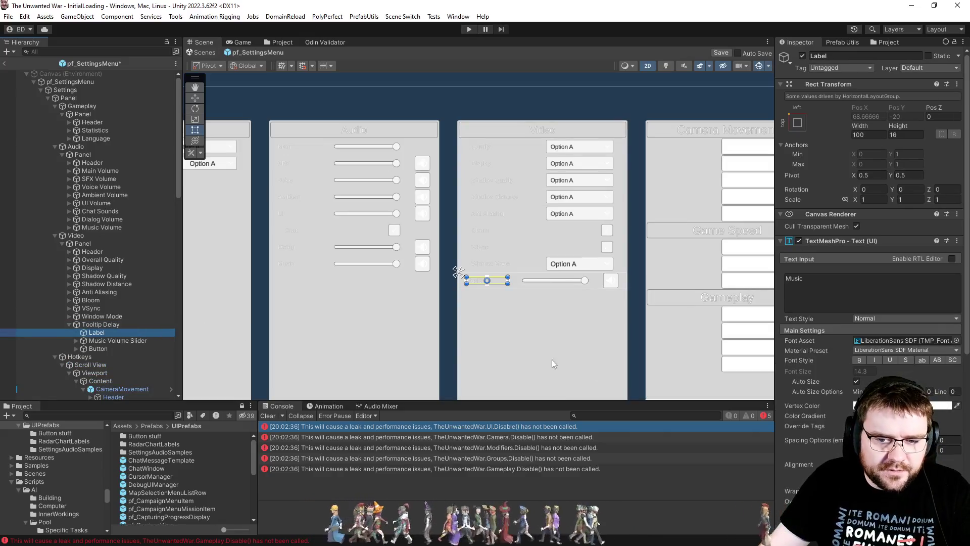
Step: Replace the Label's Music text with 'Tooltip Delay' (typed as 'Tooltoip Delay')
{"action": "scroll", "coordinate": [823, 395], "scroll_direction": "down", "scroll_amount": 5}
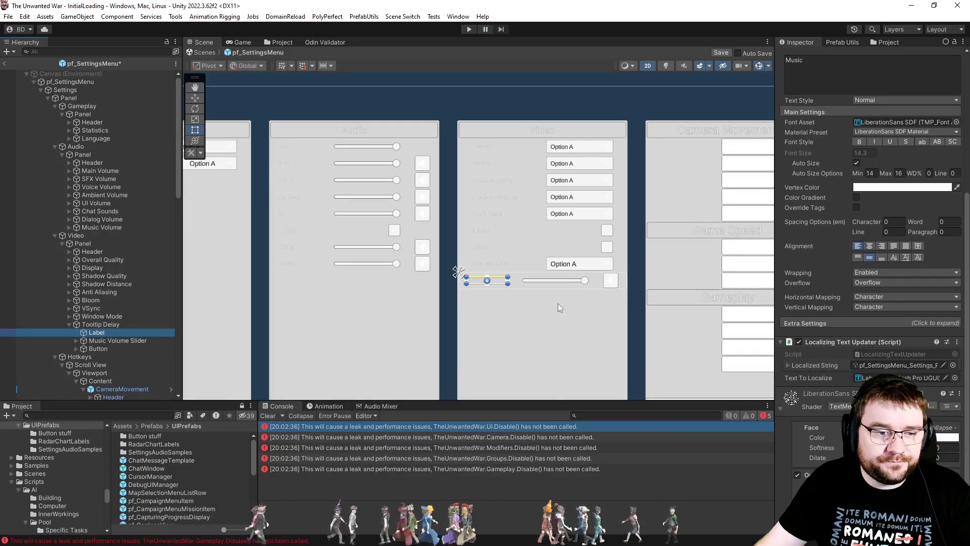
{"action": "scroll", "coordinate": [501, 302], "scroll_direction": "up", "scroll_amount": 2}
{"action": "scroll", "coordinate": [487, 298], "scroll_direction": "up", "scroll_amount": 4}
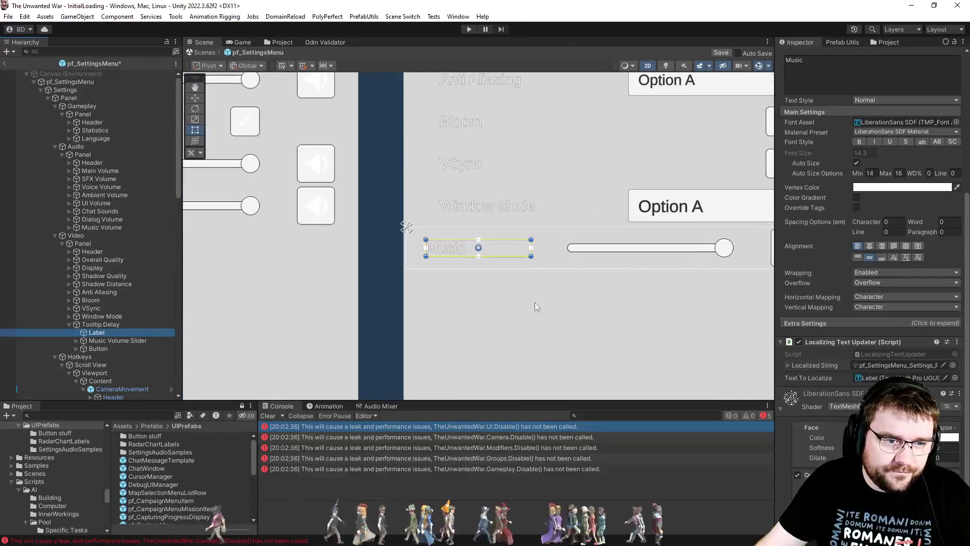
{"action": "scroll", "coordinate": [878, 234], "scroll_direction": "up", "scroll_amount": 5}
{"action": "scroll", "coordinate": [878, 233], "scroll_direction": "up", "scroll_amount": 1}
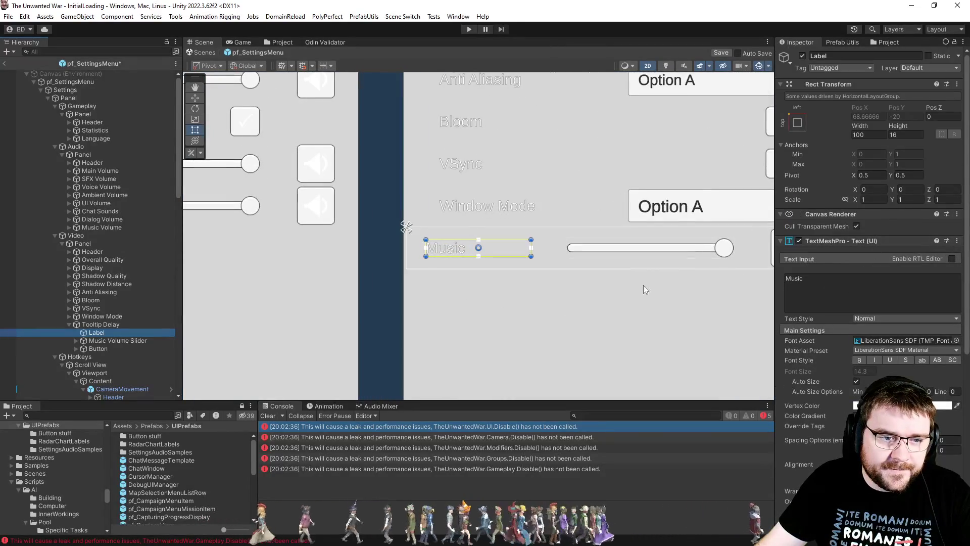
{"action": "scroll", "coordinate": [527, 326], "scroll_direction": "down", "scroll_amount": 2}
{"action": "mouse_move", "coordinate": [592, 306]}
{"action": "left_mouse_down"}
{"action": "mouse_move", "coordinate": [526, 349]}
{"action": "mouse_move", "coordinate": [538, 341]}
{"action": "left_mouse_up"}
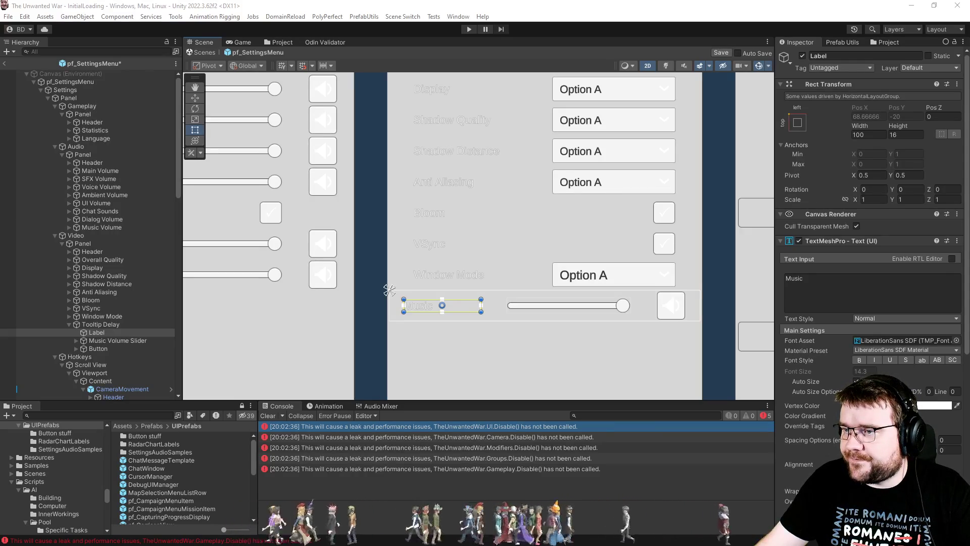
{"action": "left_click", "coordinate": [821, 296]}
{"action": "key", "text": "ctrl+a"}
{"action": "type", "text": "Tool"}
{"action": "type", "text": "to"}
{"action": "type", "text": "ip Delay"}
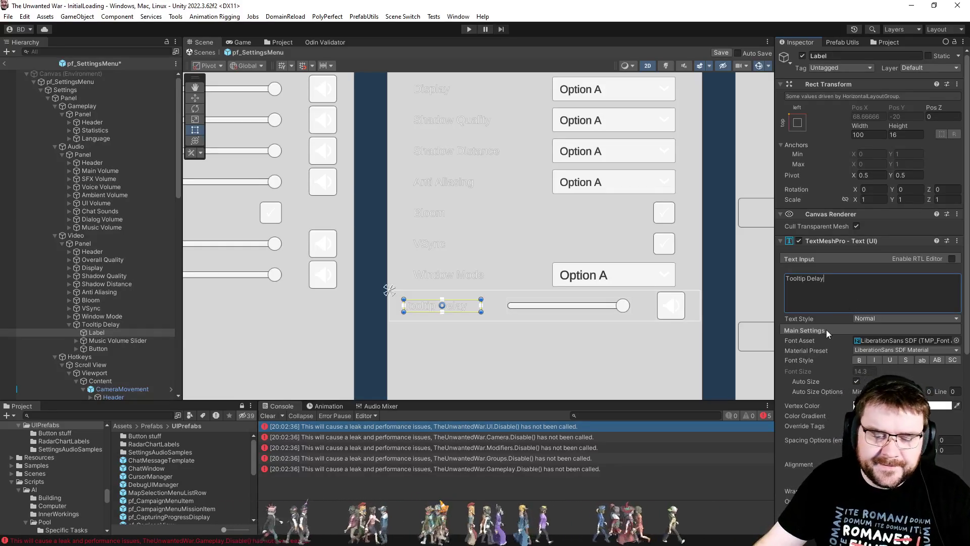
Step: Rename the row's slider to 'Tooltip Delay Slider'
{"action": "left_click", "coordinate": [77, 341]}
{"action": "left_click", "coordinate": [100, 341]}
{"action": "key", "text": "F2"}
{"action": "type", "text": "T"}
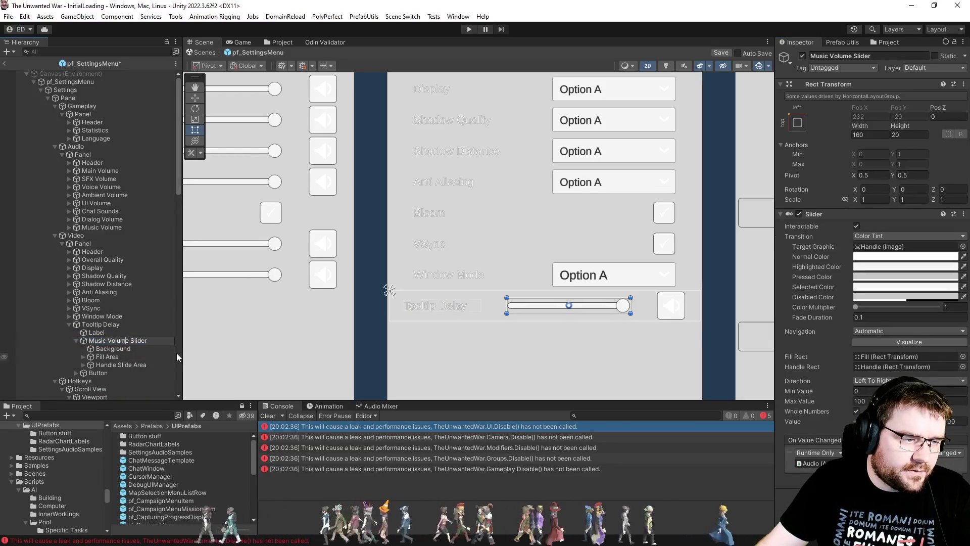
{"action": "type", "text": "ooltip Delay"}
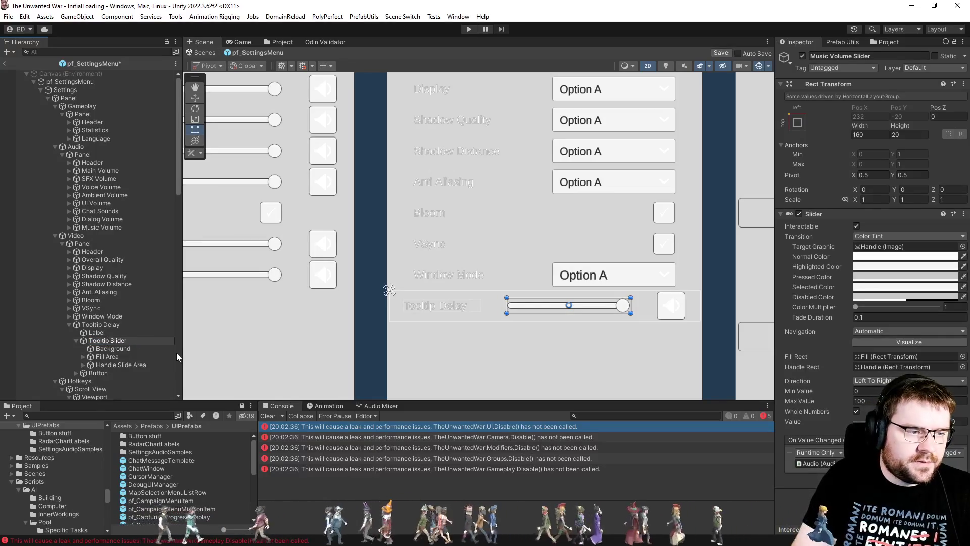
{"action": "key", "text": "Return"}
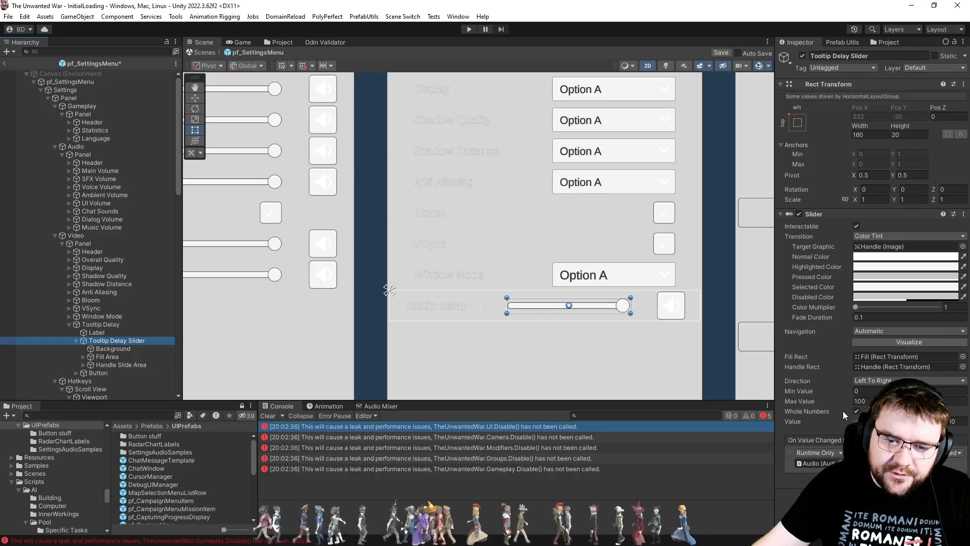
Step: Set the slider's Min Value to 2 and Max Value to 100
{"action": "left_click", "coordinate": [884, 390]}
{"action": "type", "text": "2"}
{"action": "key", "text": "Tab"}
{"action": "type", "text": "100"}
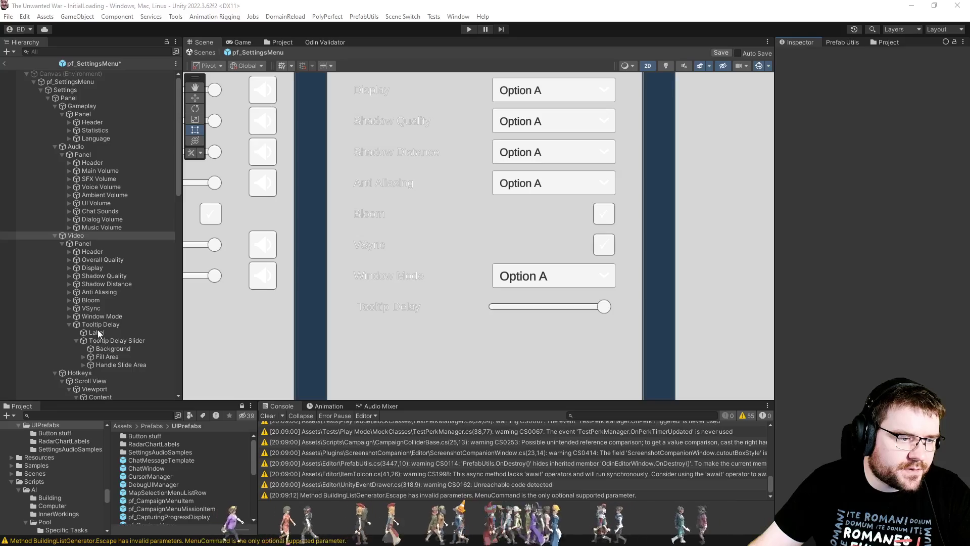
Step: Assign the new slider to Video Menu's Tooltip Delay Slider field and route On Value Changed to VideoMenu.OnTooltipDelayChanged
{"action": "left_click", "coordinate": [88, 237]}
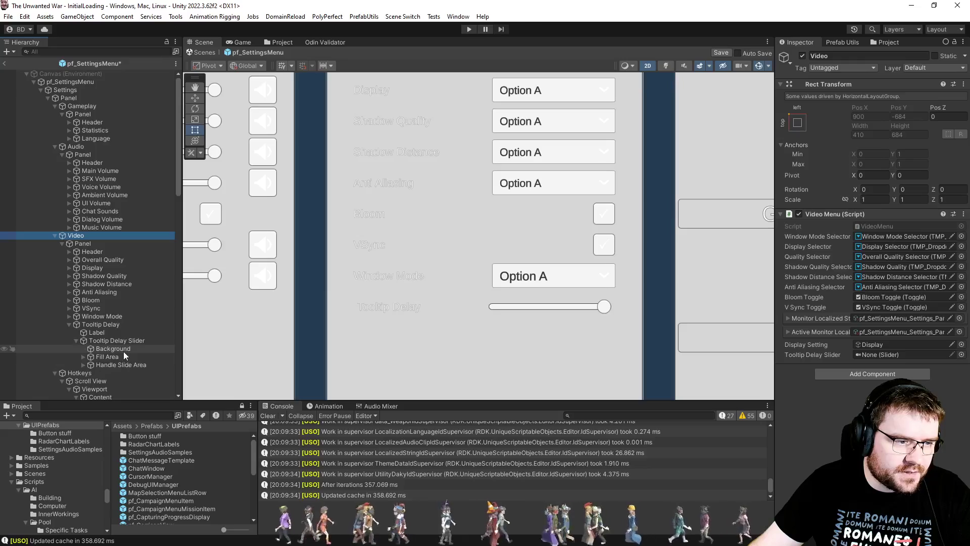
{"action": "left_click_drag", "start_coordinate": [118, 341], "coordinate": [916, 364]}
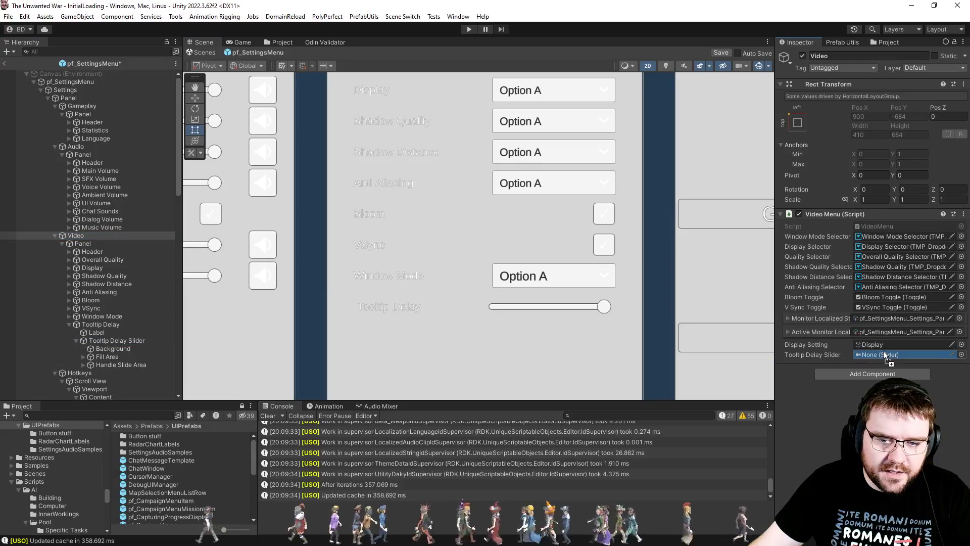
{"action": "left_click", "coordinate": [103, 325]}
{"action": "left_click", "coordinate": [105, 338]}
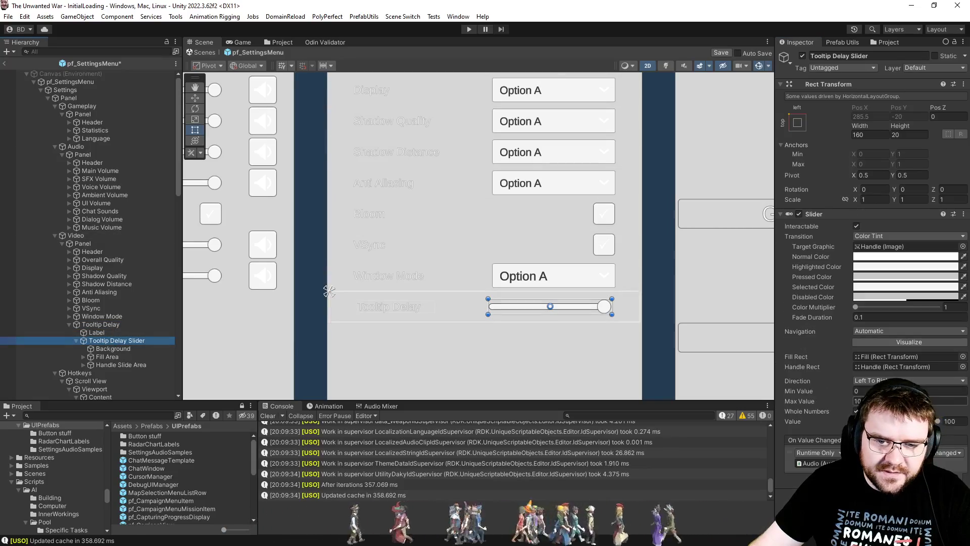
{"action": "left_click_drag", "start_coordinate": [112, 340], "coordinate": [859, 486]}
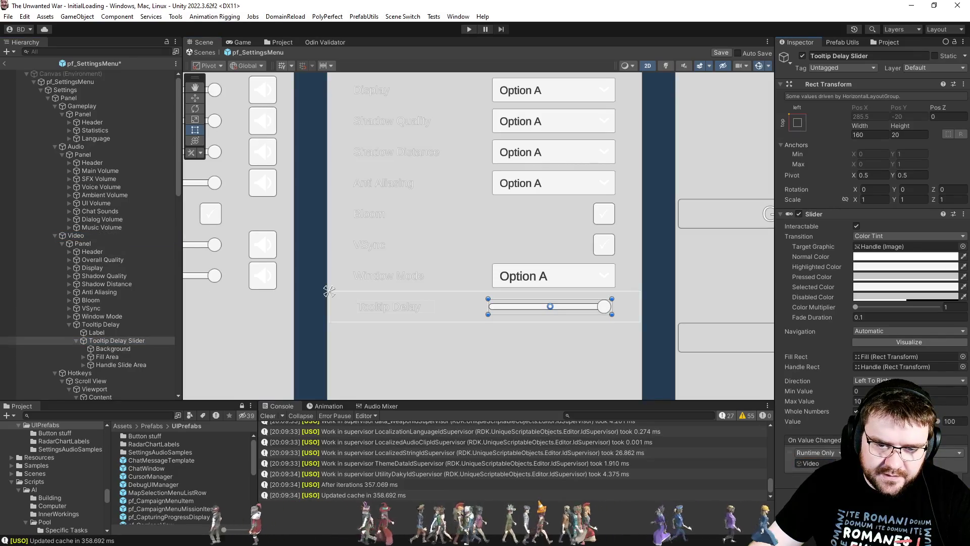
{"action": "left_click", "coordinate": [909, 452]}
{"action": "mouse_move", "coordinate": [879, 480]}
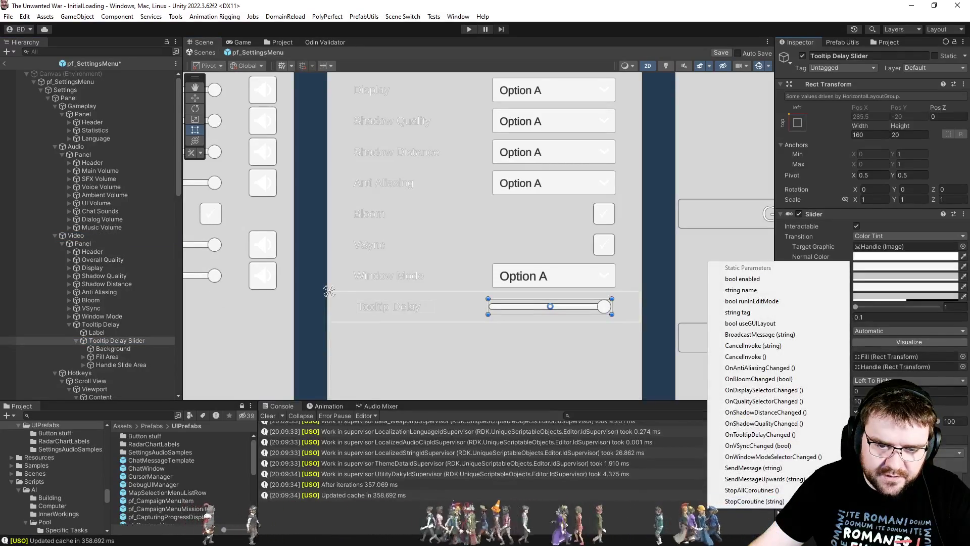
{"action": "left_click", "coordinate": [760, 434]}
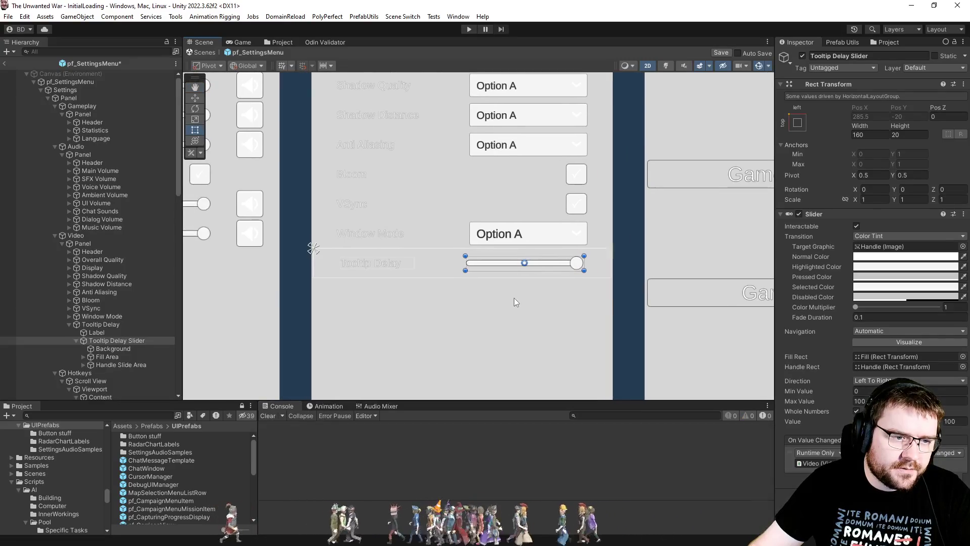
{"action": "scroll", "coordinate": [505, 312], "scroll_direction": "down", "scroll_amount": 2}
{"action": "mouse_move", "coordinate": [470, 310]}
{"action": "left_mouse_down"}
{"action": "mouse_move", "coordinate": [622, 342]}
{"action": "mouse_move", "coordinate": [429, 301]}
{"action": "left_mouse_up"}
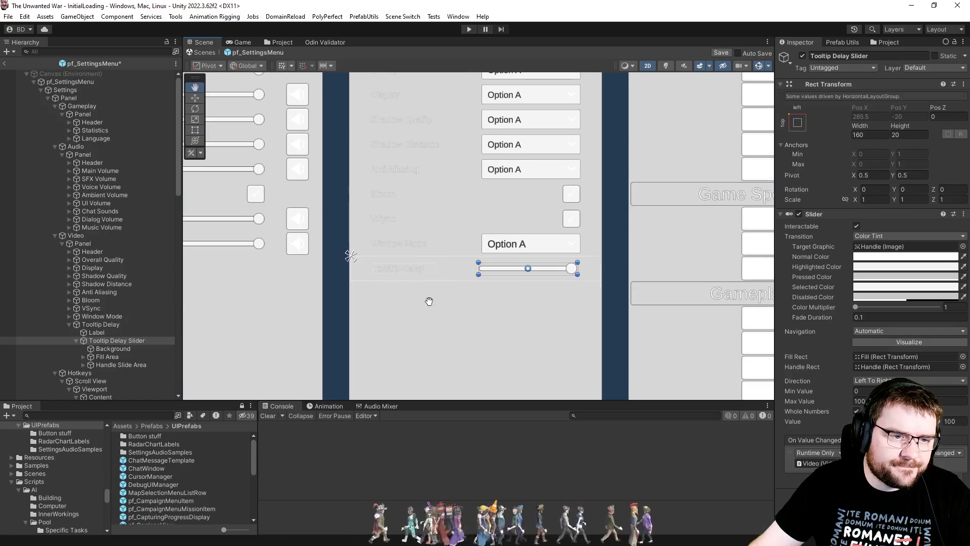
Step: Ping the Tooltip Delay label's localized string asset to locate the UI Strings in the project
{"action": "left_click", "coordinate": [104, 330]}
{"action": "scroll", "coordinate": [840, 357], "scroll_direction": "down", "scroll_amount": 8}
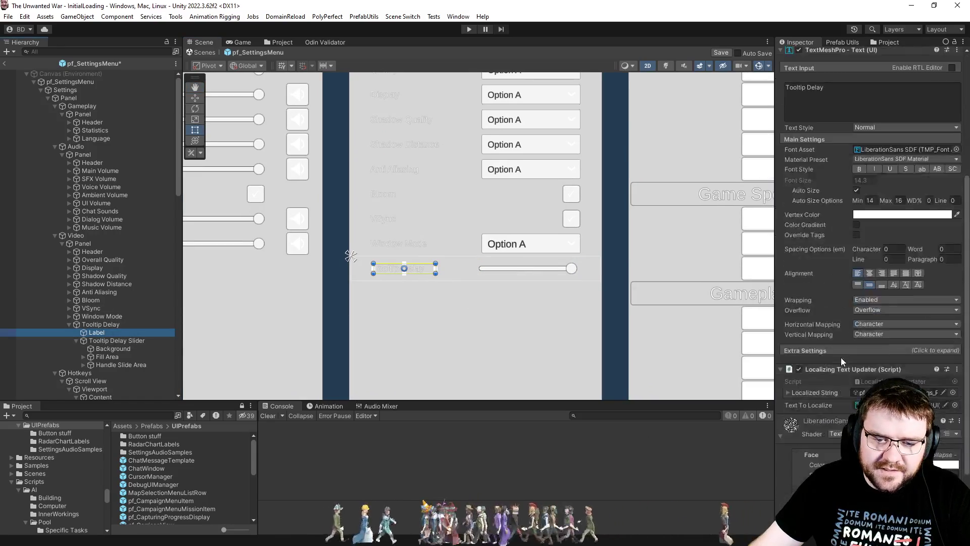
{"action": "left_click", "coordinate": [884, 330]}
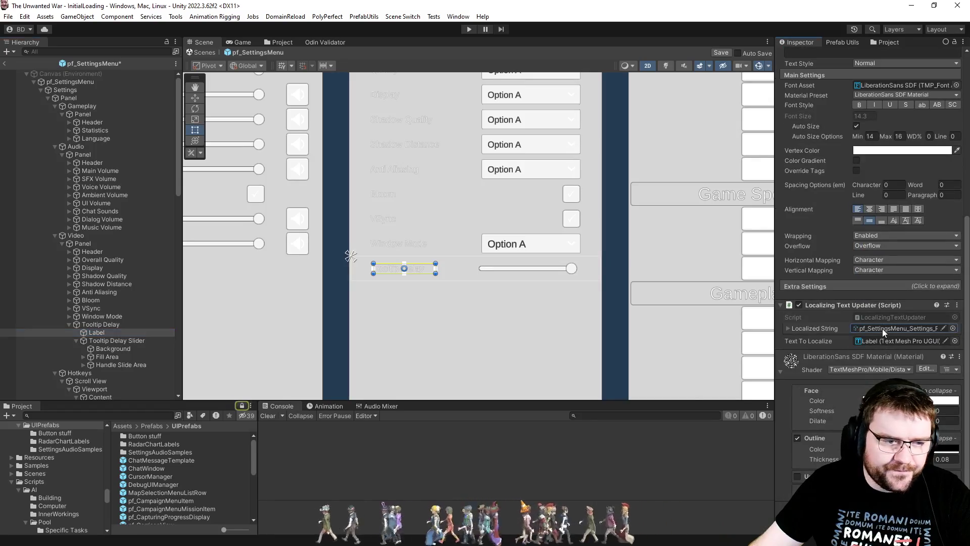
{"action": "left_click", "coordinate": [242, 406]}
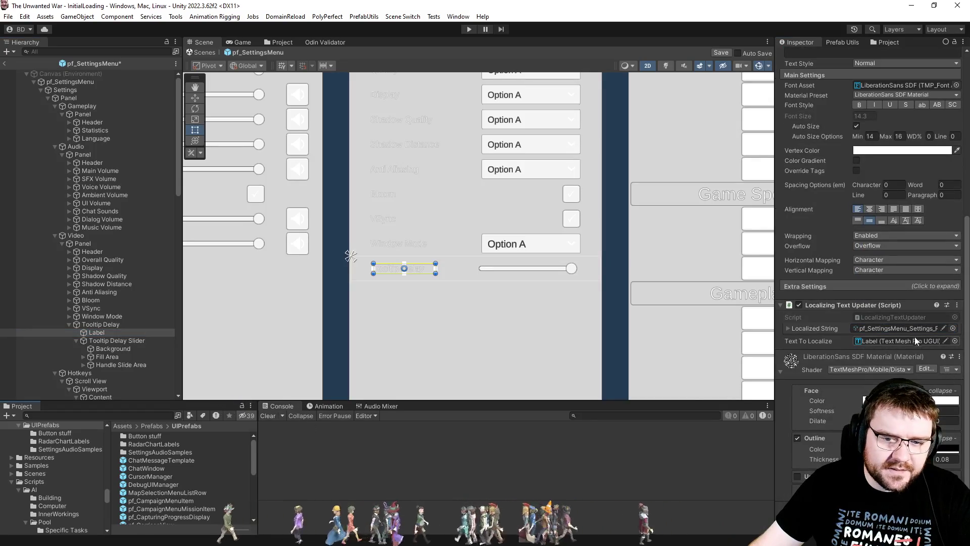
{"action": "left_click", "coordinate": [228, 479]}
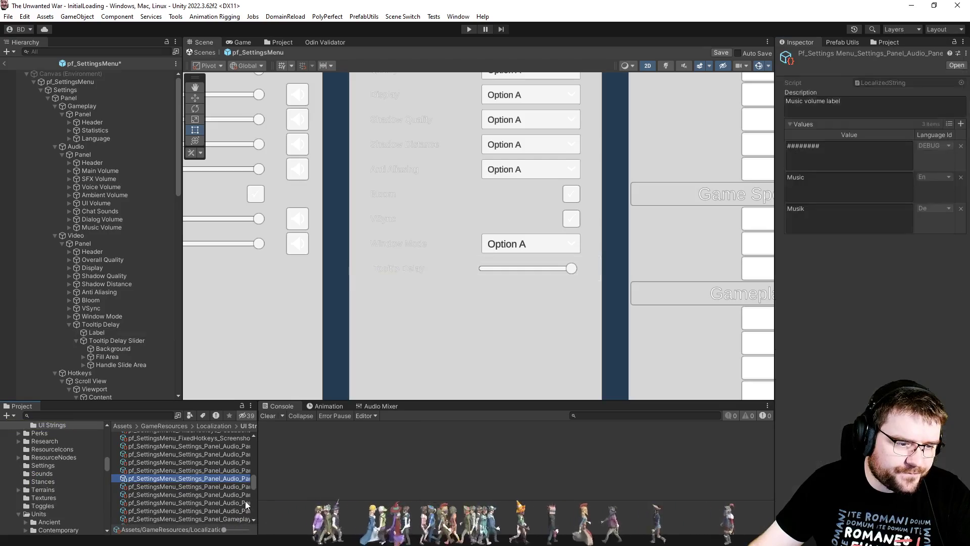
Step: Duplicate the Window ModeLabel string and rename it pf_SettingsMenu_Settings_Panel_Video_Panel_Tooltip Delay
{"action": "left_click", "coordinate": [283, 43]}
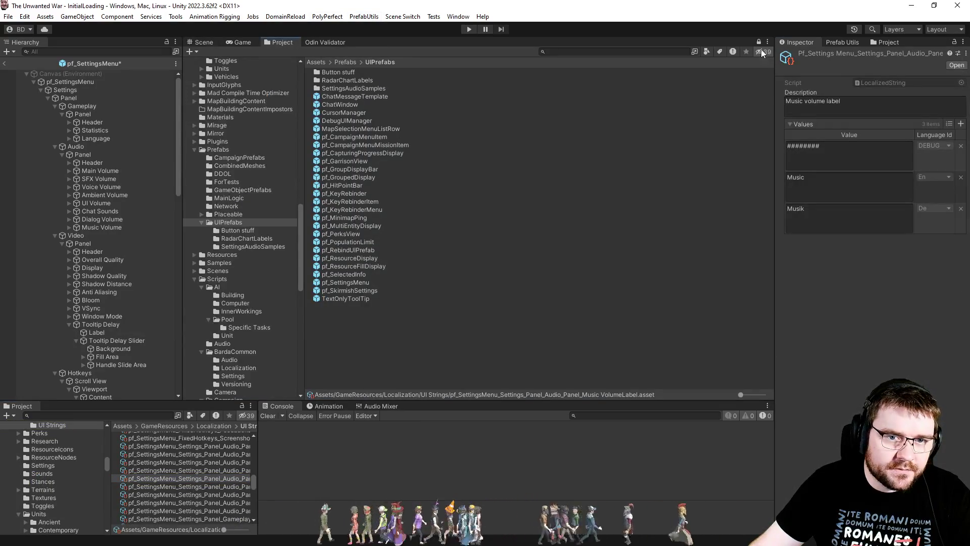
{"action": "left_click", "coordinate": [200, 478]}
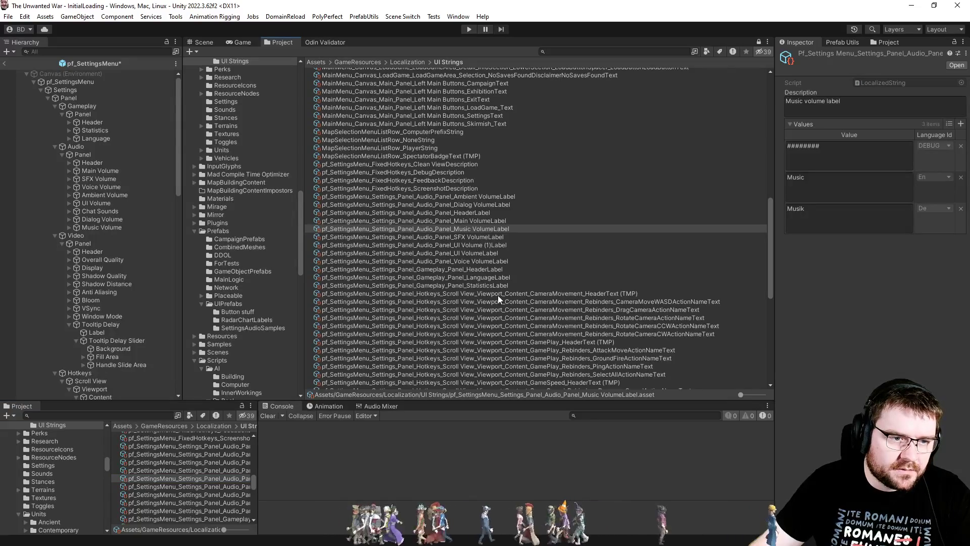
{"action": "scroll", "coordinate": [498, 295], "scroll_direction": "down", "scroll_amount": 10}
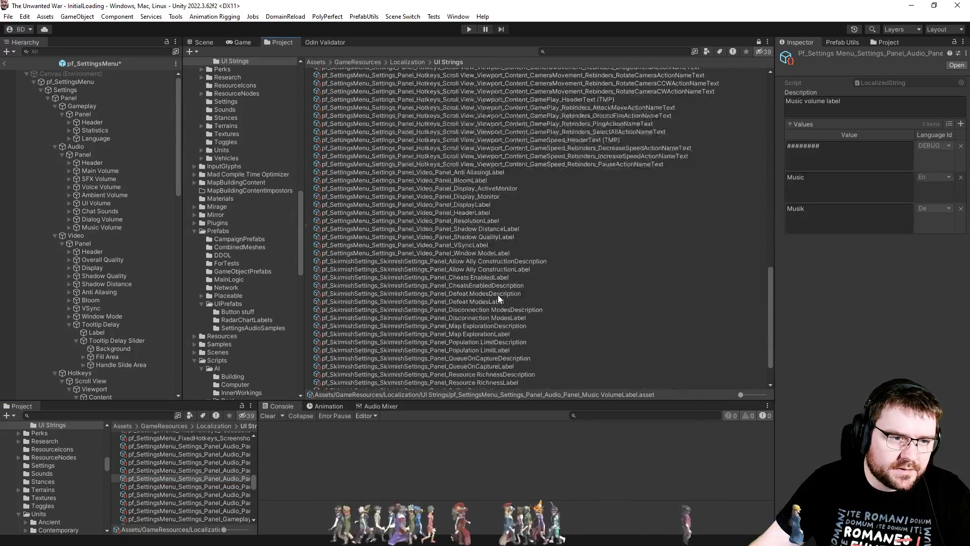
{"action": "left_click", "coordinate": [476, 253]}
{"action": "key", "text": "ctrl+d"}
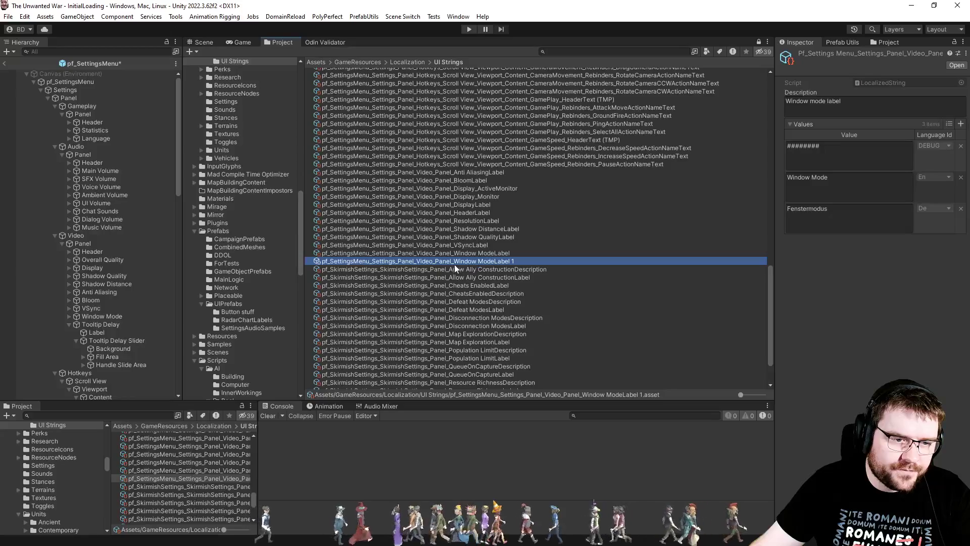
{"action": "key", "text": "F2"}
{"action": "left_click_drag", "start_coordinate": [454, 261], "coordinate": [468, 262]}
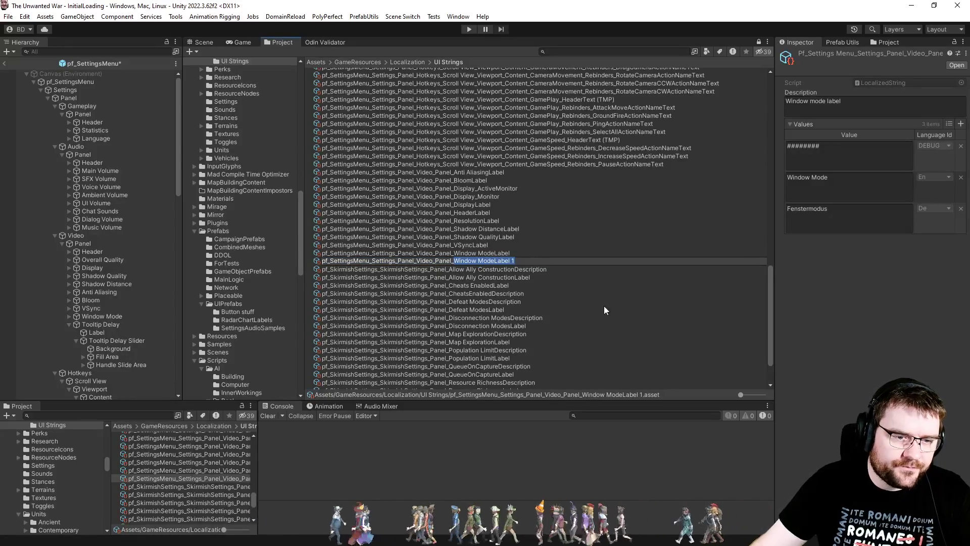
{"action": "type", "text": "Tooltip DelayLabel"}
{"action": "key", "text": "Return"}
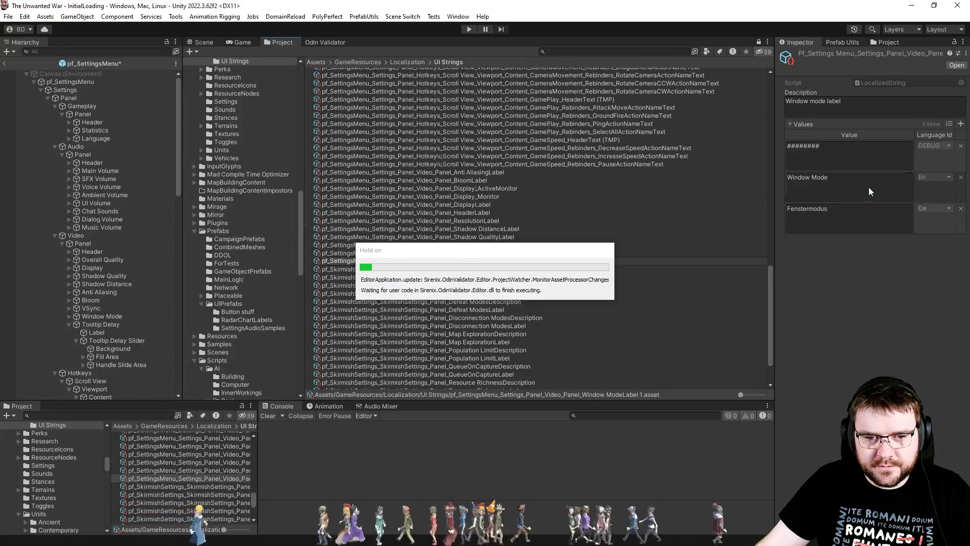
Step: Set both the English and German values of the new string to 'Tooltip Delay'
{"action": "left_click", "coordinate": [870, 191]}
{"action": "type", "text": "Tooltip D"}
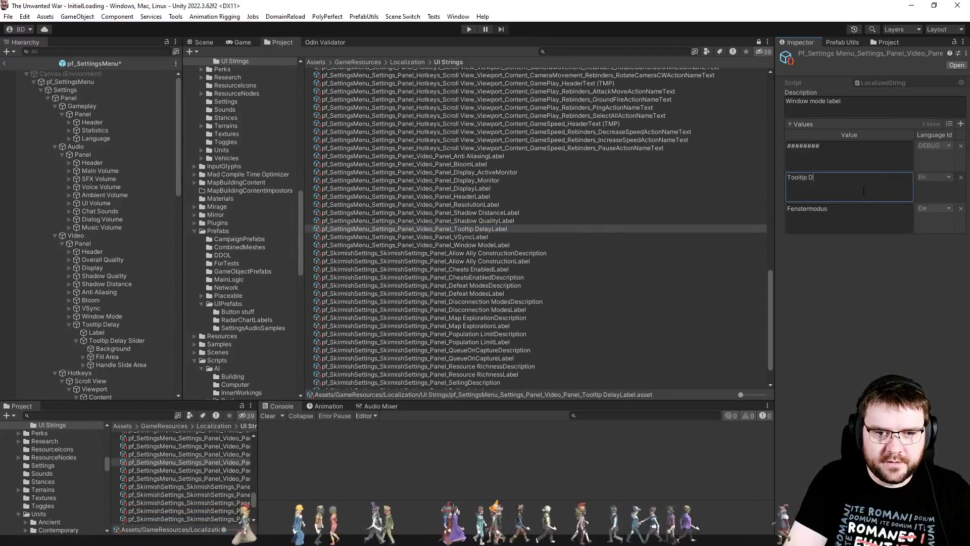
{"action": "key", "text": "ctrl+a"}
{"action": "key", "text": "BackSpace"}
{"action": "type", "text": "Tooltip Delay"}
{"action": "left_click", "coordinate": [853, 211]}
{"action": "key", "text": "ctrl+a"}
{"action": "type", "text": "Tooltip Delay"}
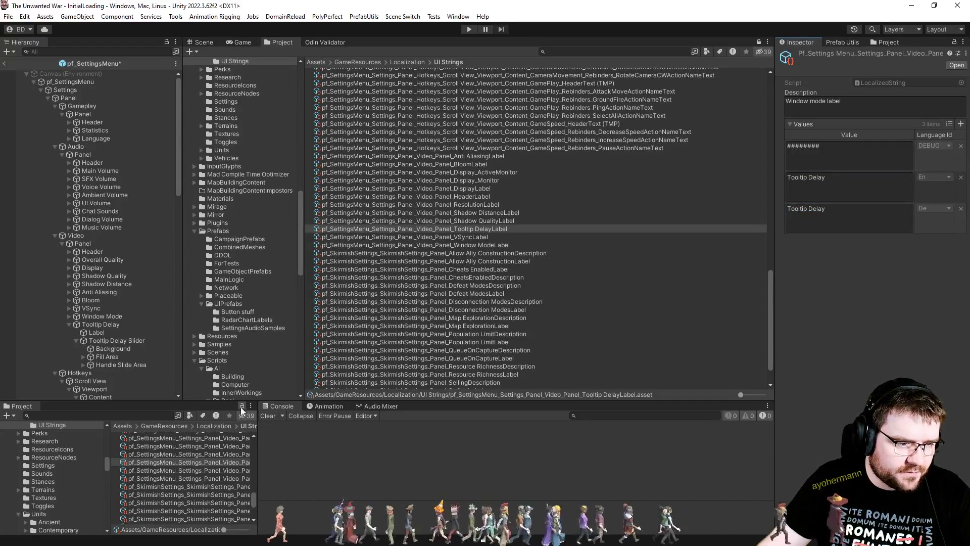
Step: Assign the Tooltip DelayLabel string to the Tooltip Delay label's Localized String field
{"action": "left_click", "coordinate": [218, 461]}
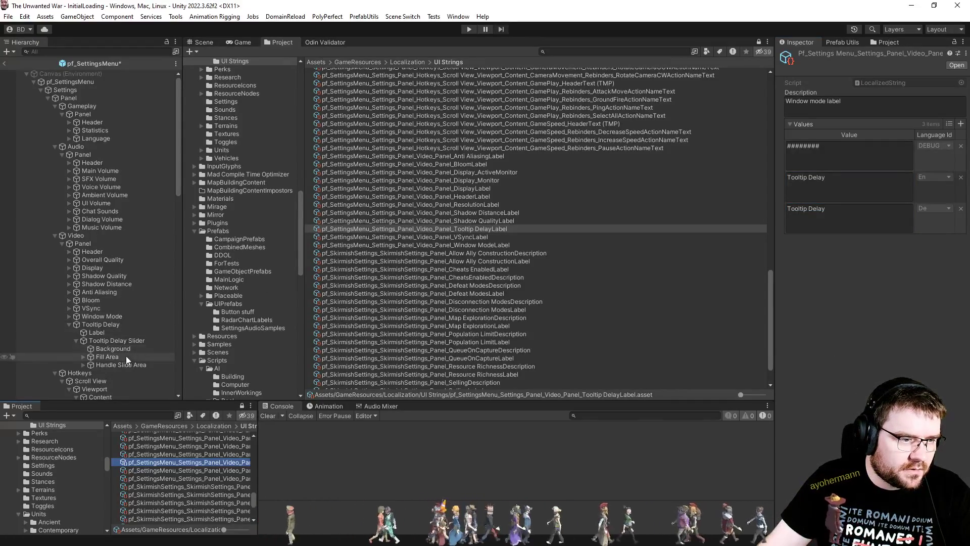
{"action": "left_click", "coordinate": [96, 332]}
{"action": "scroll", "coordinate": [829, 238], "scroll_direction": "down", "scroll_amount": 10}
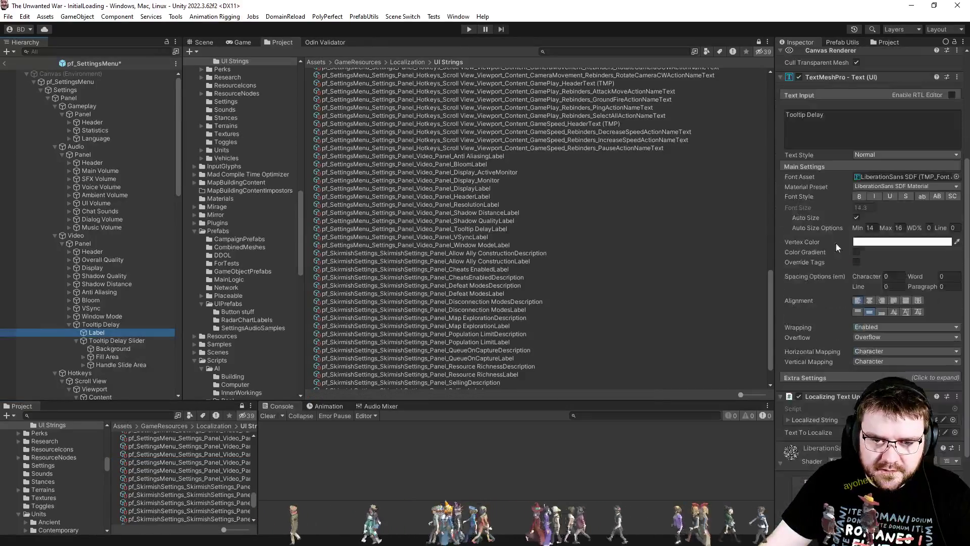
{"action": "left_click", "coordinate": [292, 476]}
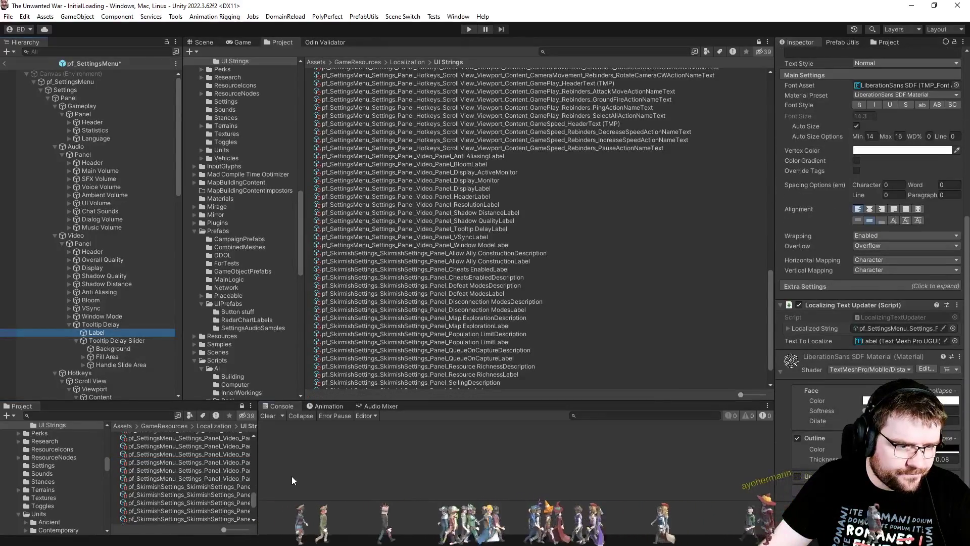
{"action": "mouse_move", "coordinate": [255, 477]}
{"action": "left_mouse_down"}
{"action": "mouse_move", "coordinate": [379, 470]}
{"action": "mouse_move", "coordinate": [225, 463]}
{"action": "left_mouse_up"}
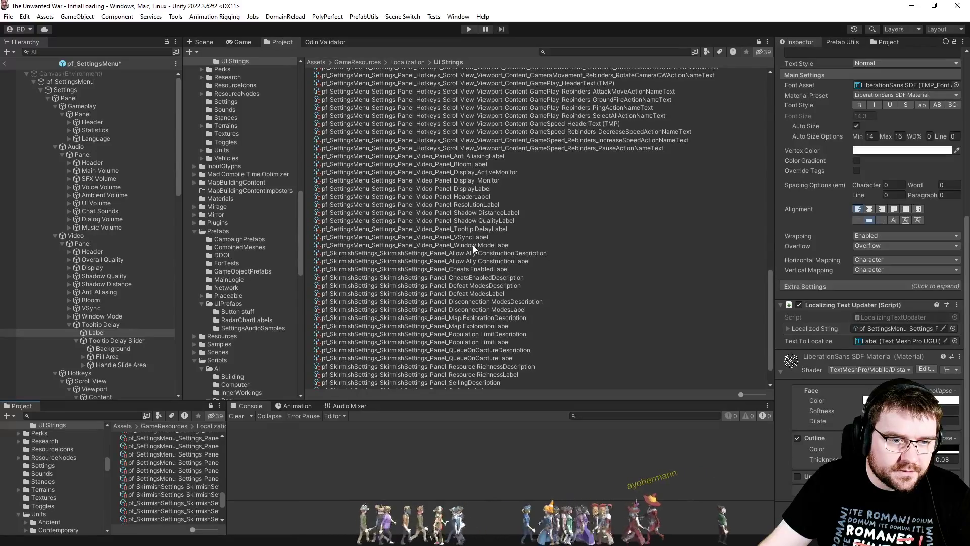
{"action": "left_click_drag", "start_coordinate": [475, 228], "coordinate": [881, 327]}
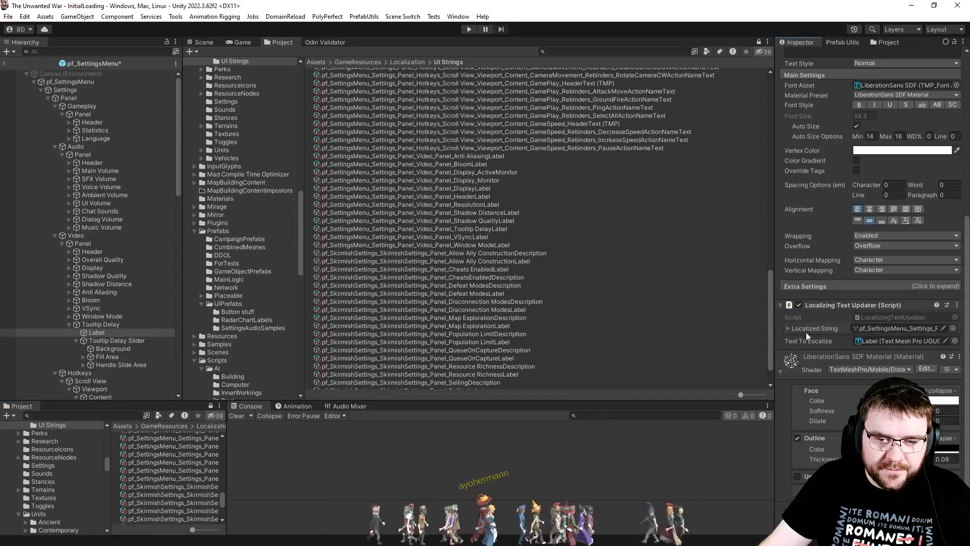
{"action": "left_click", "coordinate": [888, 329]}
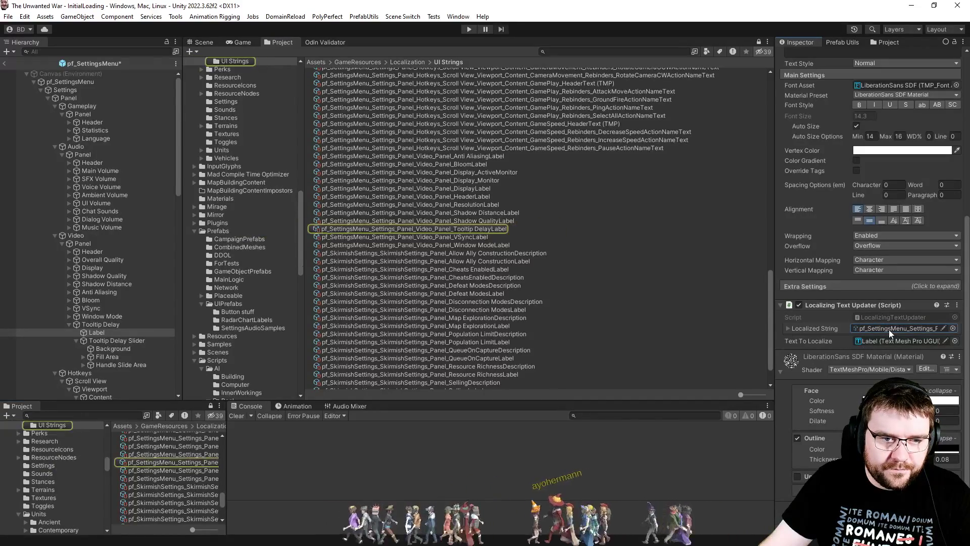
{"action": "scroll", "coordinate": [278, 158], "scroll_direction": "up", "scroll_amount": 15}
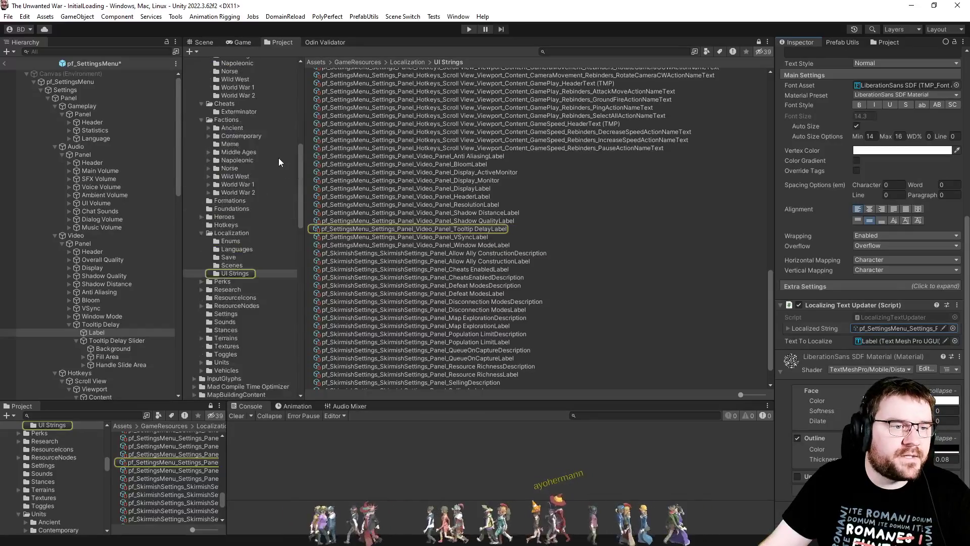
{"action": "left_click", "coordinate": [238, 41]}
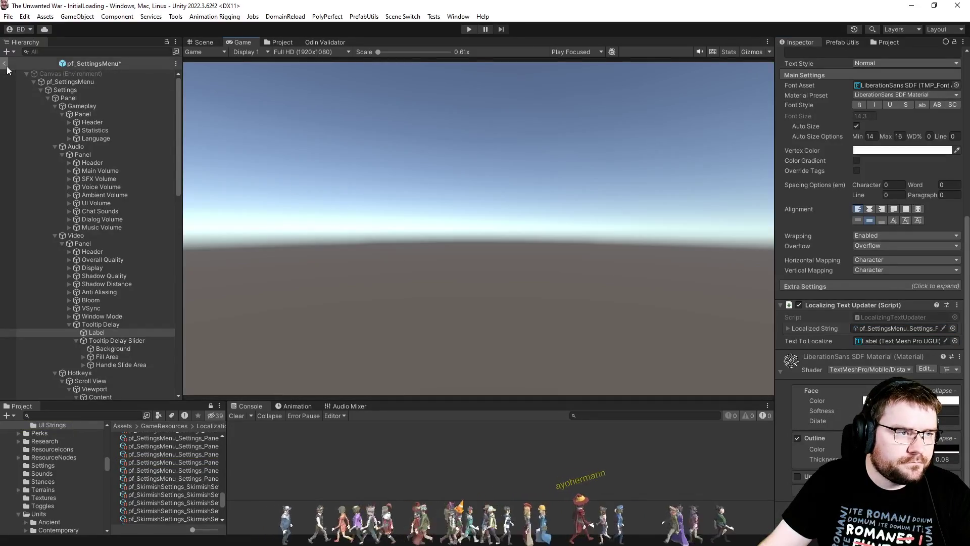
Step: Exit prefab mode, run the game, drag the Tooltip Delay slider up and slightly down, then stop
{"action": "left_click", "coordinate": [208, 44]}
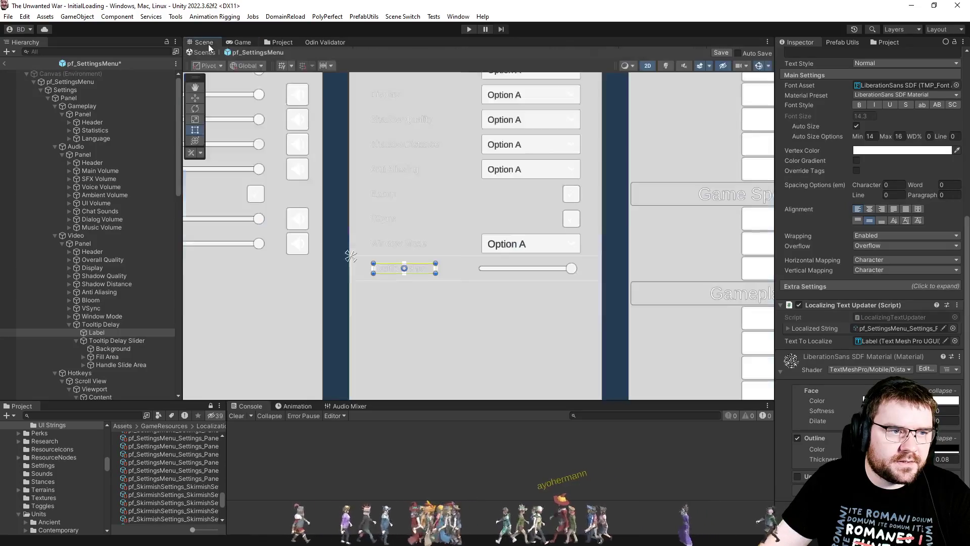
{"action": "left_click", "coordinate": [614, 299]}
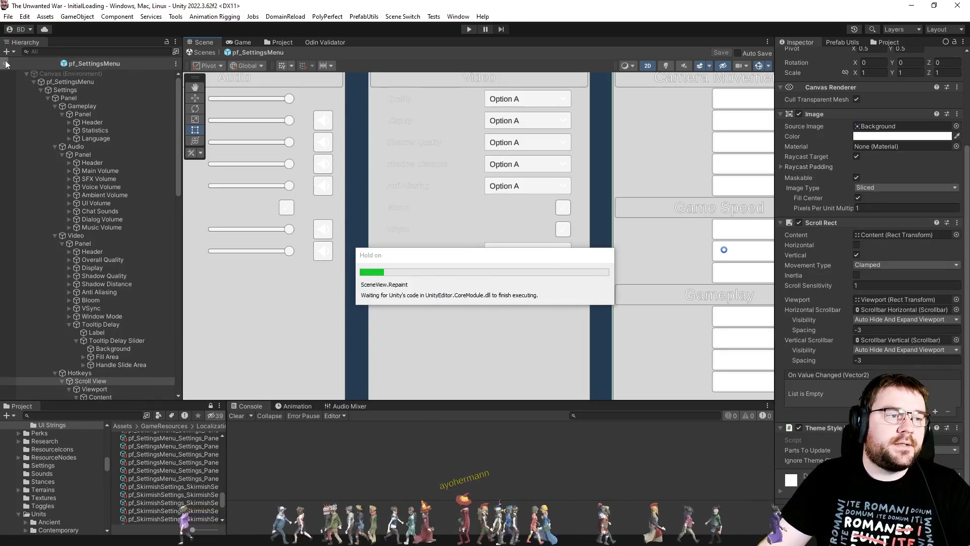
{"action": "left_click", "coordinate": [469, 29]}
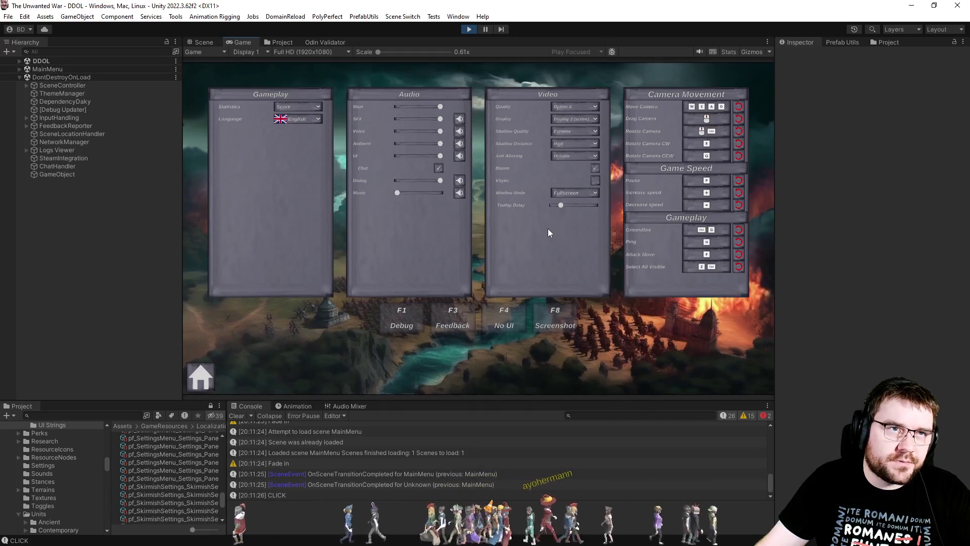
{"action": "mouse_move", "coordinate": [562, 206]}
{"action": "left_mouse_down"}
{"action": "mouse_move", "coordinate": [599, 210]}
{"action": "mouse_move", "coordinate": [557, 211]}
{"action": "mouse_move", "coordinate": [590, 215]}
{"action": "left_mouse_up"}
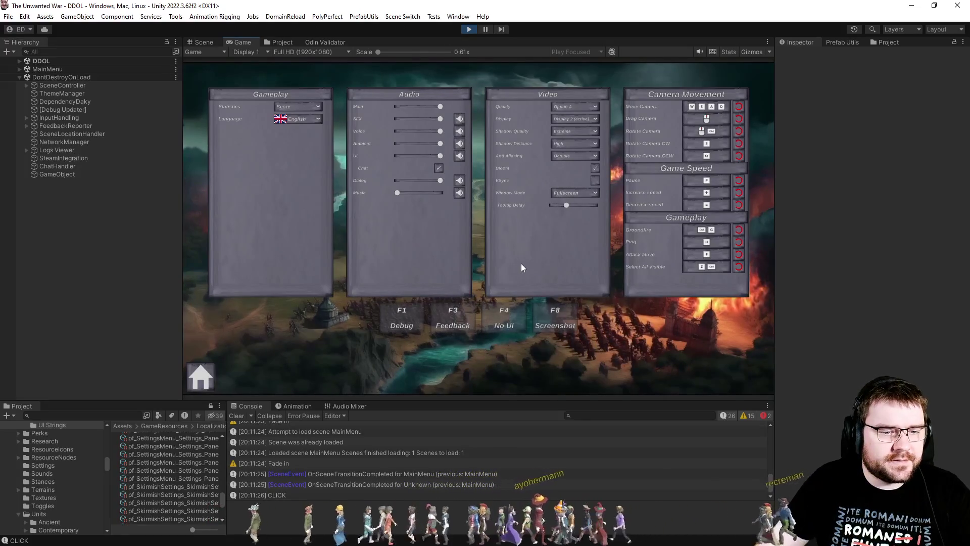
{"action": "left_click", "coordinate": [561, 205]}
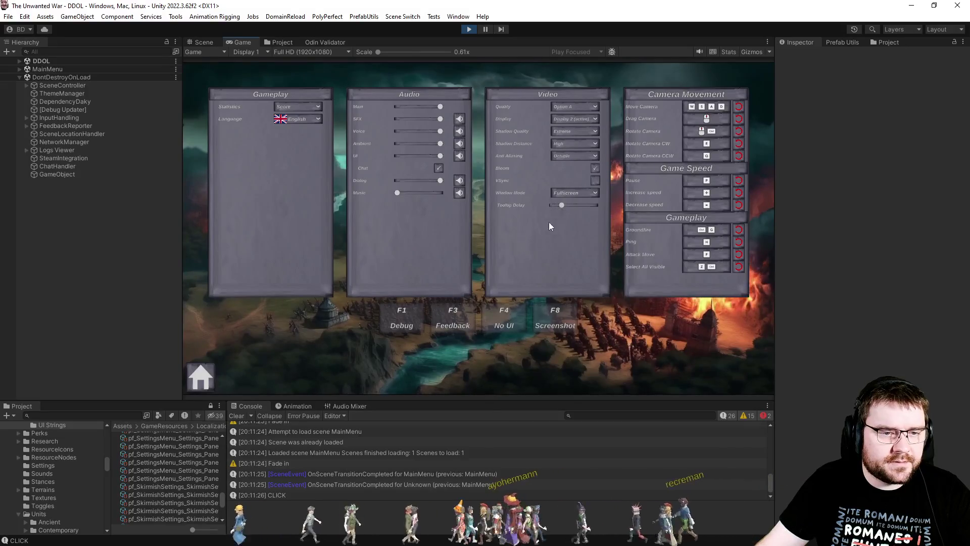
{"action": "left_click", "coordinate": [468, 30]}
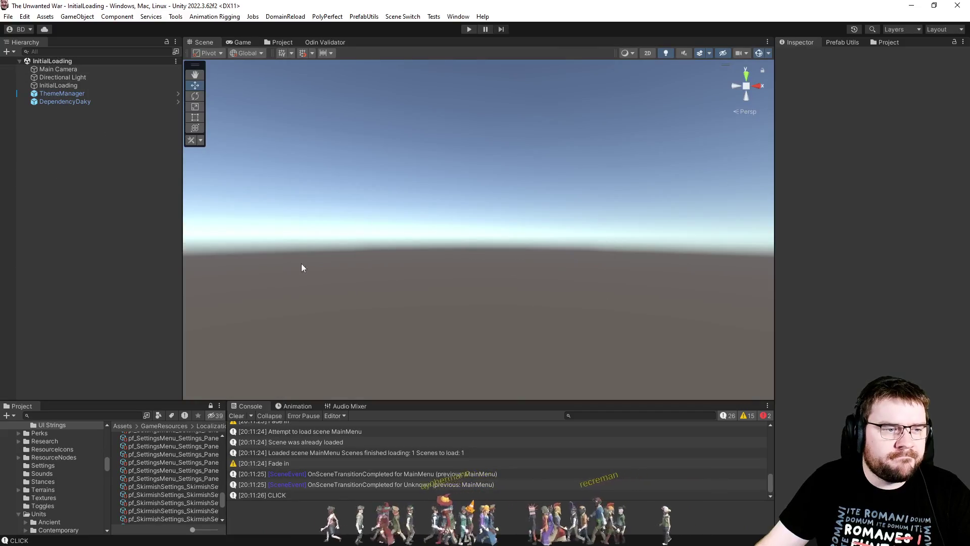
Step: Open the pf_SettingsMenu prefab from the UIPrefabs folder for editing
{"action": "left_click", "coordinate": [273, 42]}
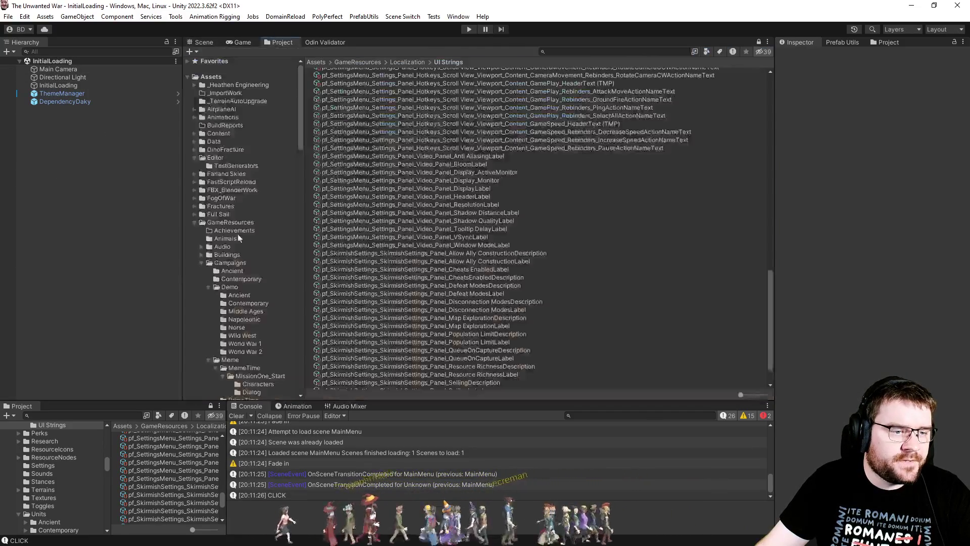
{"action": "scroll", "coordinate": [192, 235], "scroll_direction": "down", "scroll_amount": 15}
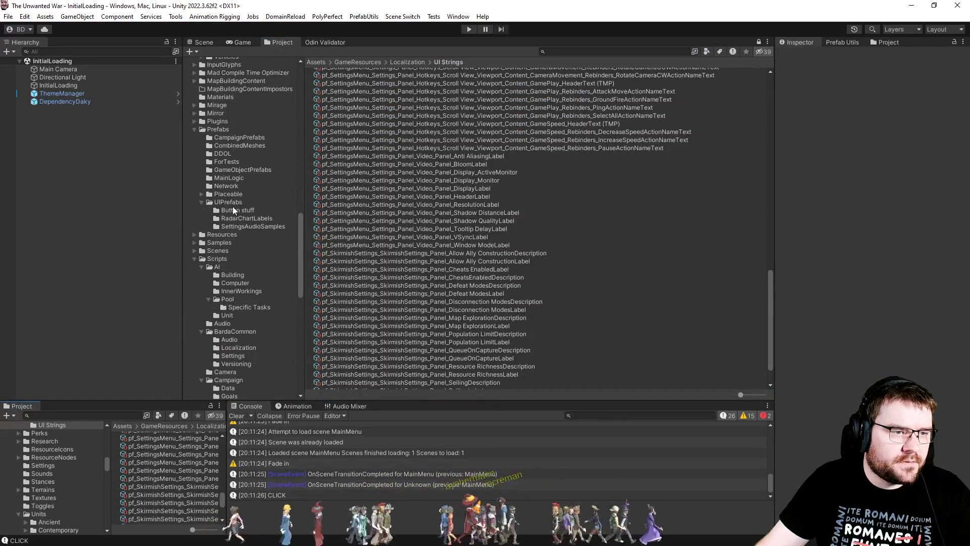
{"action": "left_click", "coordinate": [232, 204]}
{"action": "left_click", "coordinate": [355, 284]}
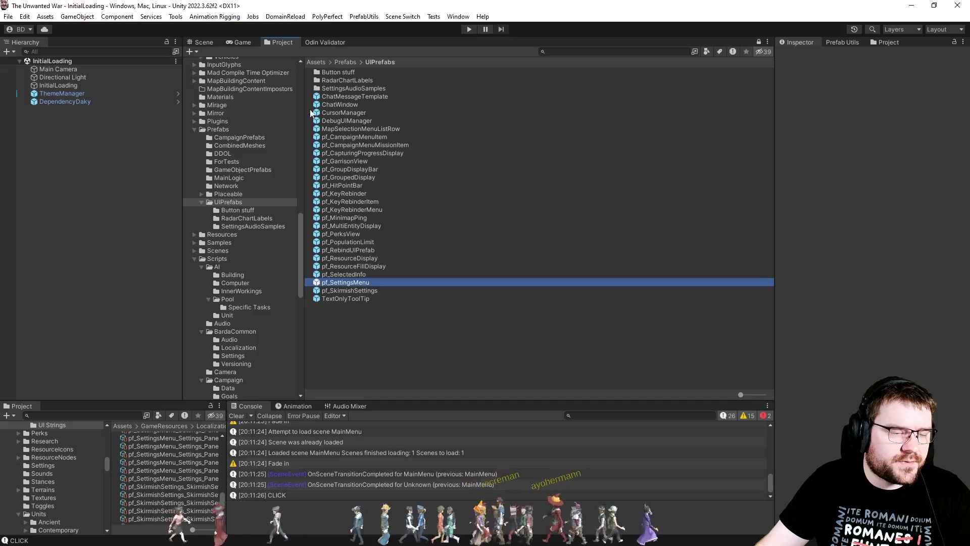
{"action": "left_click", "coordinate": [208, 42]}
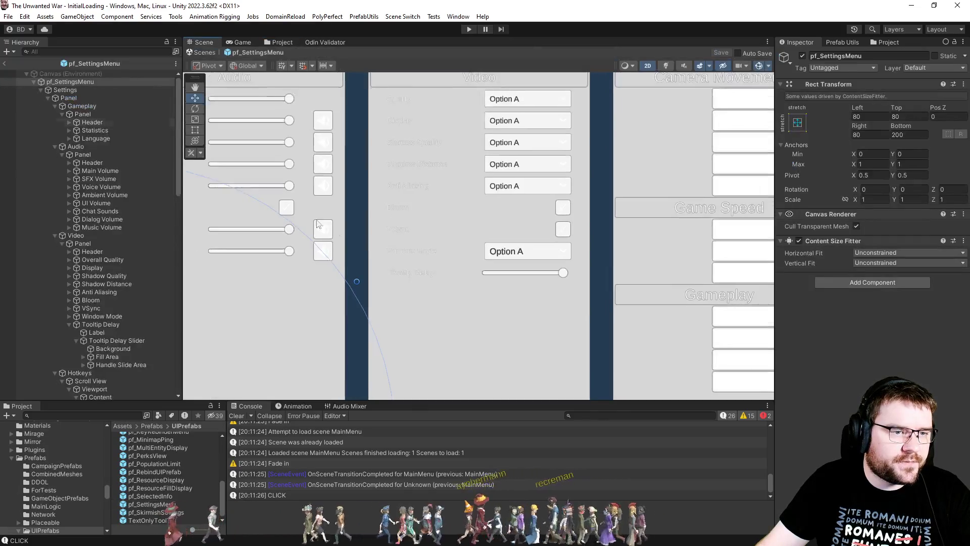
Step: Set the Tooltip Delay slider Handle's Theme Style Updater Parts To Update to Scrollbar Handle
{"action": "left_click", "coordinate": [565, 277]}
{"action": "key", "text": "t"}
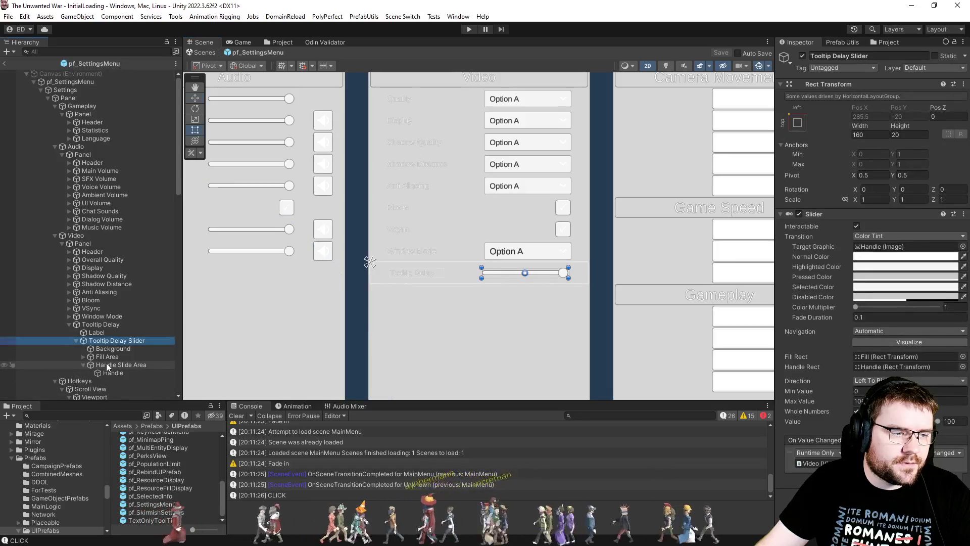
{"action": "left_click", "coordinate": [107, 364]}
{"action": "left_click", "coordinate": [108, 373]}
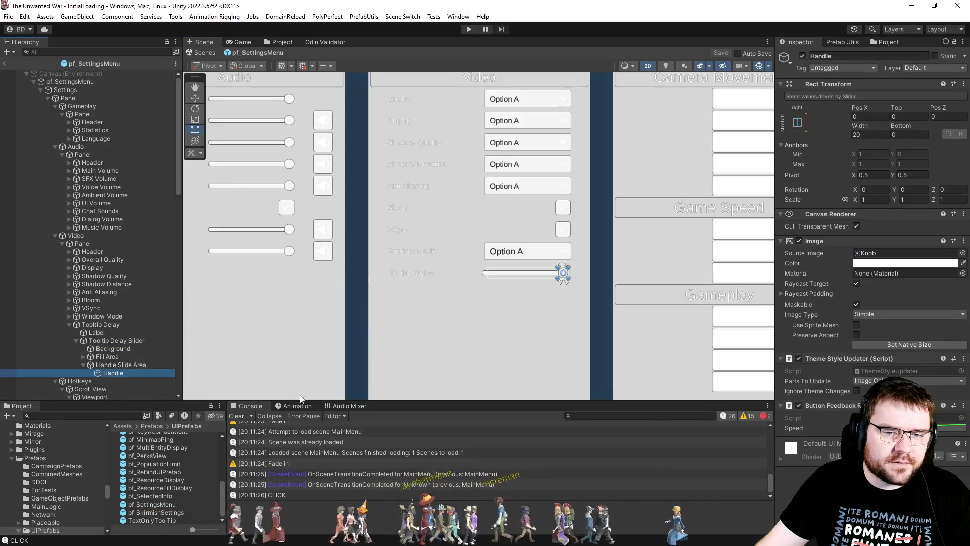
{"action": "left_click", "coordinate": [859, 428]}
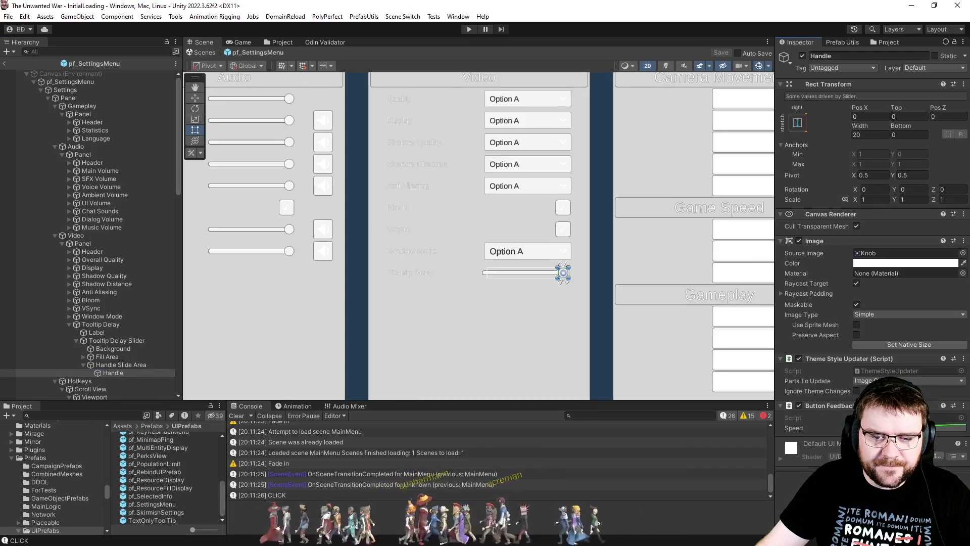
{"action": "type", "text": "theme"}
{"action": "key", "text": "Escape"}
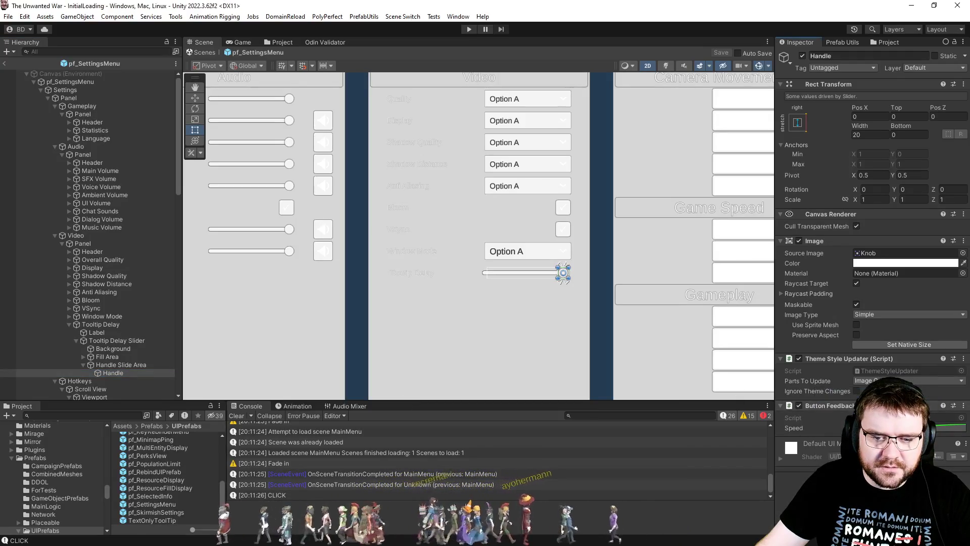
{"action": "left_click", "coordinate": [884, 380]}
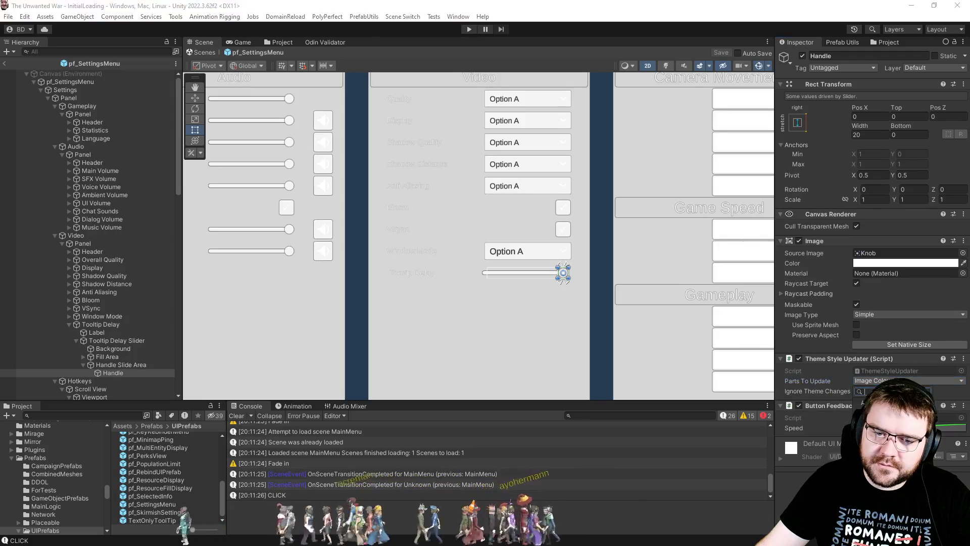
{"action": "key", "text": "Return"}
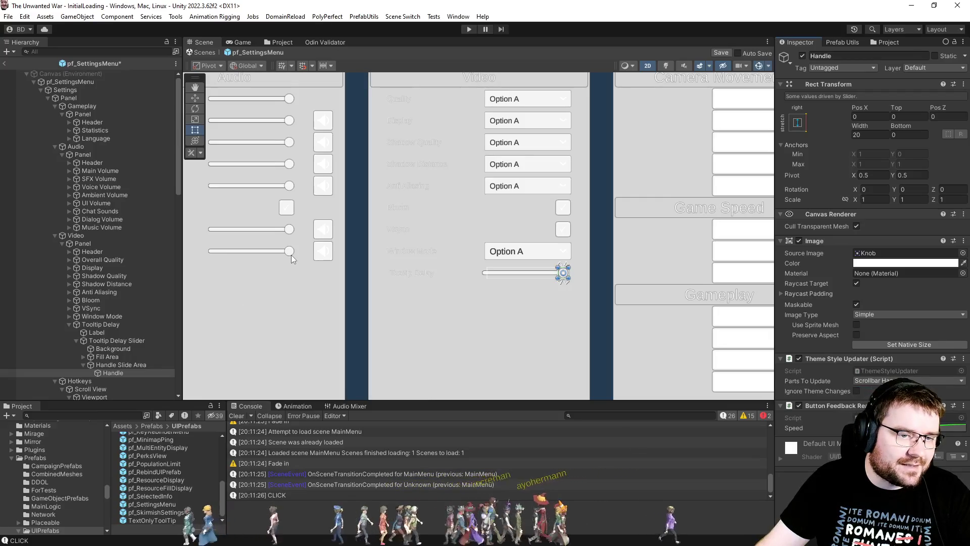
{"action": "left_click", "coordinate": [102, 51]}
{"action": "type", "text": "ha"}
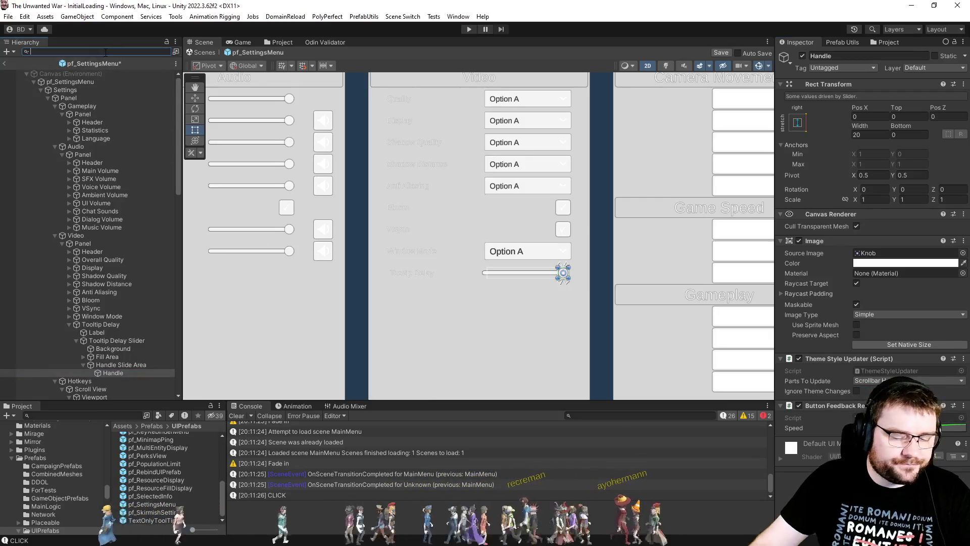
{"action": "type", "text": "ndle"}
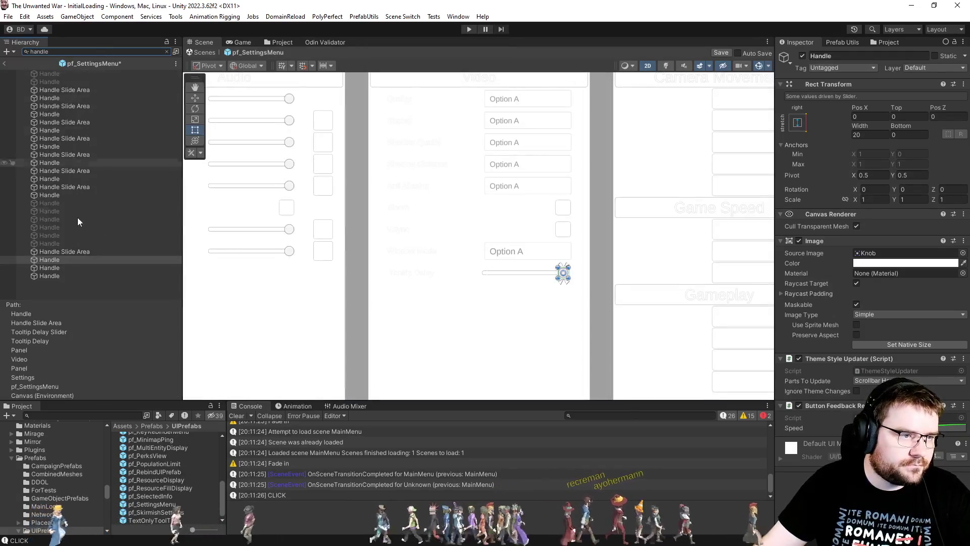
Step: Compare the Main Volume handle's themed parts, then exit the prefab choosing Don't Save
{"action": "left_click", "coordinate": [60, 269]}
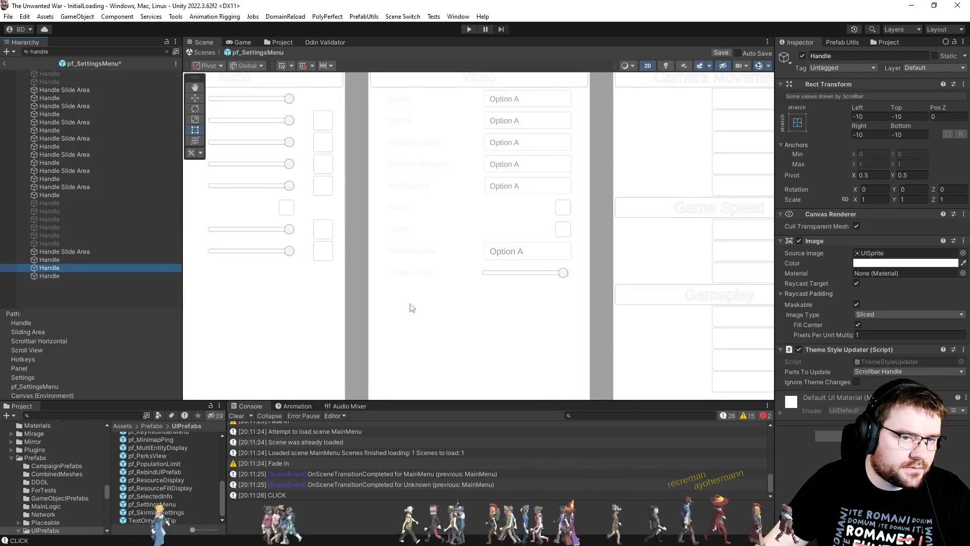
{"action": "key", "text": "f"}
{"action": "scroll", "coordinate": [420, 309], "scroll_direction": "down", "scroll_amount": 1}
{"action": "mouse_move", "coordinate": [420, 310]}
{"action": "left_mouse_down"}
{"action": "mouse_move", "coordinate": [501, 238]}
{"action": "mouse_move", "coordinate": [482, 246]}
{"action": "left_mouse_up"}
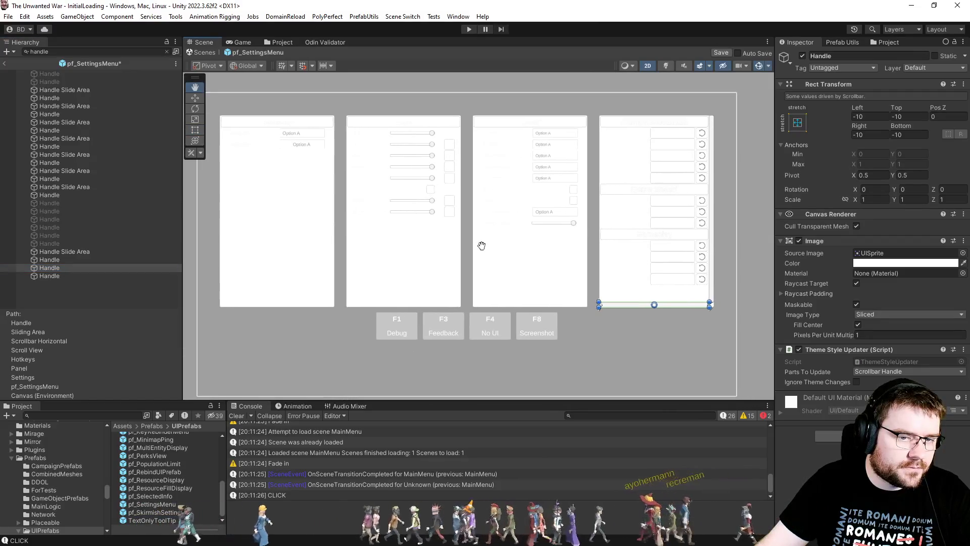
{"action": "left_click", "coordinate": [71, 98]}
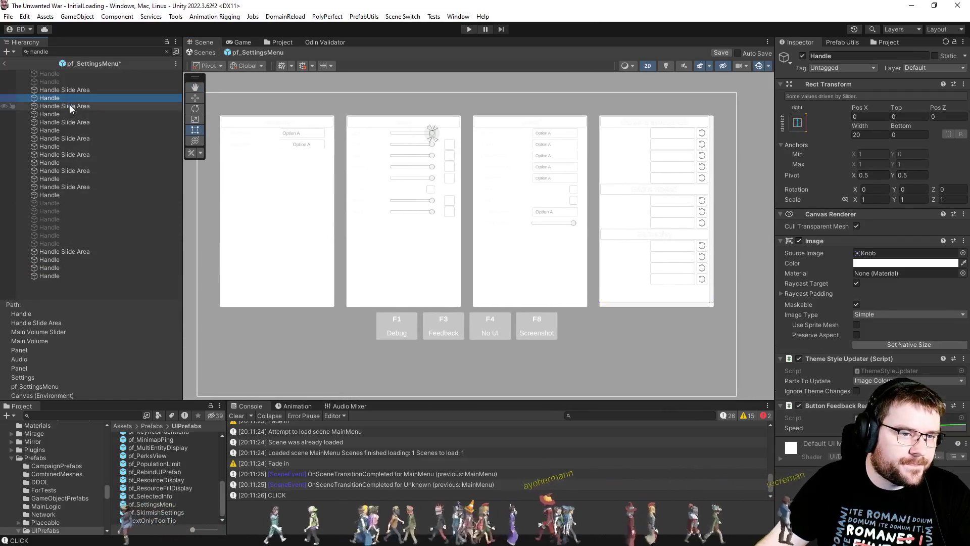
{"action": "left_click", "coordinate": [889, 381]}
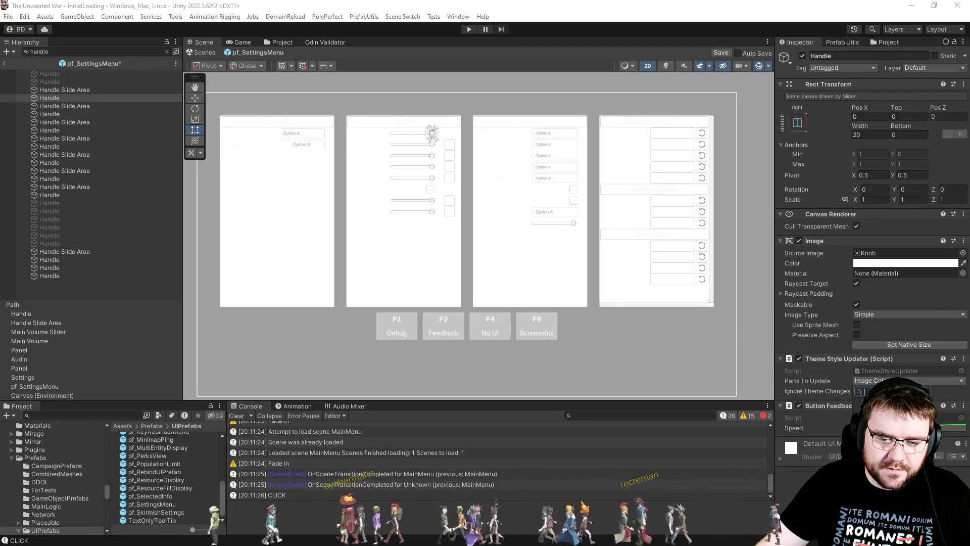
{"action": "left_click", "coordinate": [793, 496]}
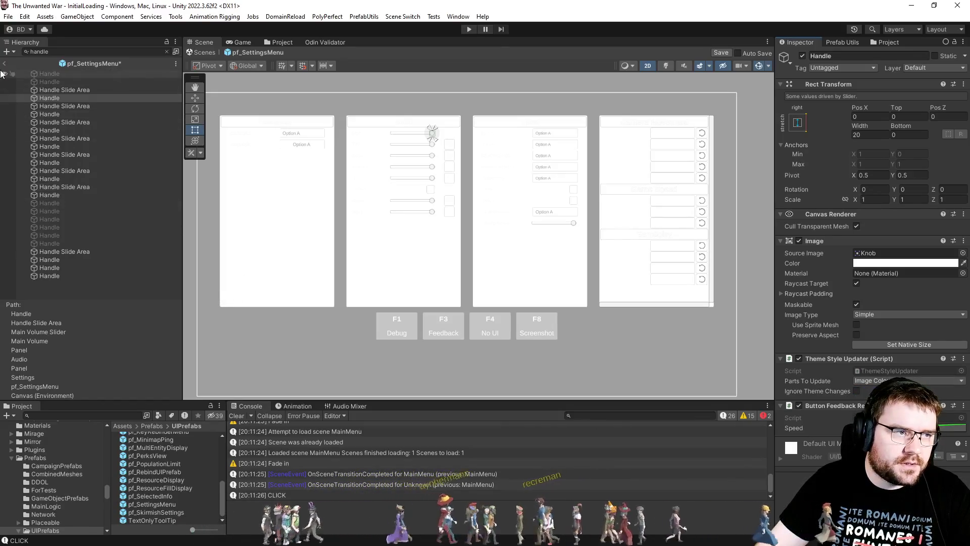
{"action": "left_click", "coordinate": [3, 64]}
{"action": "left_click", "coordinate": [512, 296]}
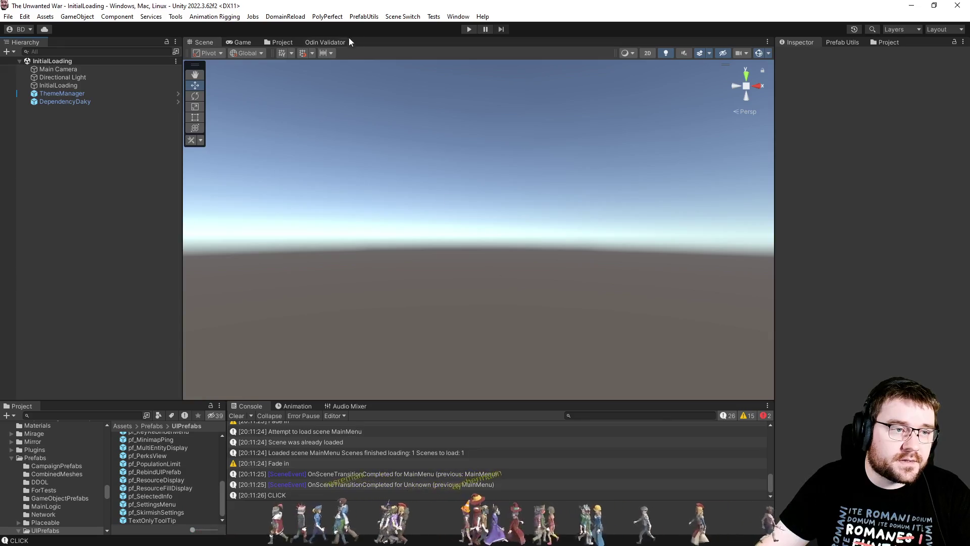
Step: Load the MainMenu scene and expand Canvas > GameStart > LobbyContent > EraSelection > Slider
{"action": "left_click", "coordinate": [403, 16]}
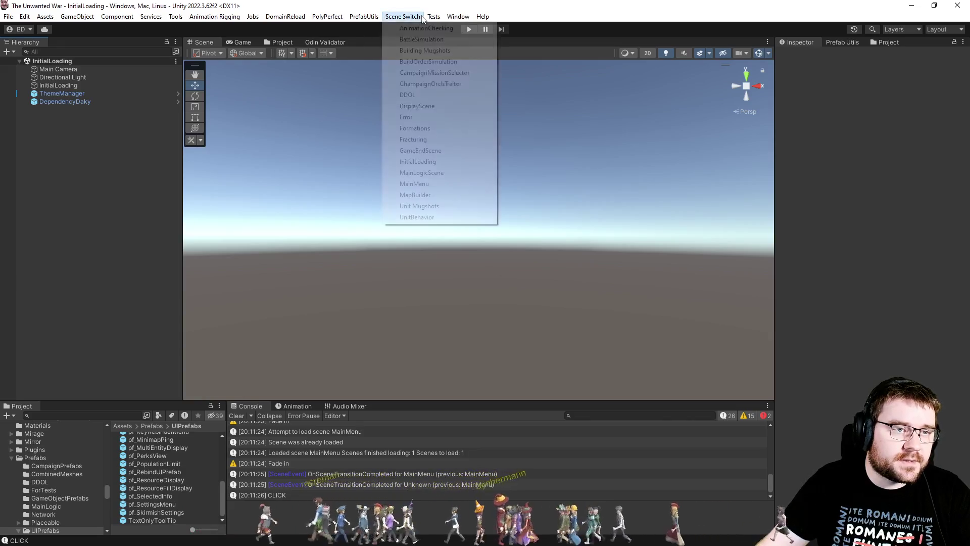
{"action": "left_click", "coordinate": [449, 187]}
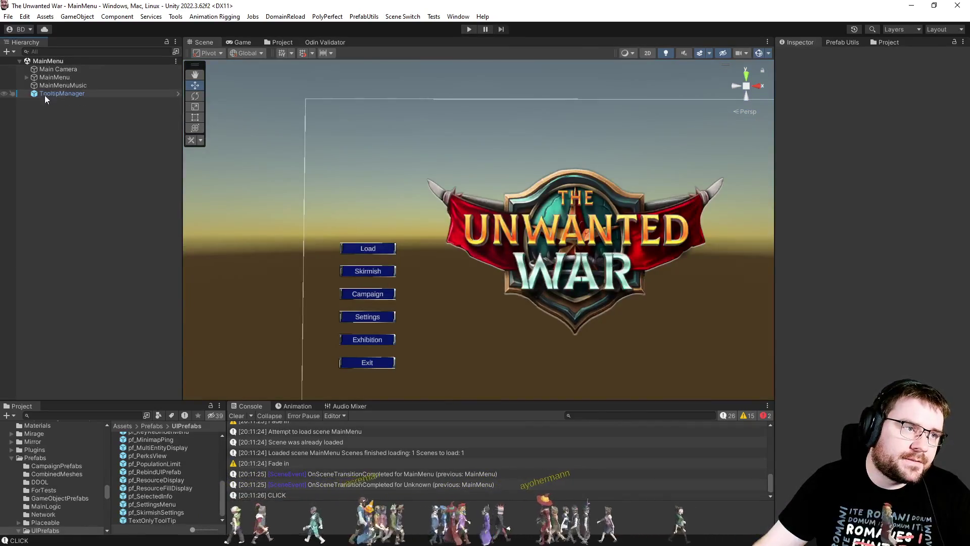
{"action": "left_click", "coordinate": [27, 77]}
{"action": "left_click", "coordinate": [34, 85]}
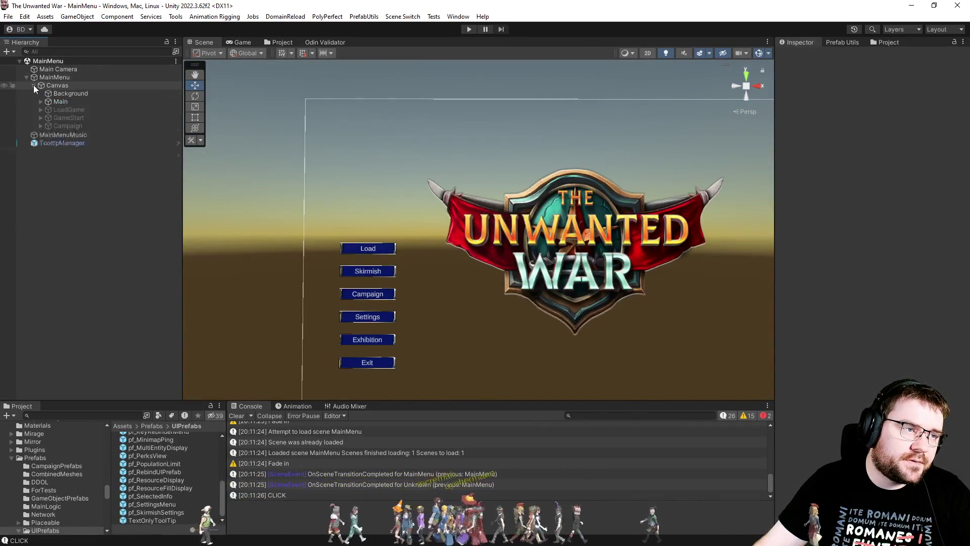
{"action": "left_click", "coordinate": [41, 117]}
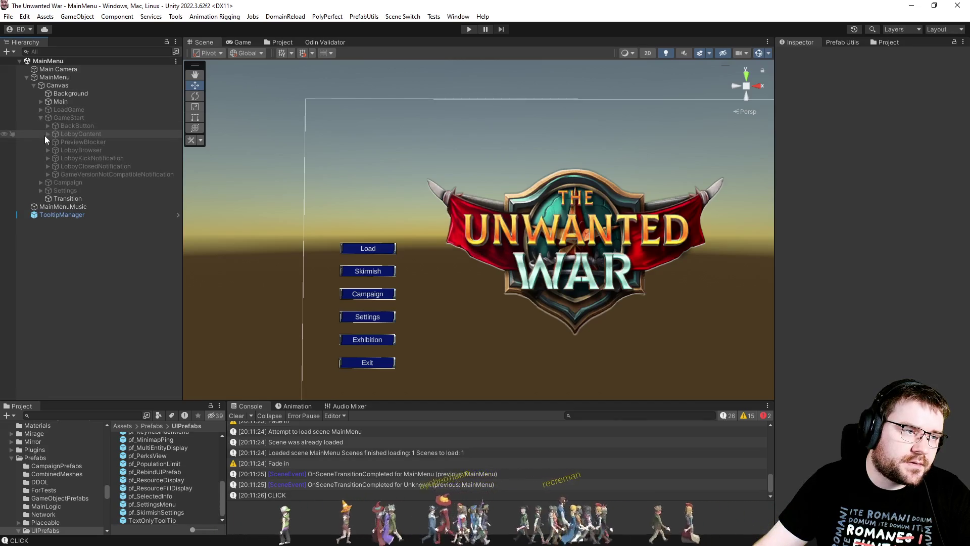
{"action": "left_click", "coordinate": [46, 135]}
{"action": "left_click", "coordinate": [55, 142]}
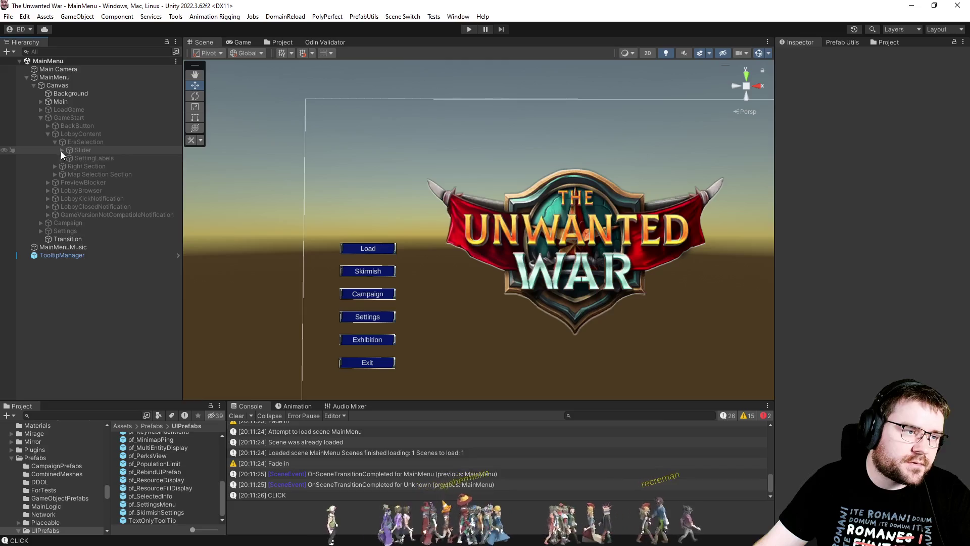
{"action": "left_click", "coordinate": [62, 151]}
{"action": "left_click", "coordinate": [69, 174]}
Step: Inspect the era slider's Handle Slide Area and its Knob-image Handle themed by Image Colour
{"action": "left_click", "coordinate": [94, 173]}
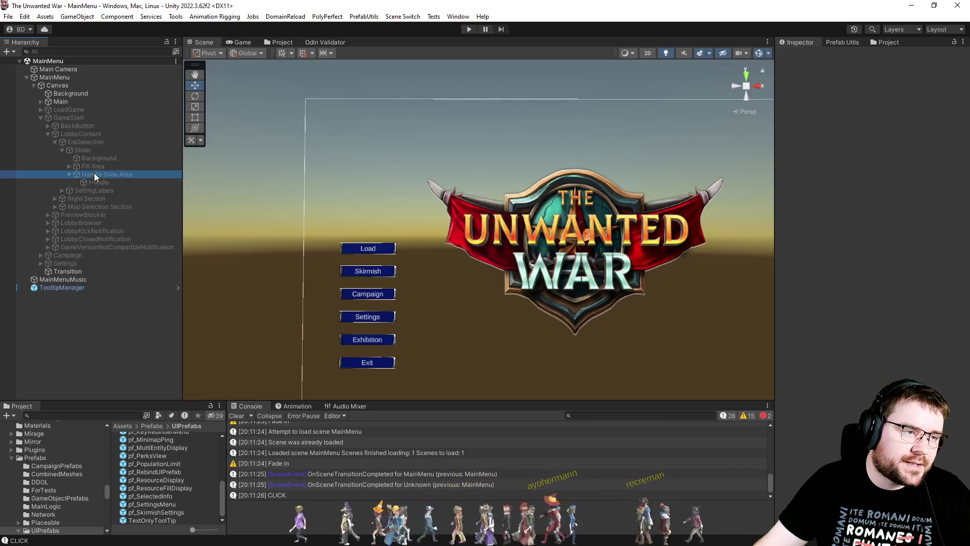
{"action": "left_click", "coordinate": [95, 183]}
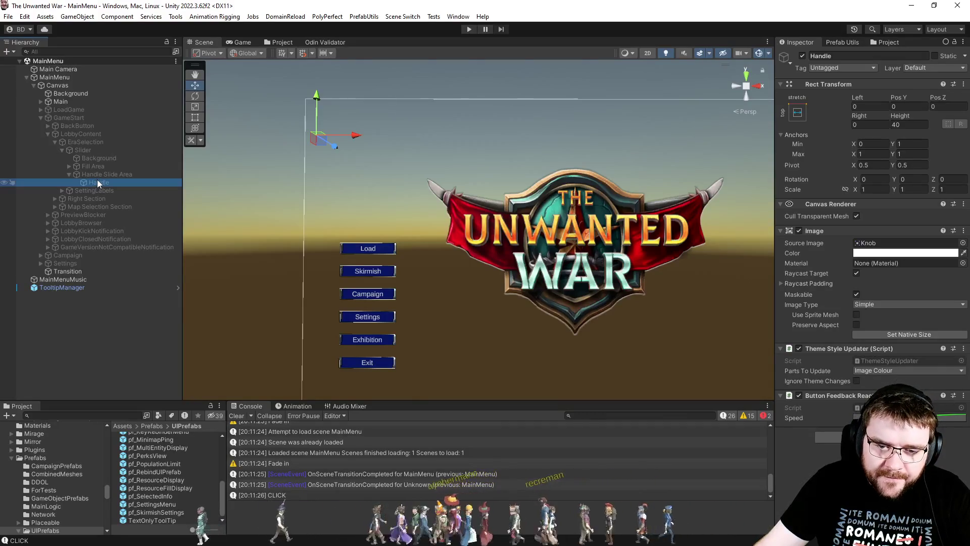
{"action": "left_click", "coordinate": [100, 173]}
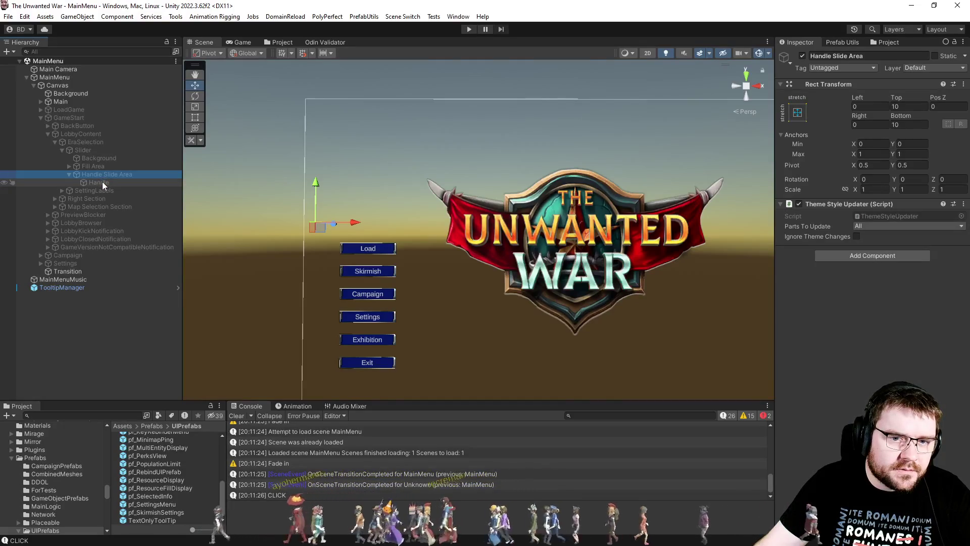
{"action": "left_click", "coordinate": [102, 182]}
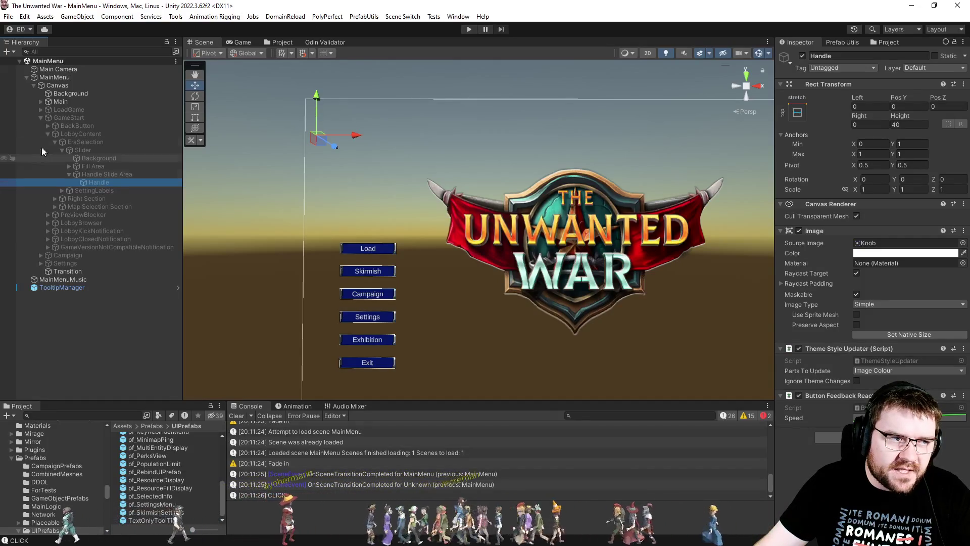
{"action": "left_click", "coordinate": [391, 18]}
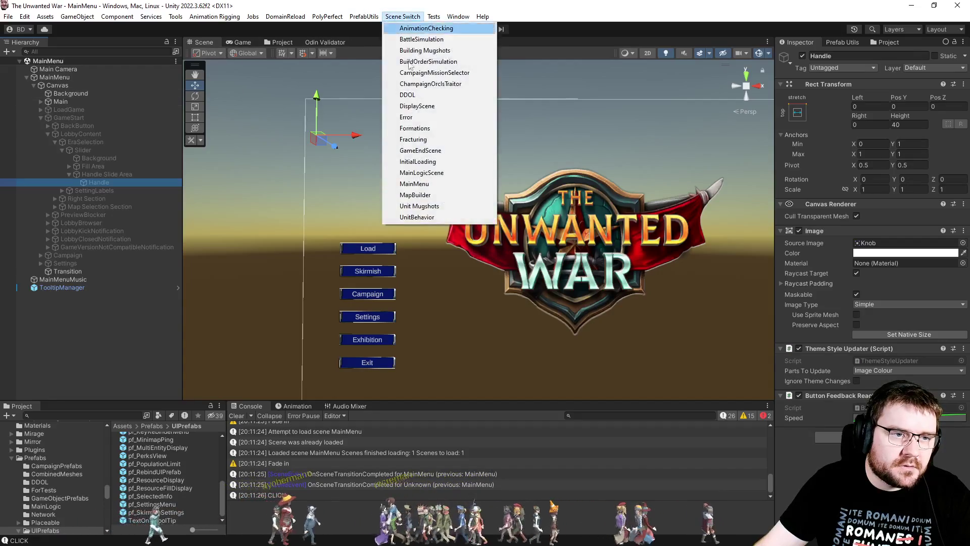
Step: Return to the InitialLoading scene and open the pf_SettingsMenu prefab from UIPrefabs
{"action": "left_click", "coordinate": [404, 165]}
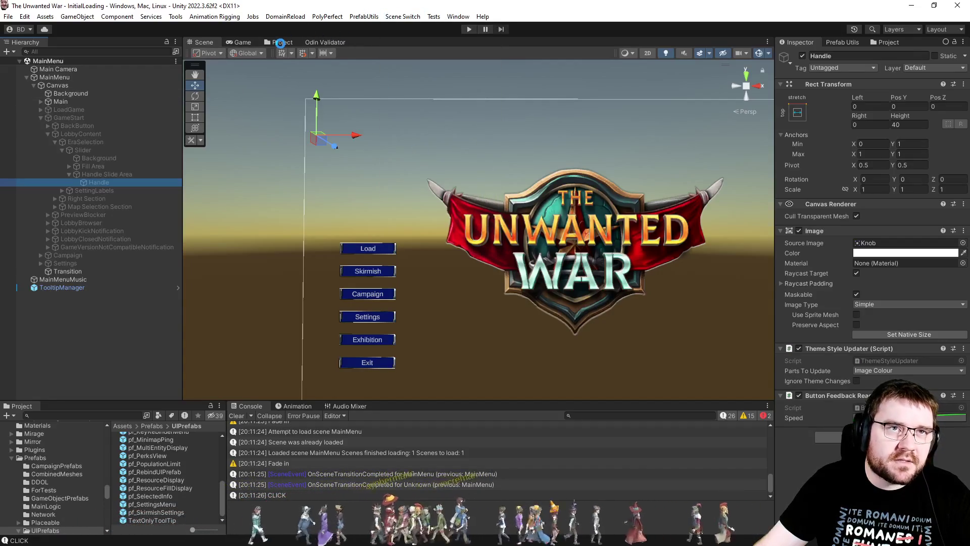
{"action": "left_click", "coordinate": [281, 42]}
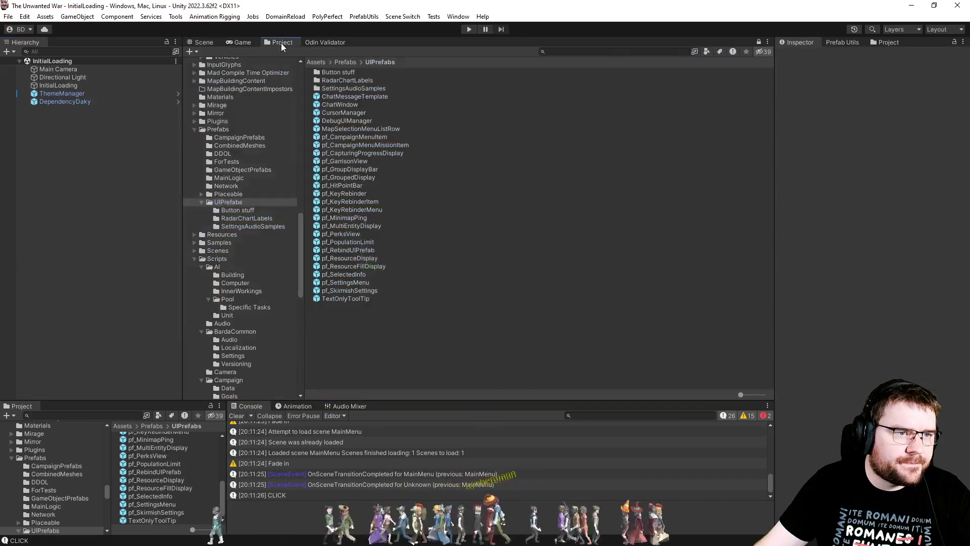
{"action": "left_click", "coordinate": [355, 284]}
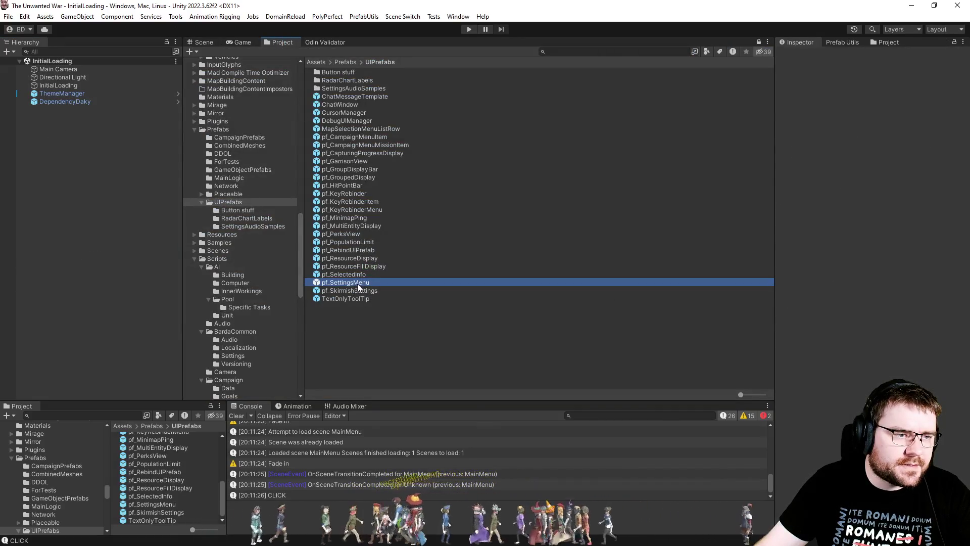
{"action": "left_click", "coordinate": [103, 52]}
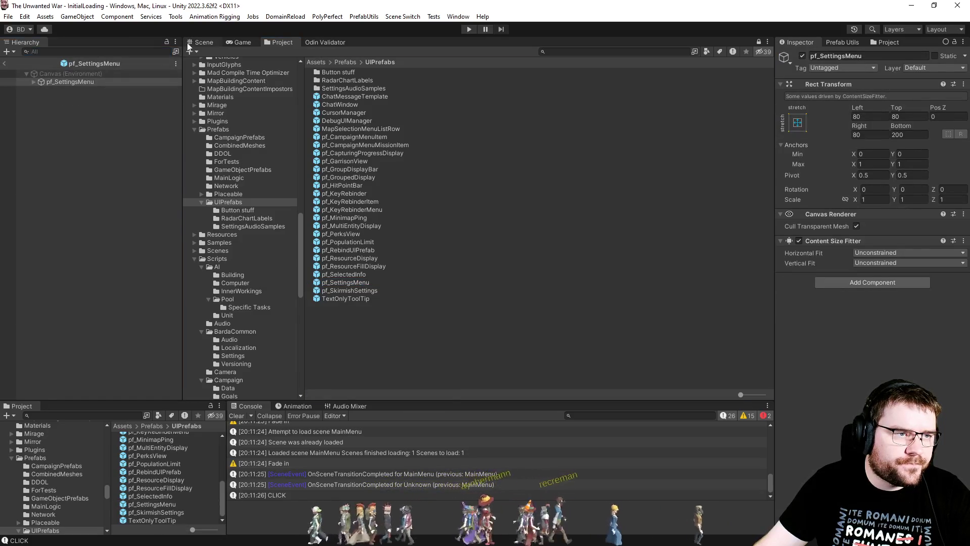
{"action": "left_click", "coordinate": [204, 43]}
Step: Filter the prefab hierarchy to 'handle', inspect the handles, and narrow to 'handle slide'
{"action": "type", "text": "handle"}
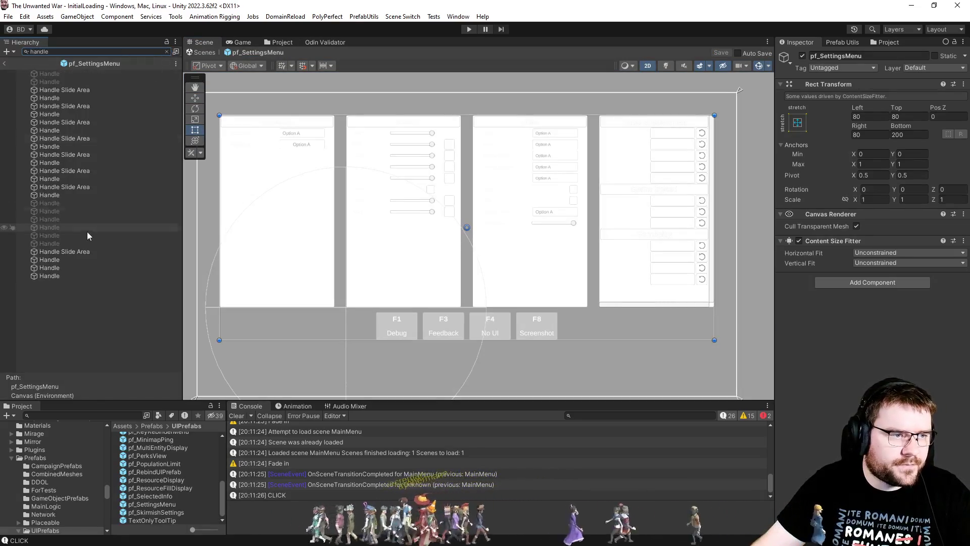
{"action": "left_click", "coordinate": [70, 195]}
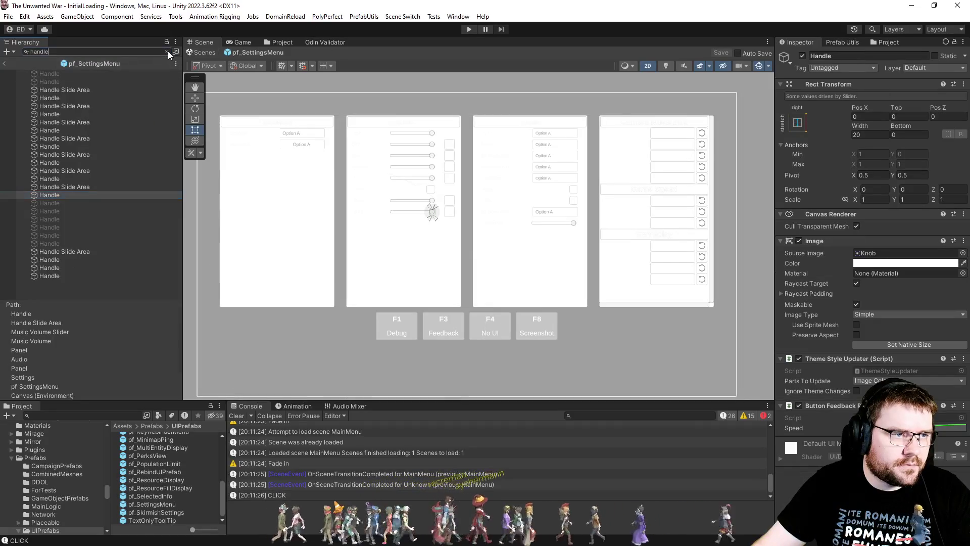
{"action": "left_click", "coordinate": [167, 51]}
{"action": "left_click", "coordinate": [127, 234]}
{"action": "left_click", "coordinate": [126, 52]}
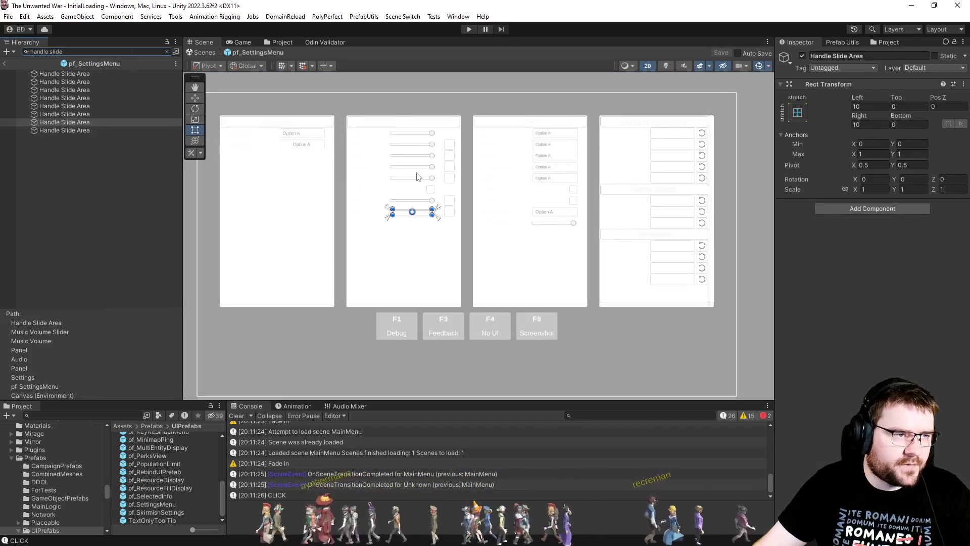
Step: Add a Theme Style Updater to all eight Handle Slide Areas, removing the mistaken Theme Manager
{"action": "key", "text": "ctrl+a"}
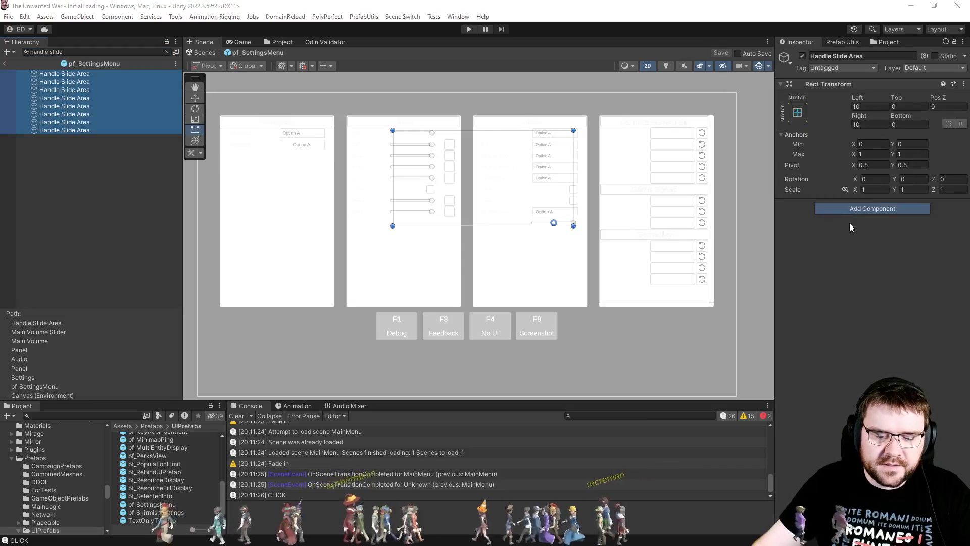
{"action": "type", "text": "theme"}
{"action": "key", "text": "Return"}
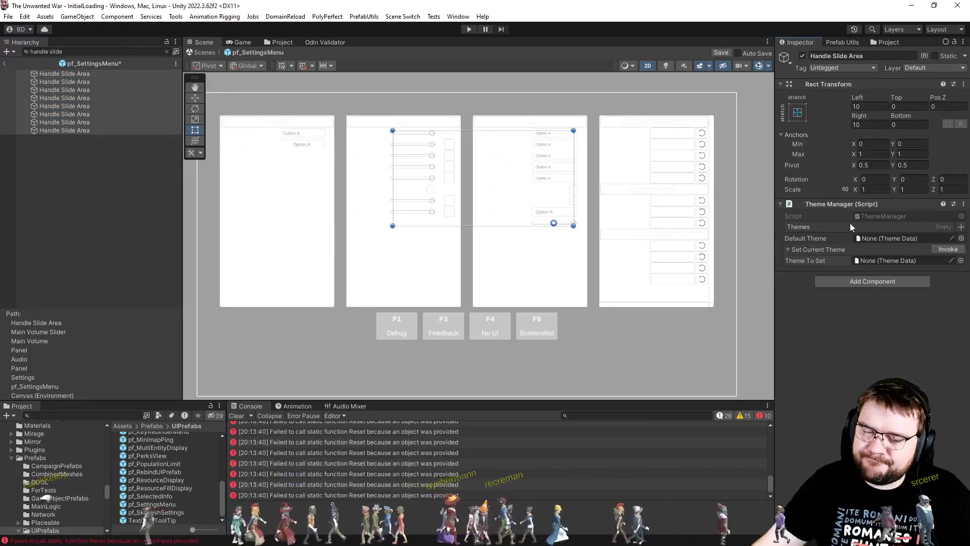
{"action": "left_click", "coordinate": [964, 204]}
{"action": "left_click", "coordinate": [905, 229]}
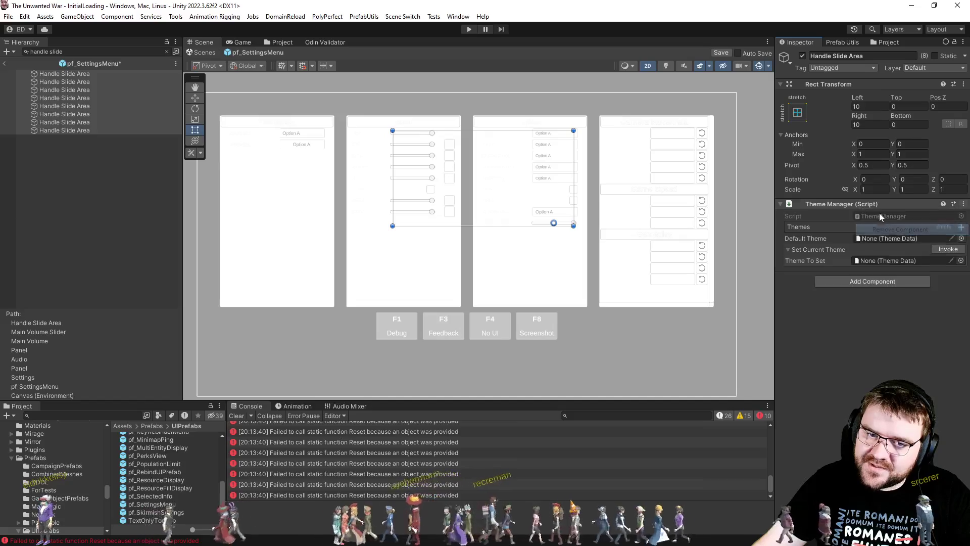
{"action": "left_click", "coordinate": [860, 208]}
{"action": "type", "text": "theme"}
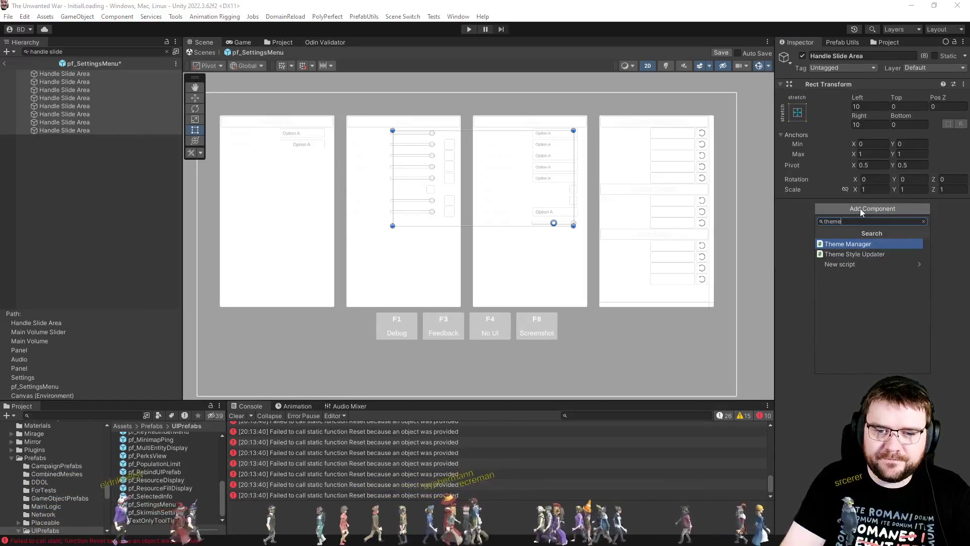
{"action": "key", "text": "Down"}
{"action": "key", "text": "Return"}
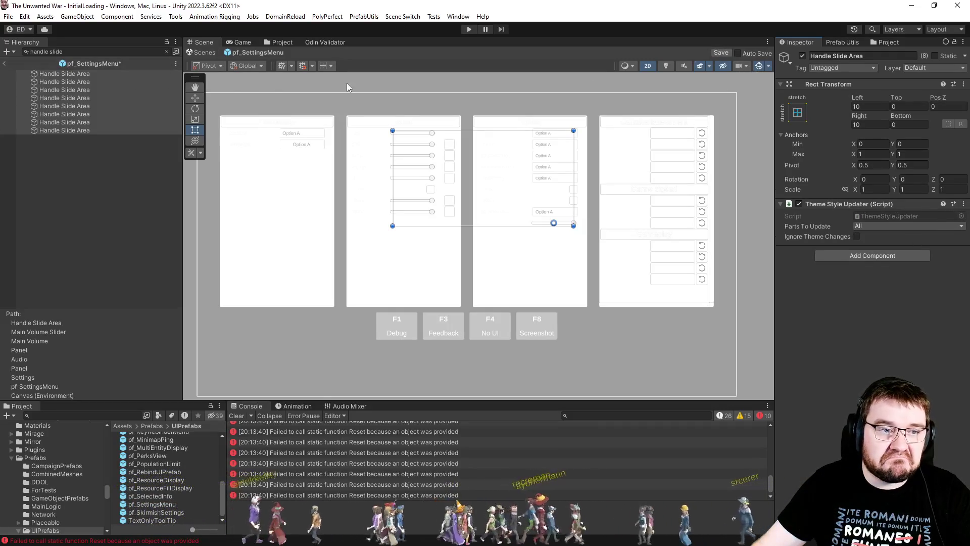
Step: Clear the hierarchy filter and console errors, then leave prefab editing to the scene
{"action": "left_click", "coordinate": [167, 51]}
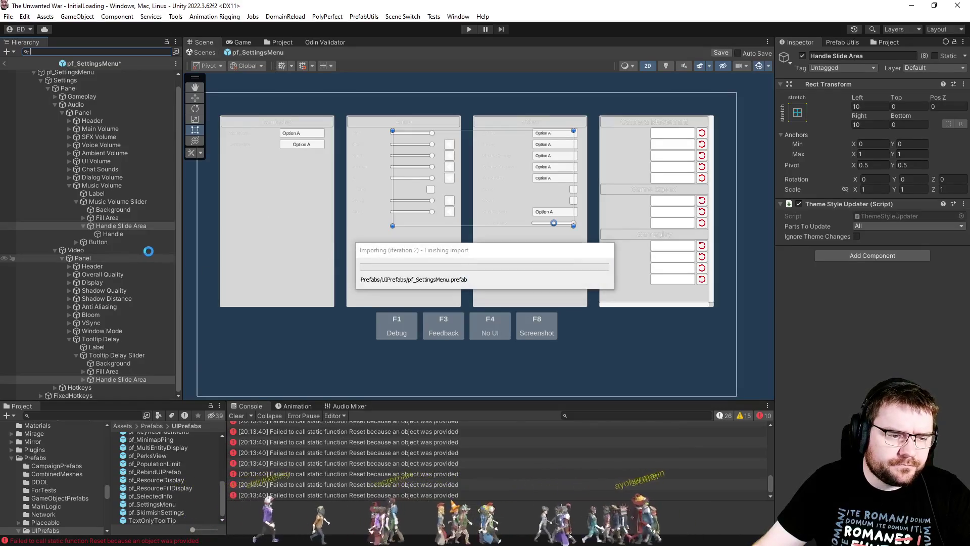
{"action": "left_click", "coordinate": [236, 415]}
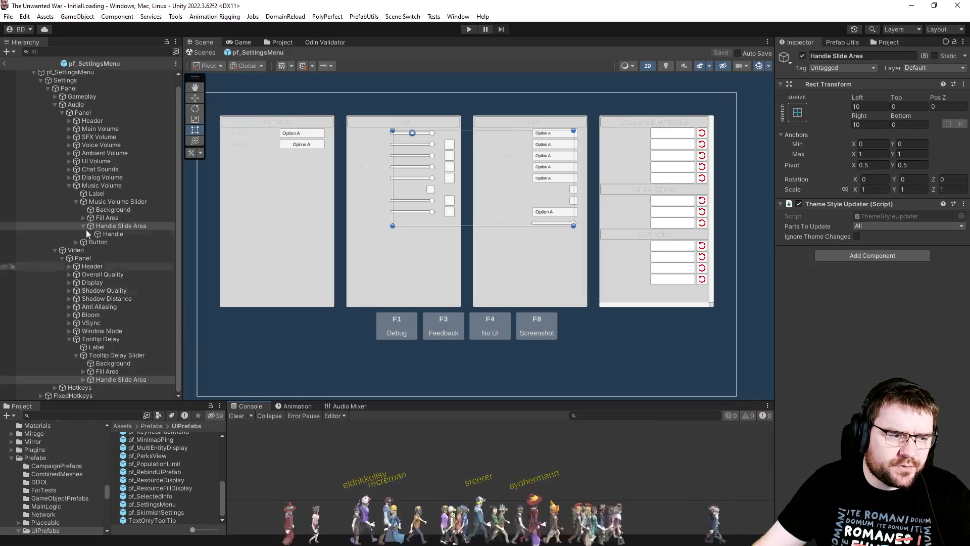
{"action": "left_click", "coordinate": [4, 64]}
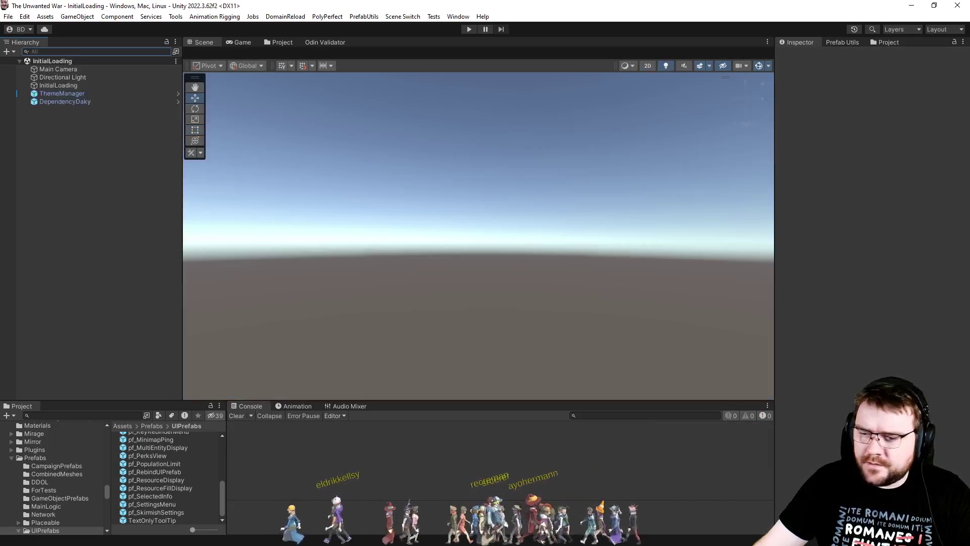
{"action": "key", "text": "alt+Tab"}
Step: Search 'tooltipmanager' with Ctrl+T to open TooltipManager.cs at its tooltipDelay field
{"action": "scroll", "coordinate": [501, 389], "scroll_direction": "down", "scroll_amount": 1}
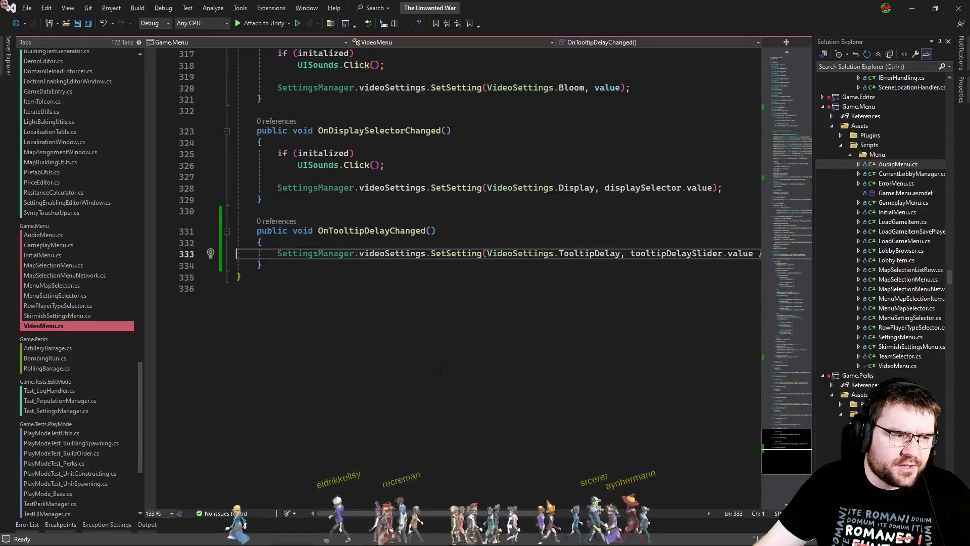
{"action": "scroll", "coordinate": [501, 390], "scroll_direction": "up", "scroll_amount": 3}
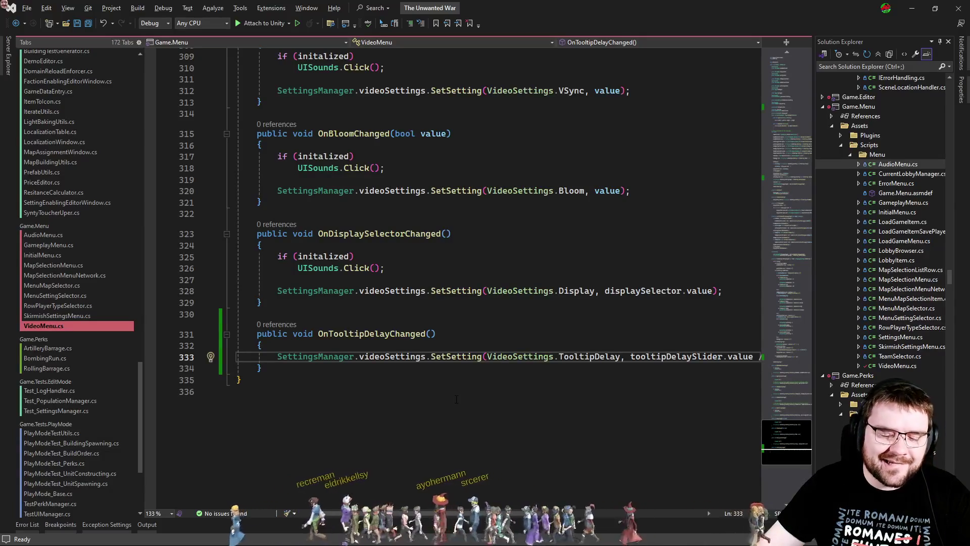
{"action": "left_click", "coordinate": [457, 399]}
{"action": "key", "text": "ctrl+t"}
{"action": "type", "text": "tooltipmanager"}
{"action": "key", "text": "Return"}
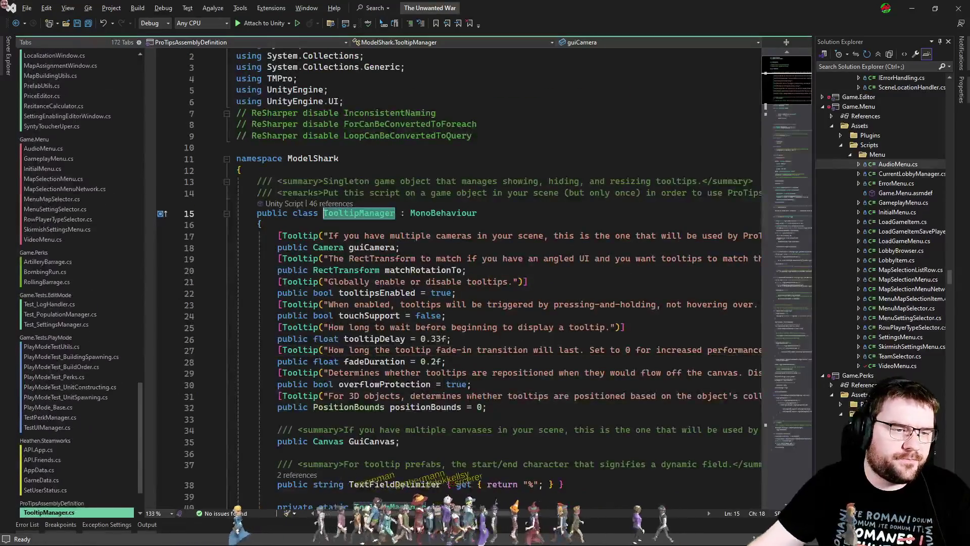
Step: List all references to TooltipManager and browse the reference groups by file
{"action": "left_click", "coordinate": [332, 204]}
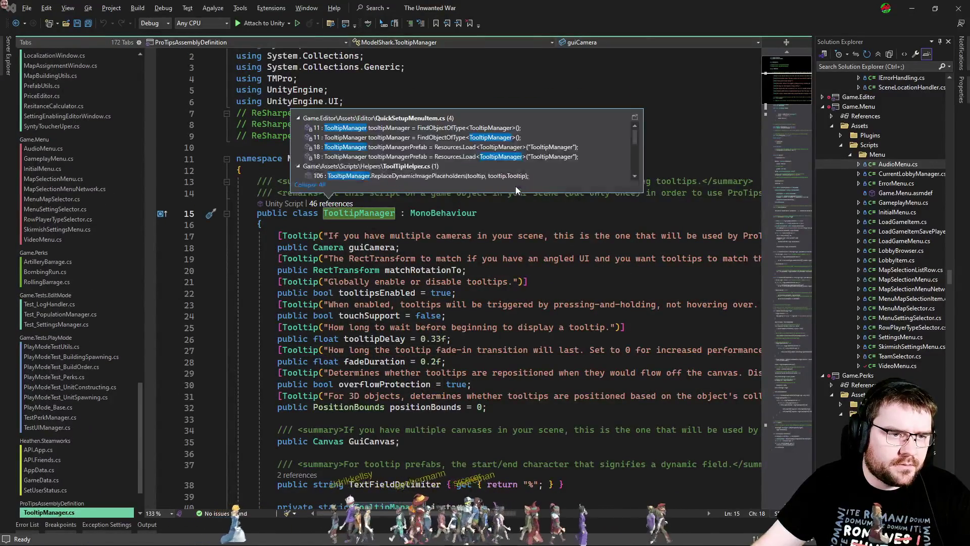
{"action": "left_click", "coordinate": [299, 118]}
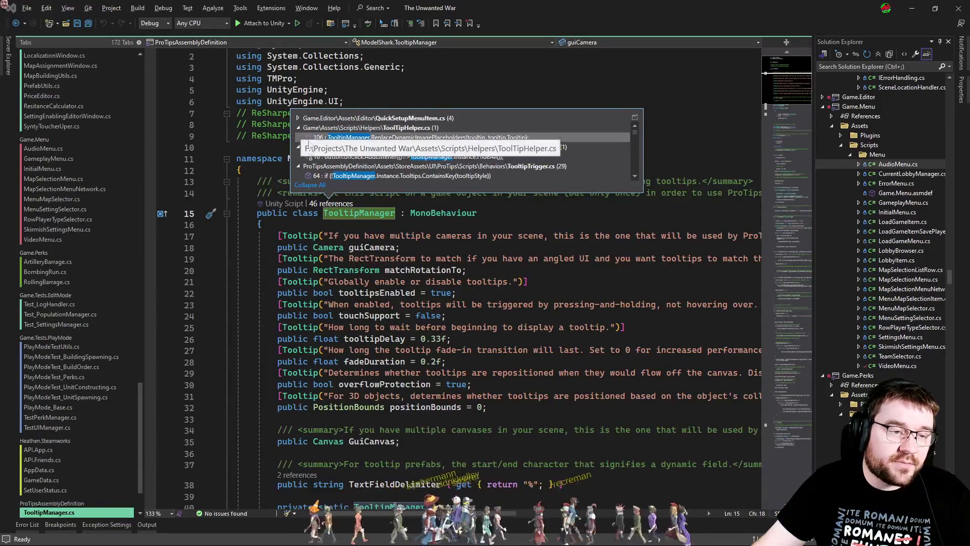
{"action": "left_click", "coordinate": [300, 147]}
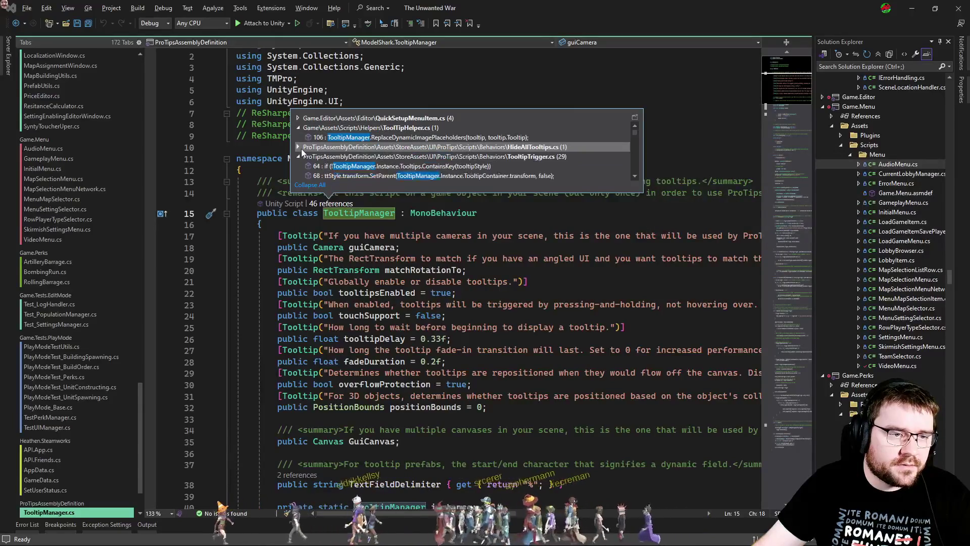
{"action": "left_click", "coordinate": [303, 157]}
{"action": "key", "text": "Left"}
{"action": "key", "text": "Down"}
{"action": "key", "text": "Left"}
{"action": "key", "text": "Down"}
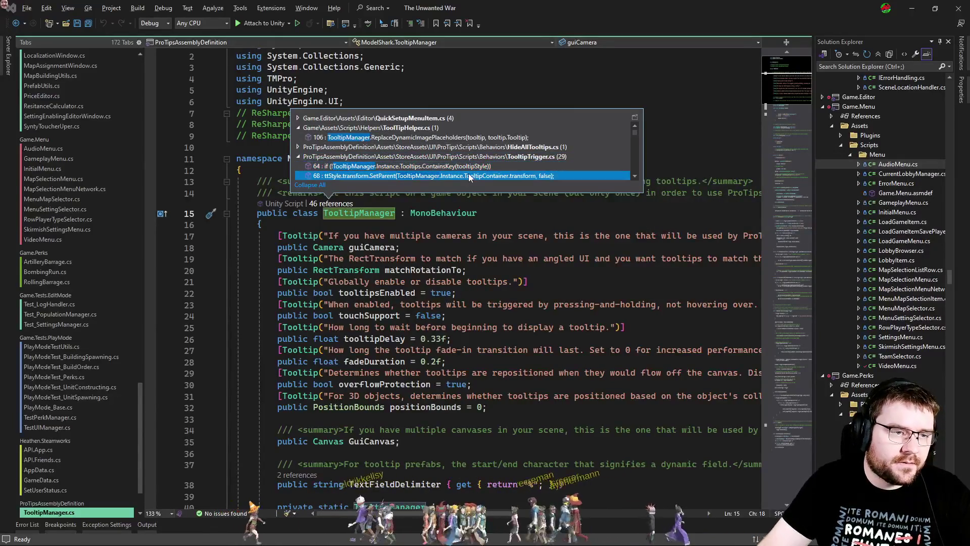
{"action": "key", "text": "Left"}
{"action": "key", "text": "Down"}
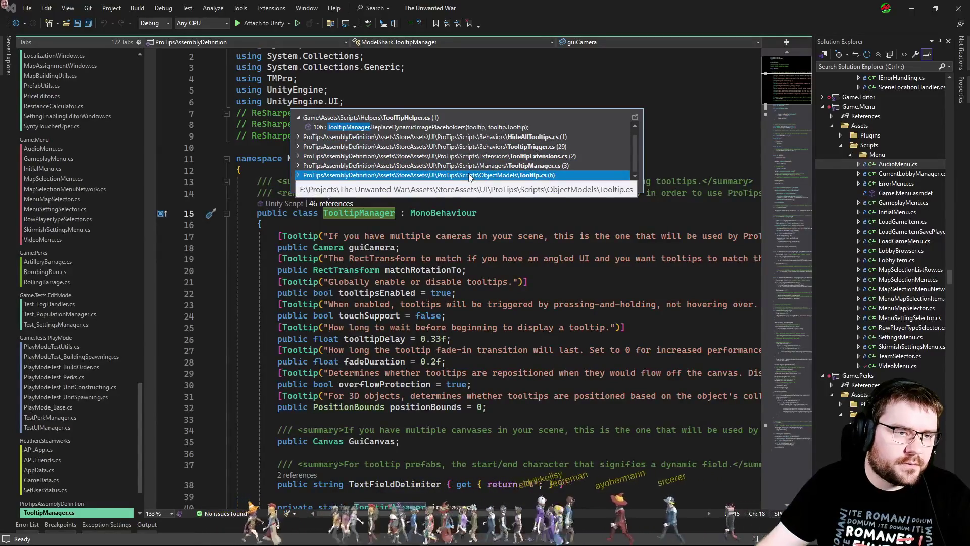
{"action": "key", "text": "Escape"}
{"action": "key", "text": "ctrl+minus"}
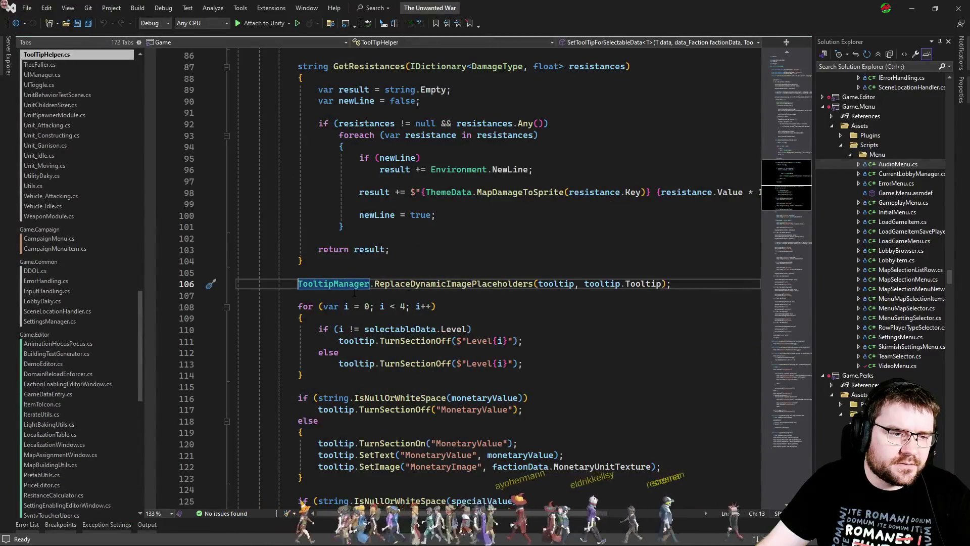
Step: Select the tooltipDelay field in TooltipManager.cs and prepare an entire-solution search for it
{"action": "left_click", "coordinate": [436, 286], "text": "ctrl"}
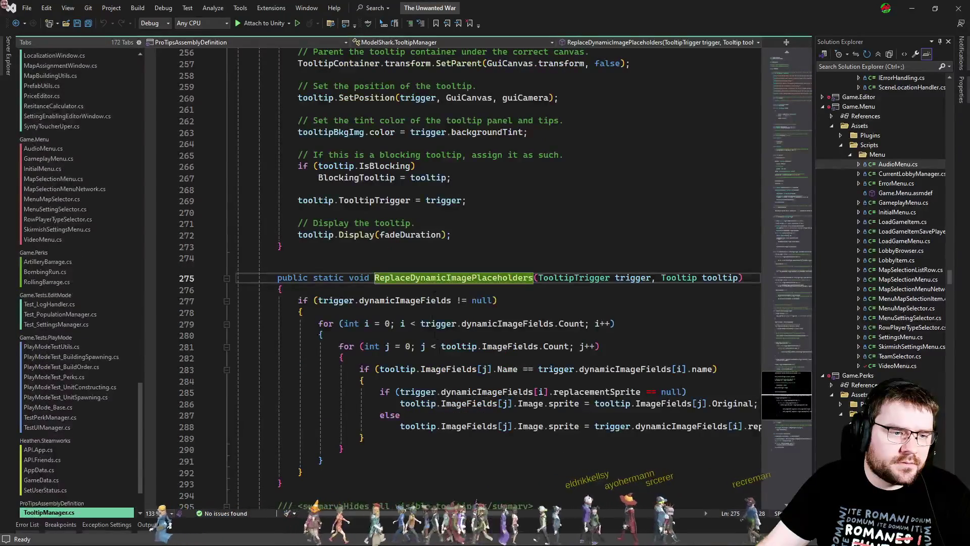
{"action": "scroll", "coordinate": [413, 413], "scroll_direction": "down", "scroll_amount": 4}
{"action": "scroll", "coordinate": [412, 412], "scroll_direction": "up", "scroll_amount": 3}
{"action": "scroll", "coordinate": [413, 413], "scroll_direction": "up", "scroll_amount": 20}
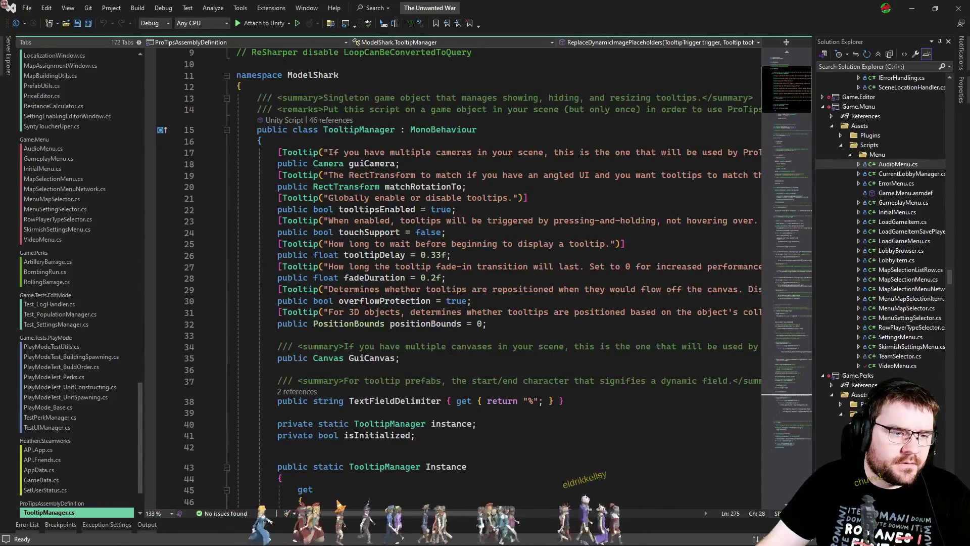
{"action": "left_click", "coordinate": [435, 337]}
{"action": "double_click", "coordinate": [382, 255]}
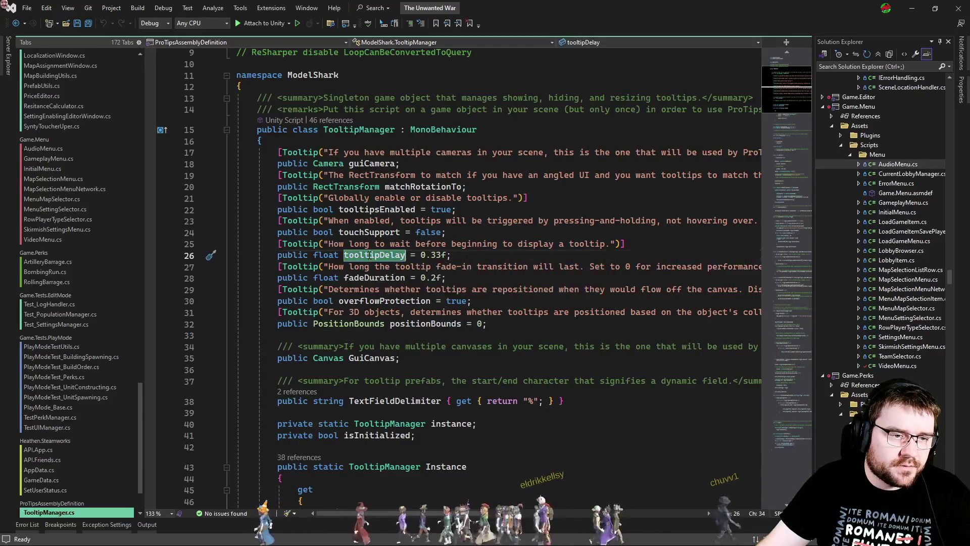
{"action": "key", "text": "ctrl+f"}
{"action": "left_click", "coordinate": [739, 59]}
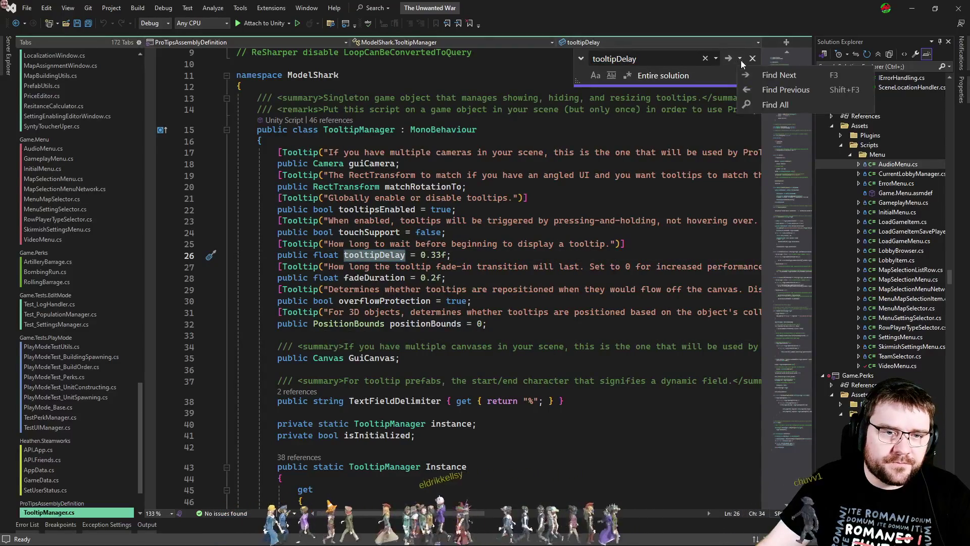
Step: Find all 12 tooltipDelay matches and open the TooltipTrigger.cs line 81 usage
{"action": "left_click", "coordinate": [773, 105]}
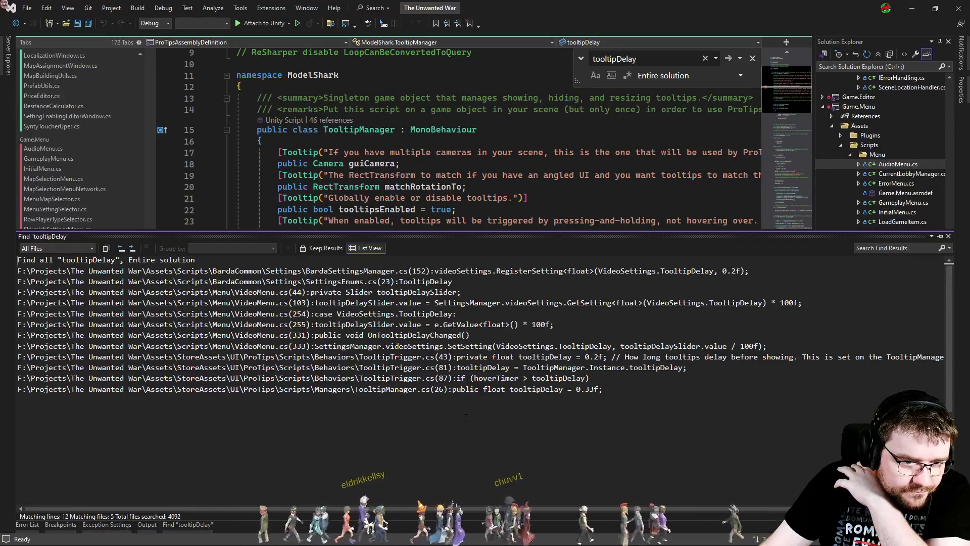
{"action": "double_click", "coordinate": [484, 368]}
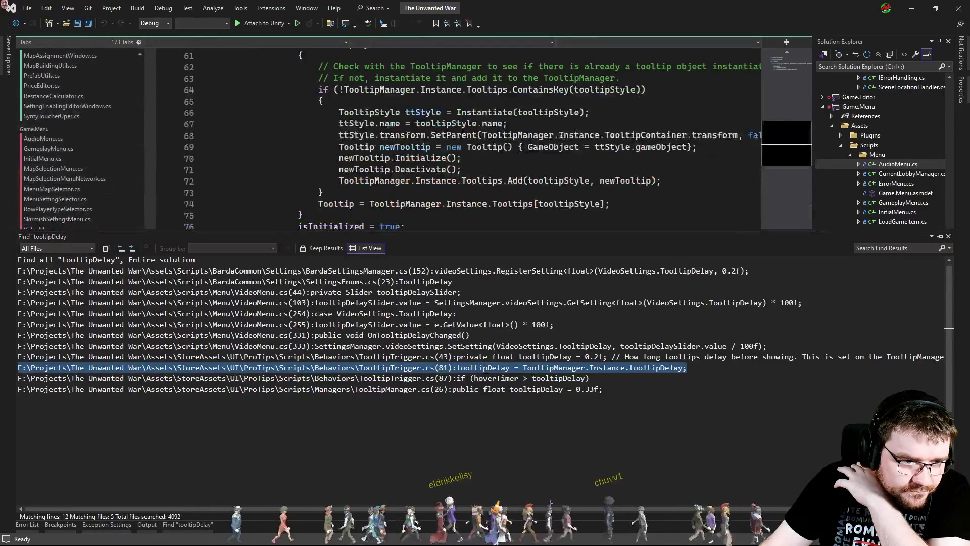
{"action": "scroll", "coordinate": [476, 160], "scroll_direction": "down", "scroll_amount": 1}
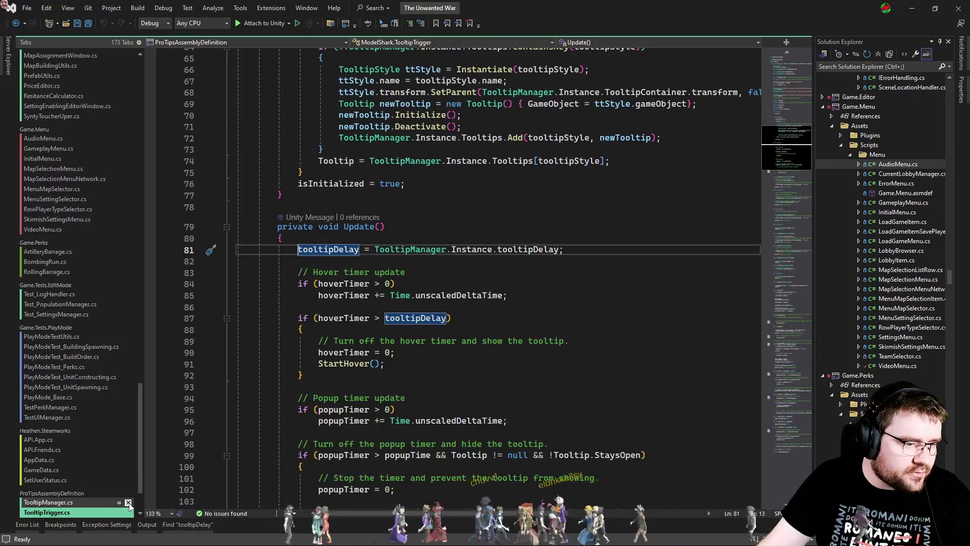
Step: Close the TooltipManager.cs and TooltipTrigger.cs tabs, leaving ToolTipHelper.cs in view
{"action": "left_click", "coordinate": [128, 503]}
{"action": "left_click", "coordinate": [128, 503]}
{"action": "left_click", "coordinate": [557, 309]}
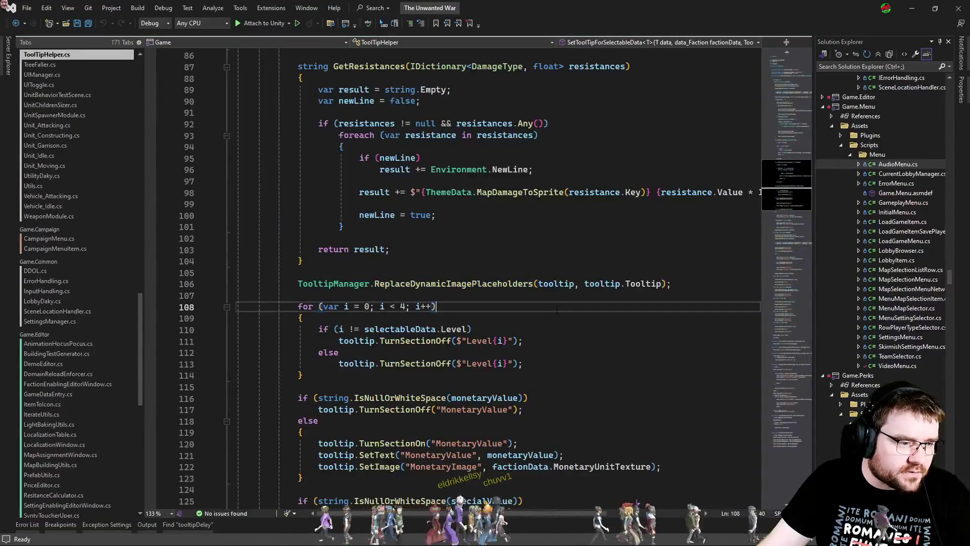
Step: In VideoMenu.cs, go to the tooltipDelaySlider setup on line 103 in Start
{"action": "key", "text": "ctrl+Tab"}
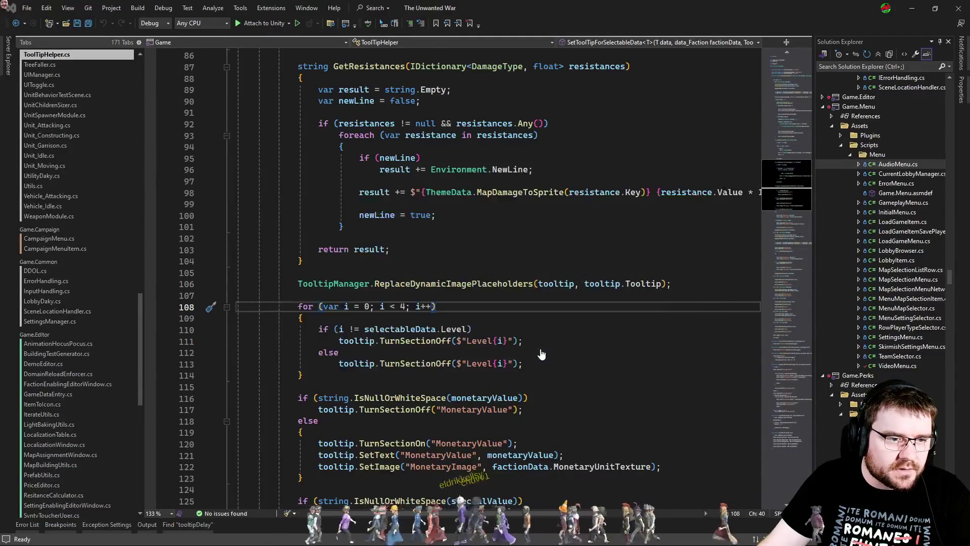
{"action": "left_click", "coordinate": [789, 172]}
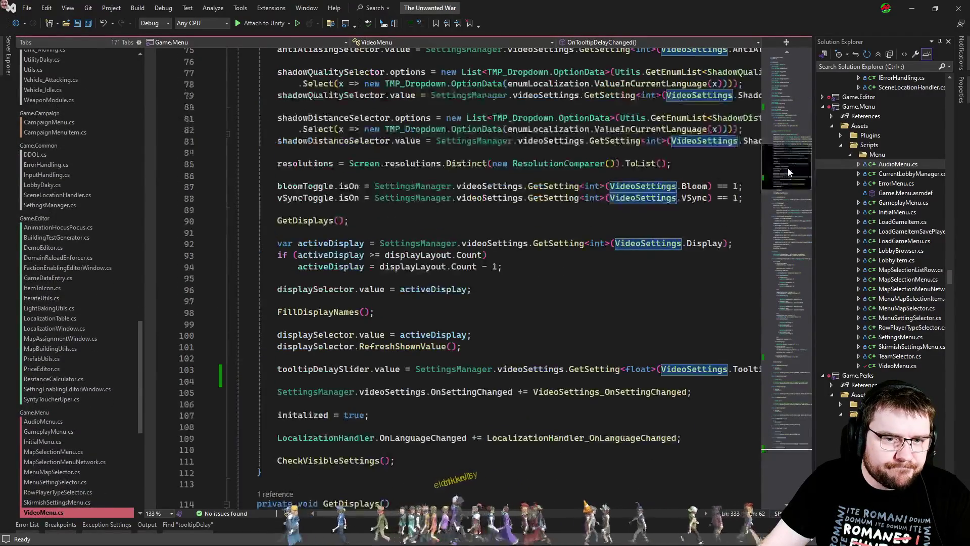
{"action": "scroll", "coordinate": [527, 386], "scroll_direction": "down", "scroll_amount": 4}
{"action": "left_click", "coordinate": [483, 232]}
{"action": "key", "text": "Home"}
{"action": "key", "text": "End"}
{"action": "key", "text": "Home"}
{"action": "key", "text": "End"}
Step: Try a TooltipManager line after line 103, check its quick fixes, delete it and save
{"action": "key", "text": "Return"}
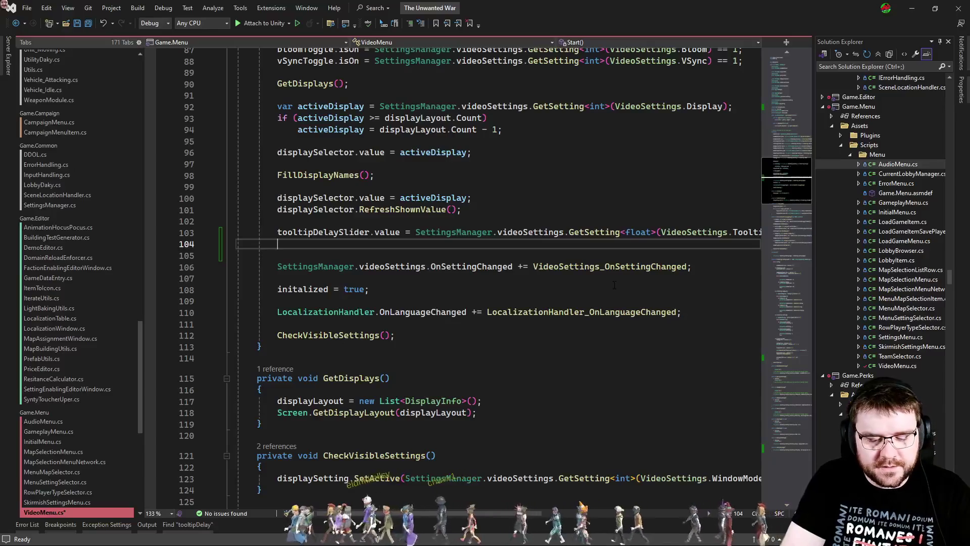
{"action": "type", "text": "Tooltipman"}
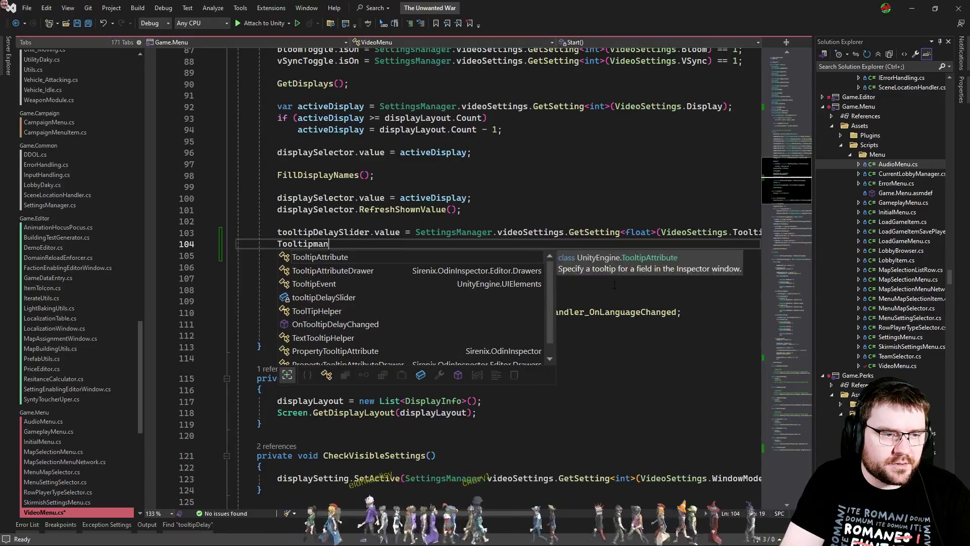
{"action": "type", "text": "anager"}
{"action": "key", "text": "Escape"}
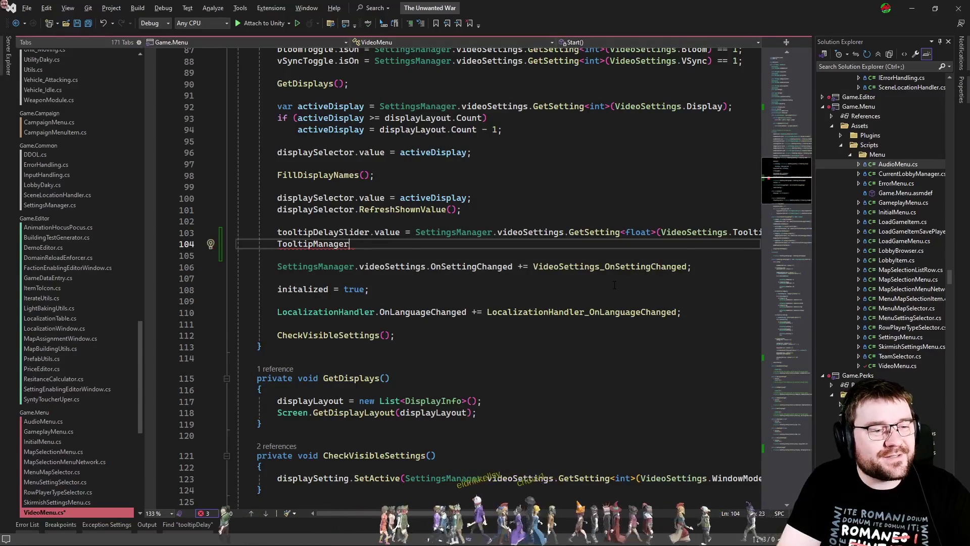
{"action": "key", "text": "ctrl+period"}
{"action": "key", "text": "Escape"}
{"action": "key", "text": "ctrl+shift+l"}
{"action": "key", "text": "Up"}
{"action": "key", "text": "ctrl+s"}
{"action": "key", "text": "Up"}
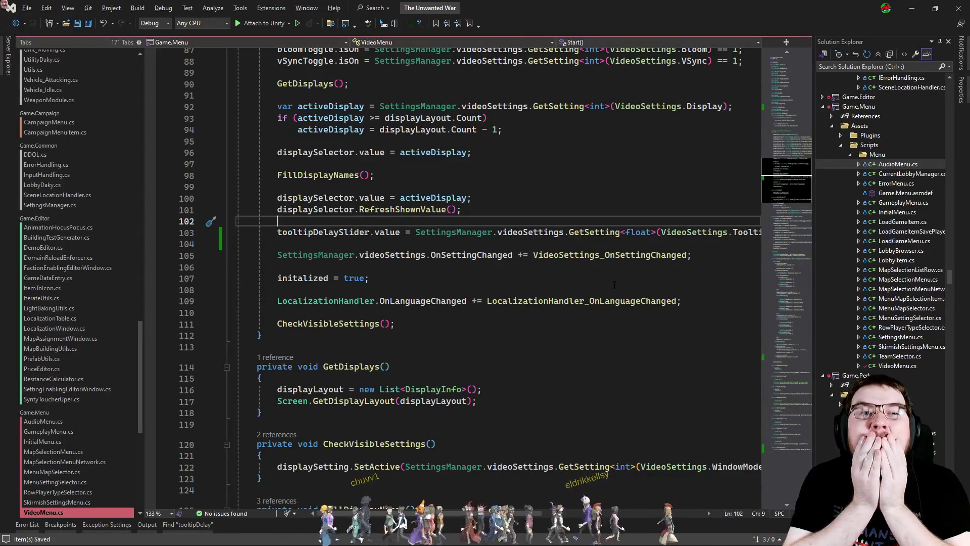
Step: Open ToolTipHelper.cs through code search for 'tooltiphel'
{"action": "key", "text": "ctrl+t"}
{"action": "type", "text": "toolt"}
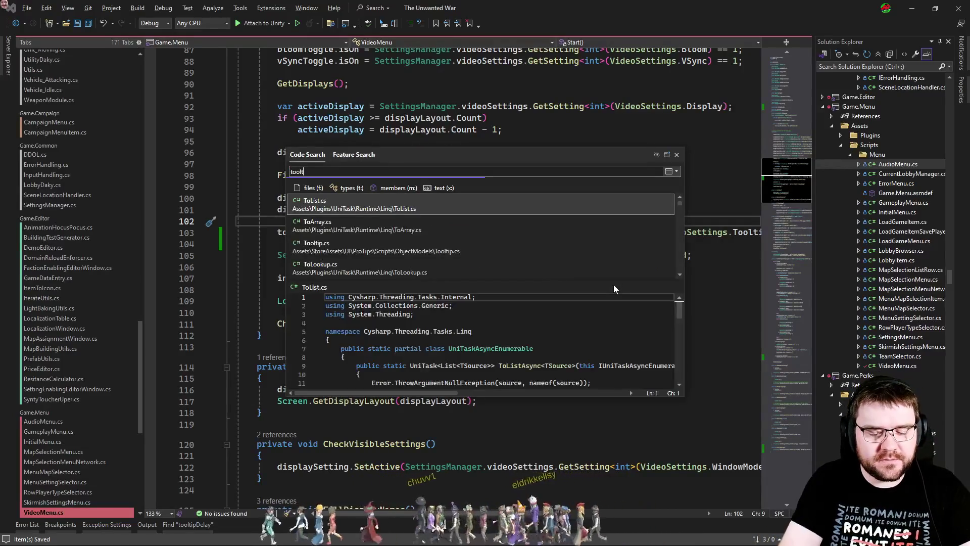
{"action": "type", "text": "iphelper"}
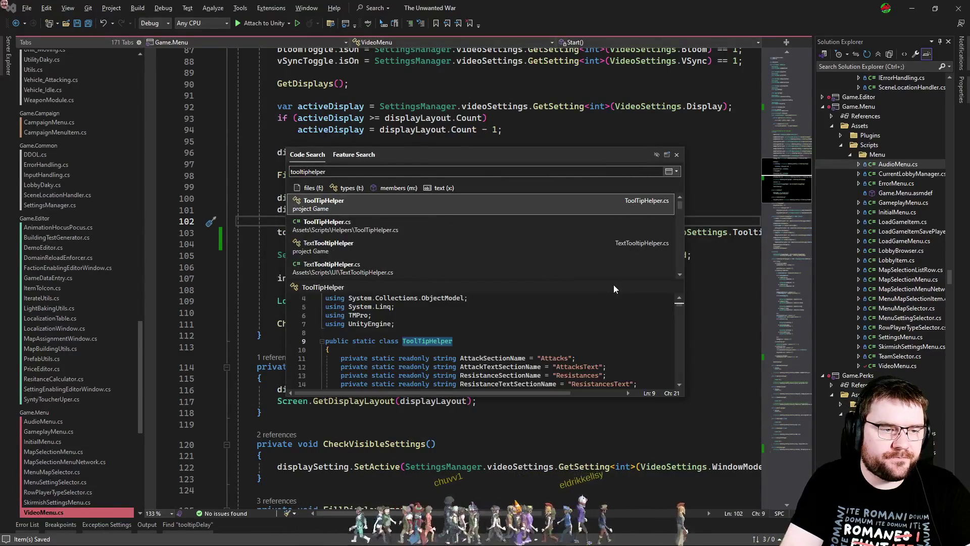
{"action": "key", "text": "Return"}
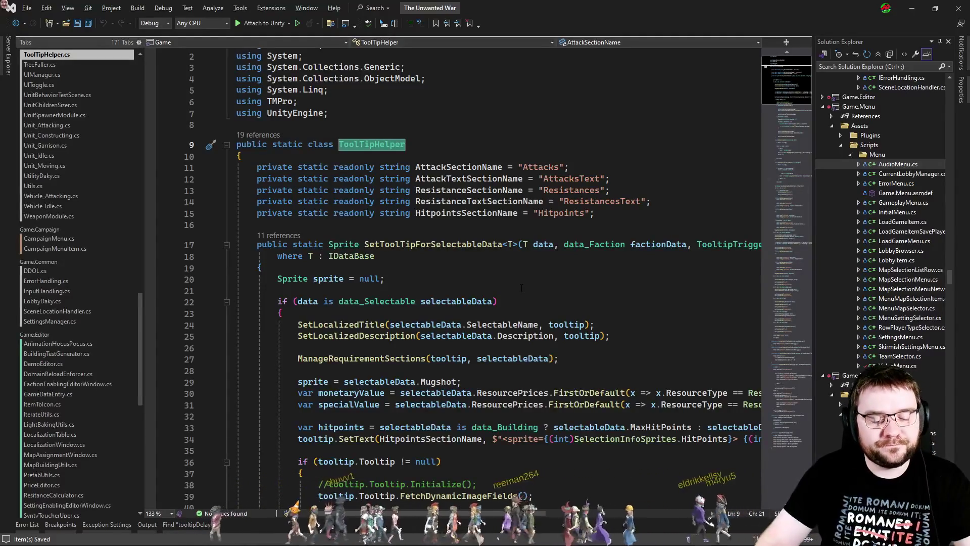
Step: Switch to the Unity editor and show the project's assets in the Project browser
{"action": "key", "text": "ctrl+t"}
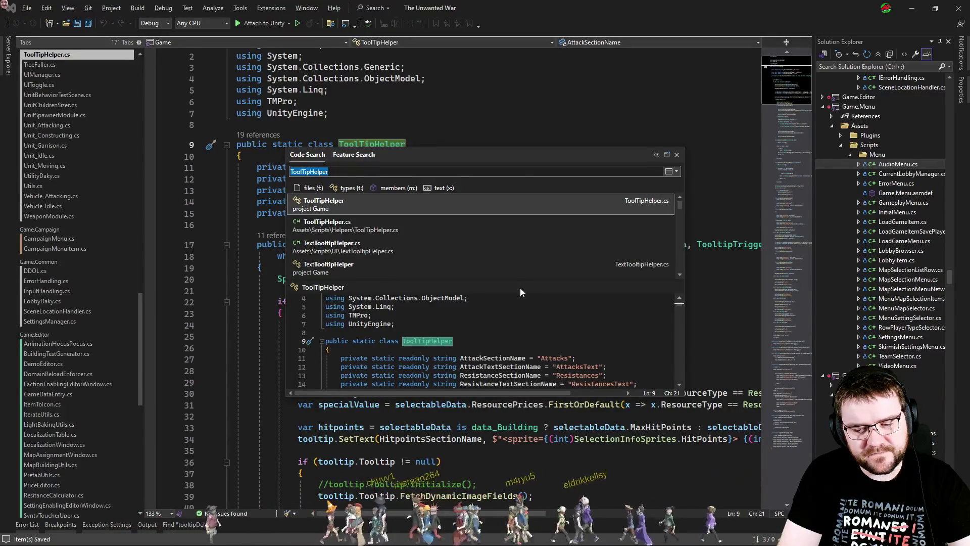
{"action": "key", "text": "Escape"}
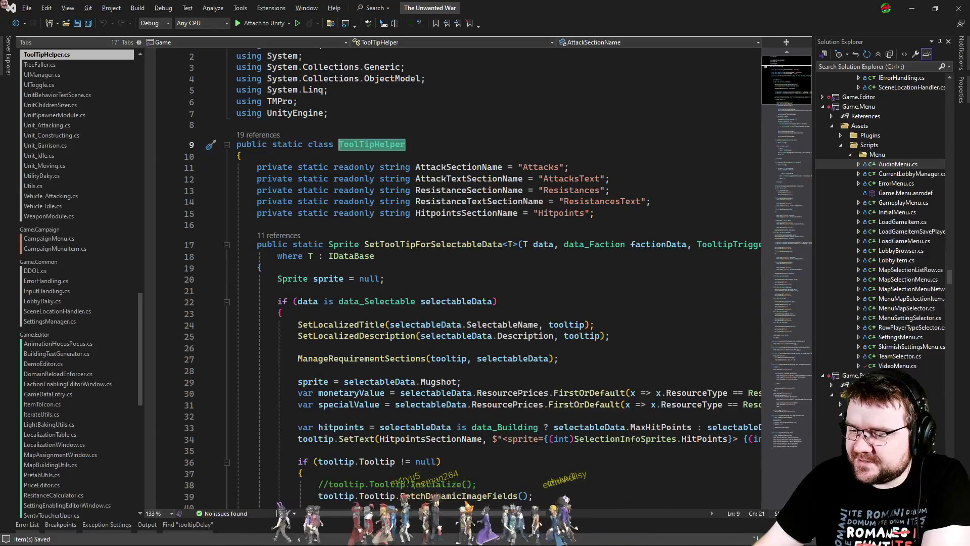
{"action": "key", "text": "alt+Tab"}
{"action": "left_click", "coordinate": [272, 44]}
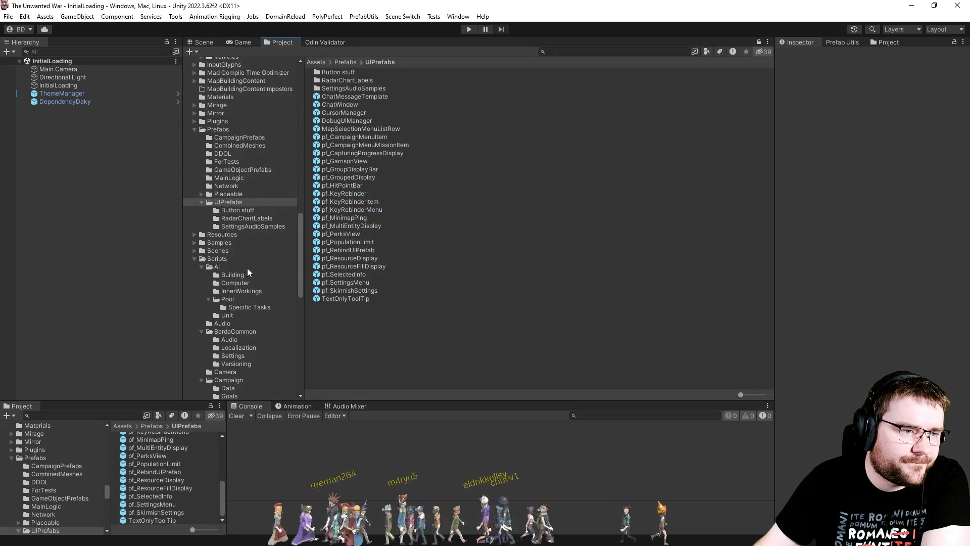
Step: Add ProTipsAssemblyDefinition as a reference of the Game.Menu asmdef, apply, and return to Visual Studio
{"action": "scroll", "coordinate": [249, 268], "scroll_direction": "down", "scroll_amount": 6}
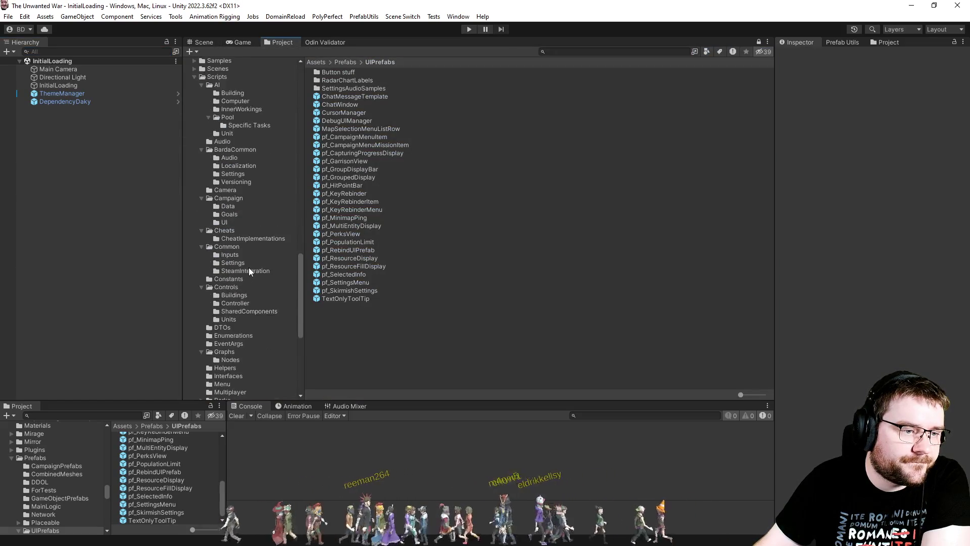
{"action": "scroll", "coordinate": [226, 287], "scroll_direction": "down", "scroll_amount": 2}
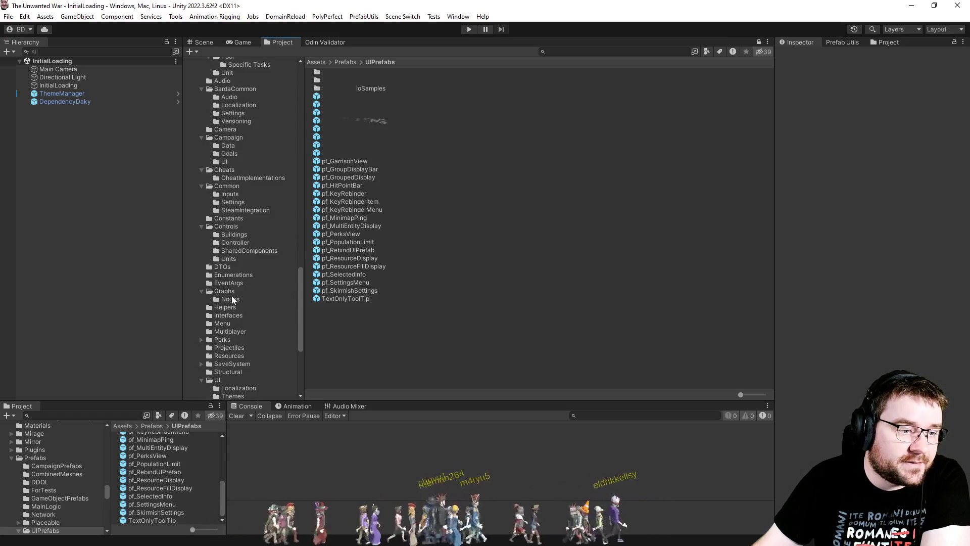
{"action": "left_click", "coordinate": [229, 325]}
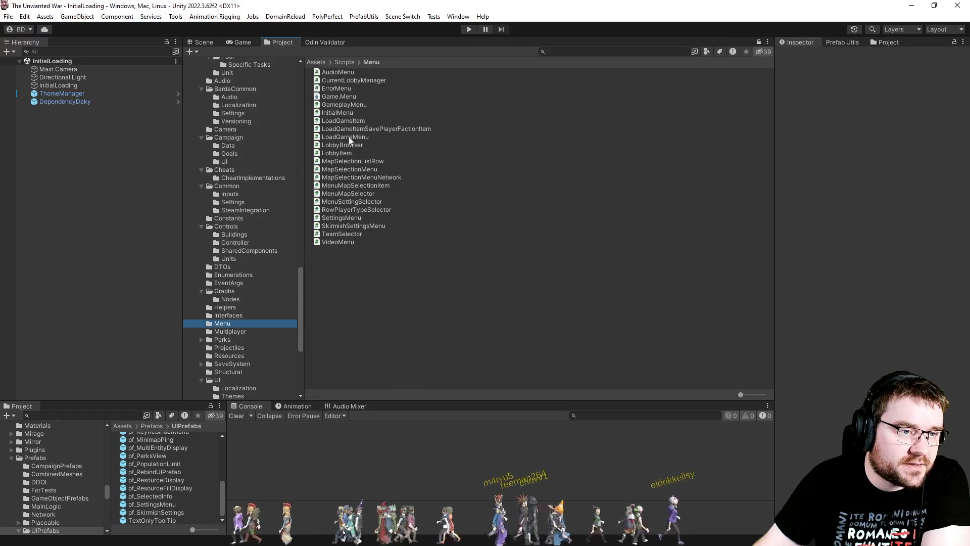
{"action": "left_click", "coordinate": [342, 96]}
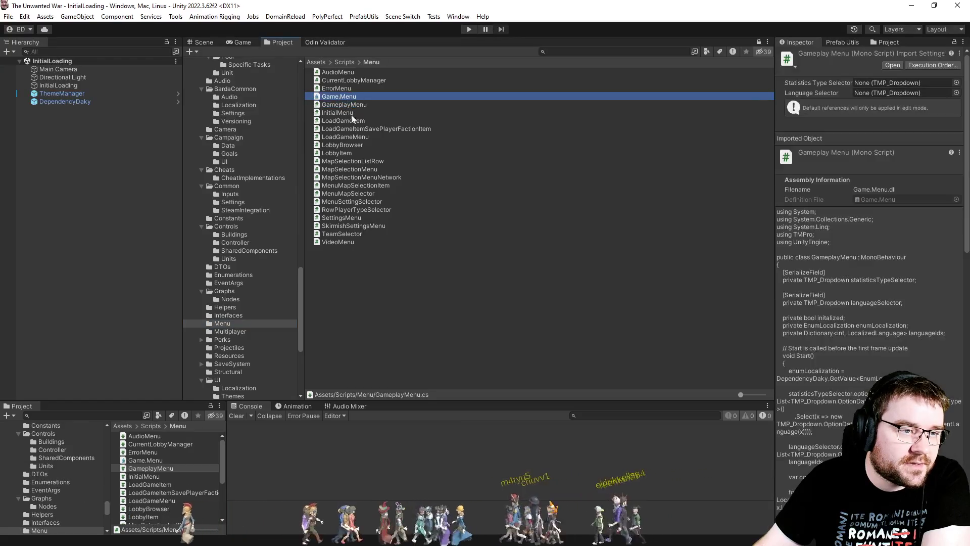
{"action": "left_click", "coordinate": [935, 356]}
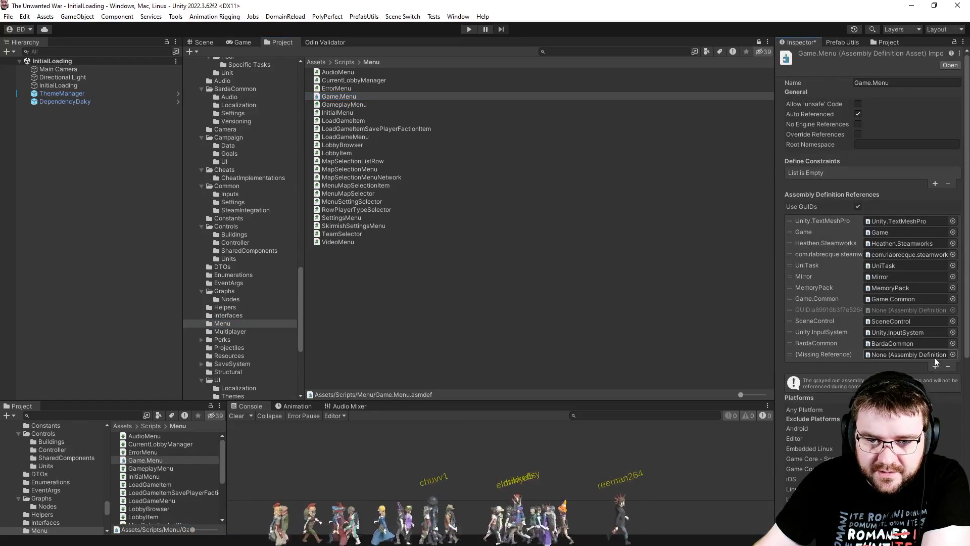
{"action": "left_click", "coordinate": [953, 354]}
{"action": "type", "text": "protips"}
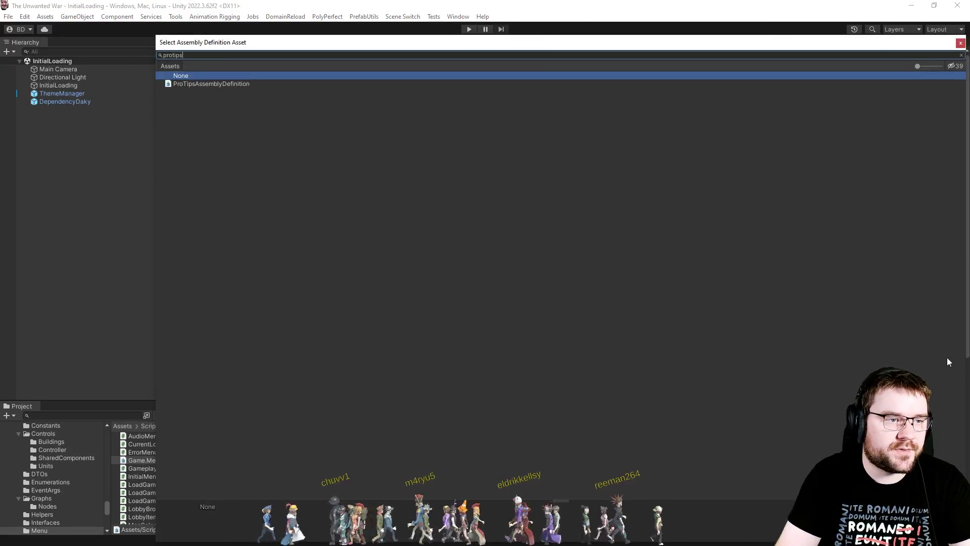
{"action": "key", "text": "Down"}
{"action": "key", "text": "Return"}
{"action": "scroll", "coordinate": [940, 262], "scroll_direction": "down", "scroll_amount": 5}
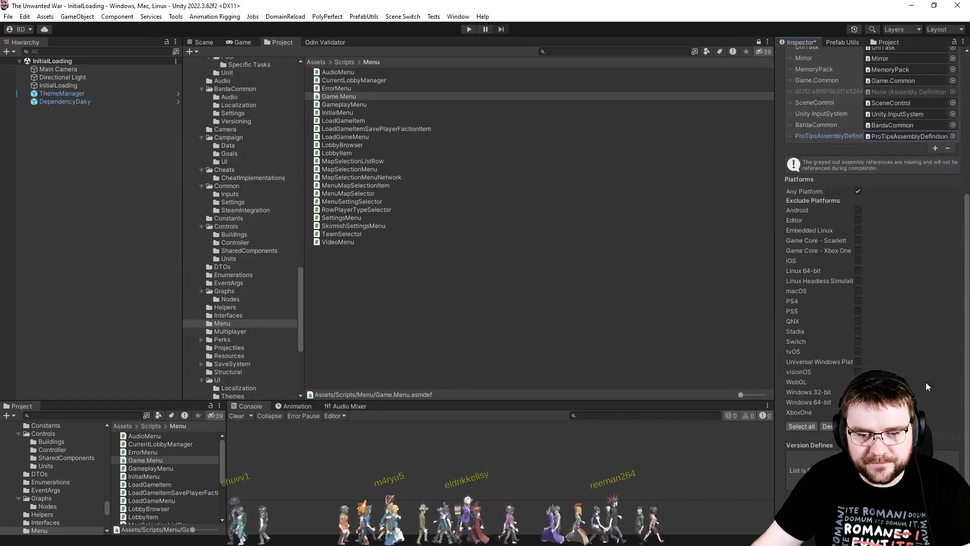
{"action": "key", "text": "ctrl+s"}
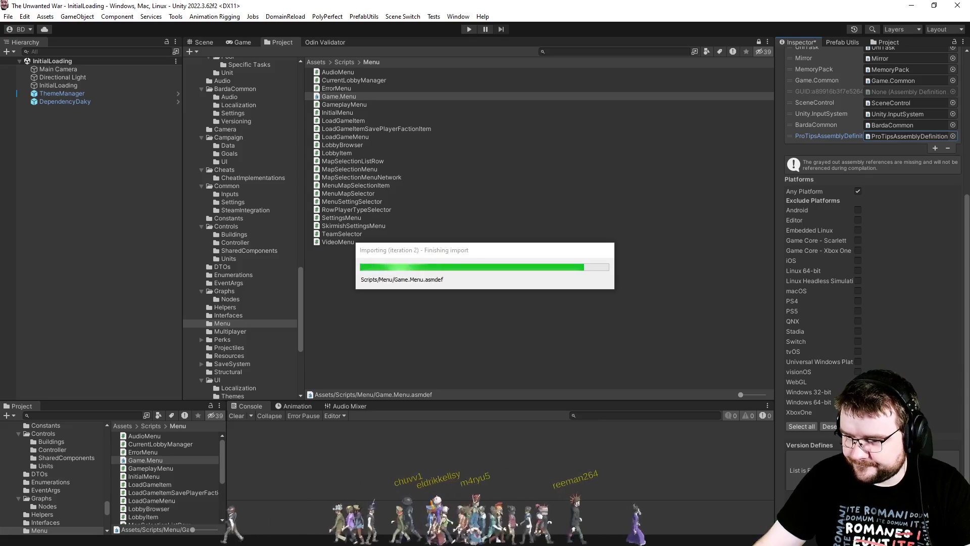
{"action": "key", "text": "alt+Tab"}
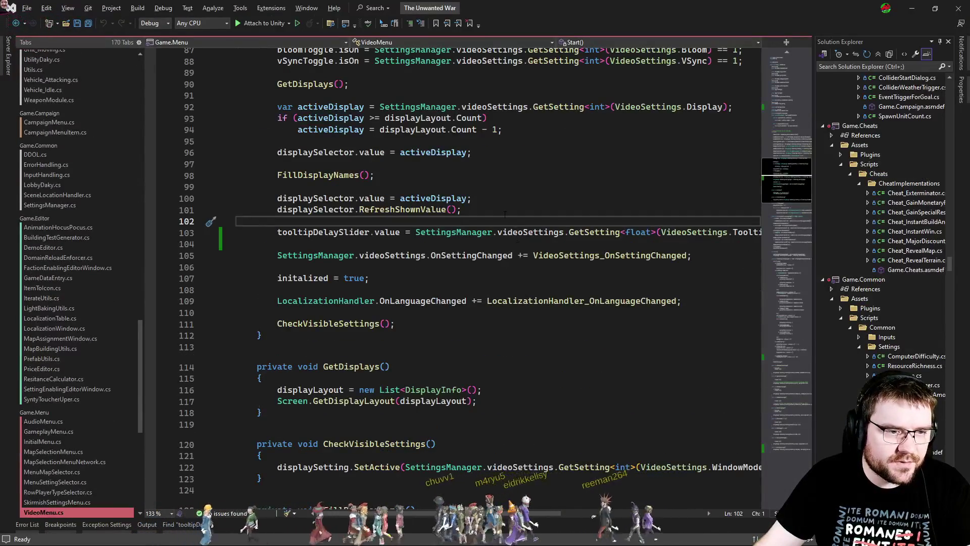
Step: In Start, add TooltipManager.Instance.tooltipDelay = GetSetting(TooltipDelay) below the slider setup
{"action": "left_click", "coordinate": [480, 238]}
{"action": "key", "text": "Return"}
{"action": "key", "text": "Return"}
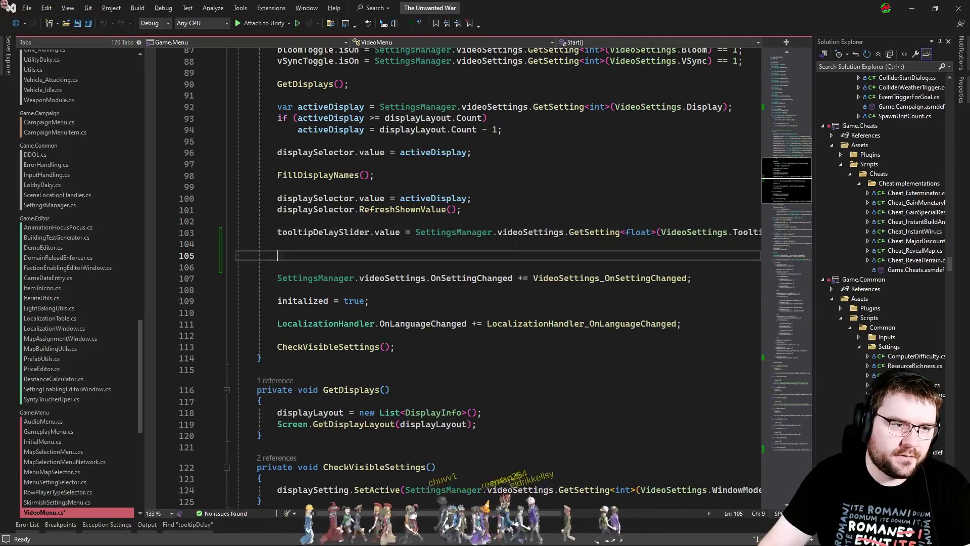
{"action": "key", "text": "BackSpace"}
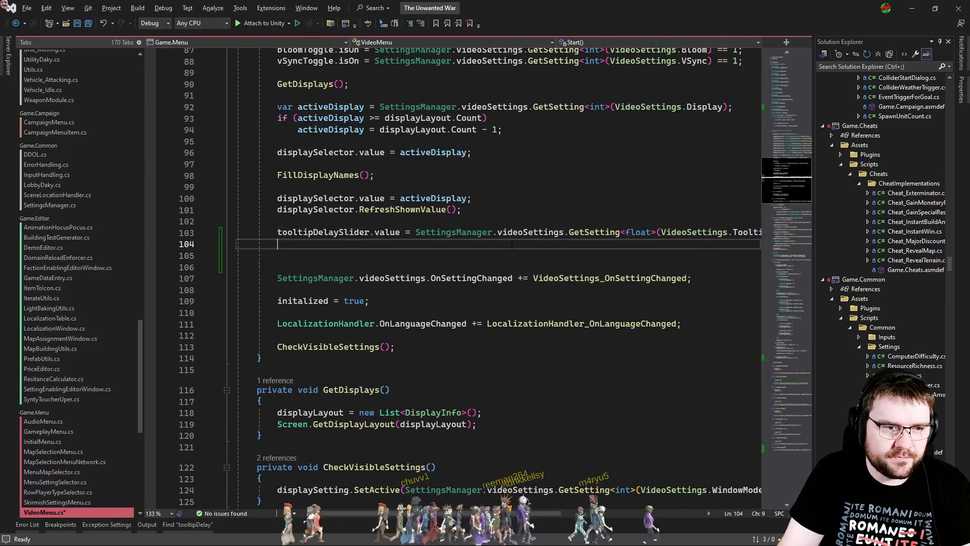
{"action": "type", "text": "TooltipManager."}
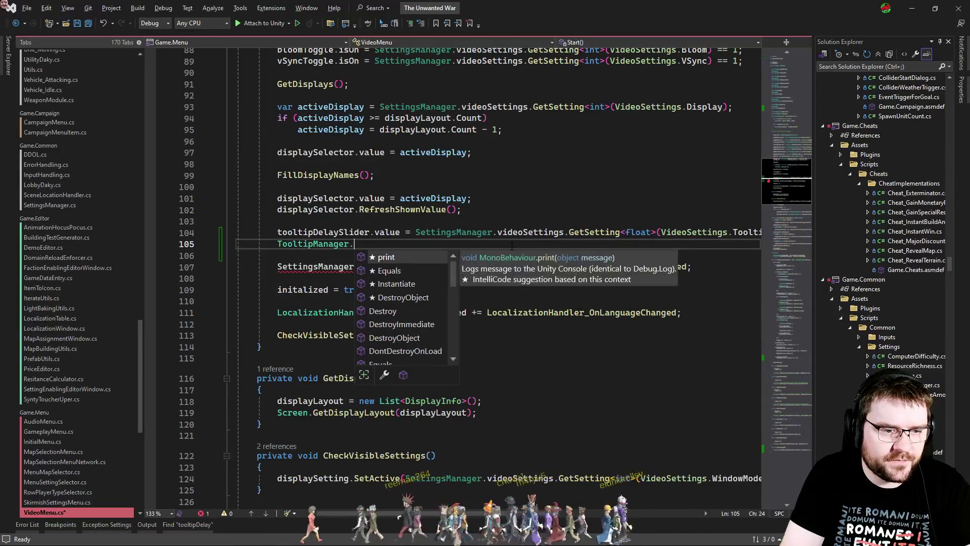
{"action": "type", "text": "inst"}
{"action": "key", "text": "Down"}
{"action": "type", "text": ".too"}
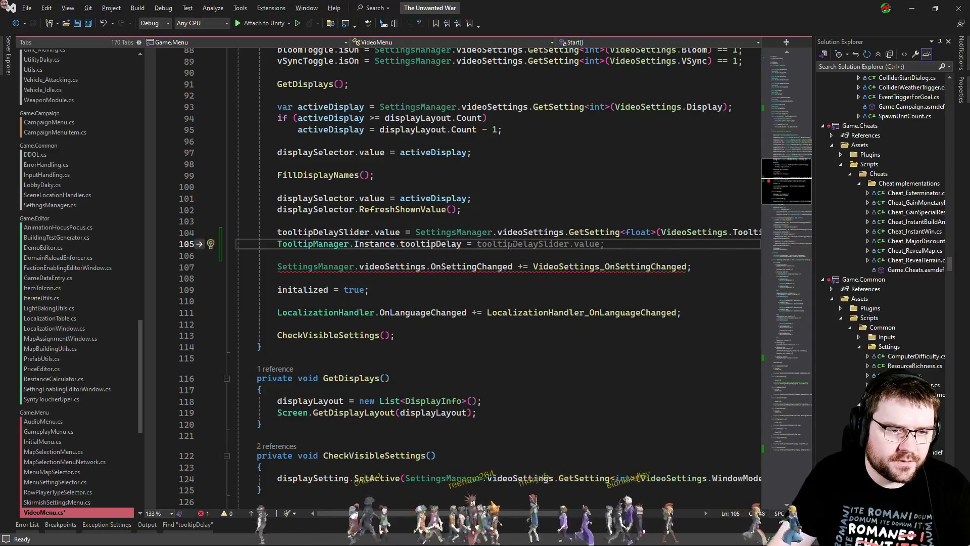
{"action": "key", "text": "Up"}
{"action": "key", "text": "ctrl+Left"}
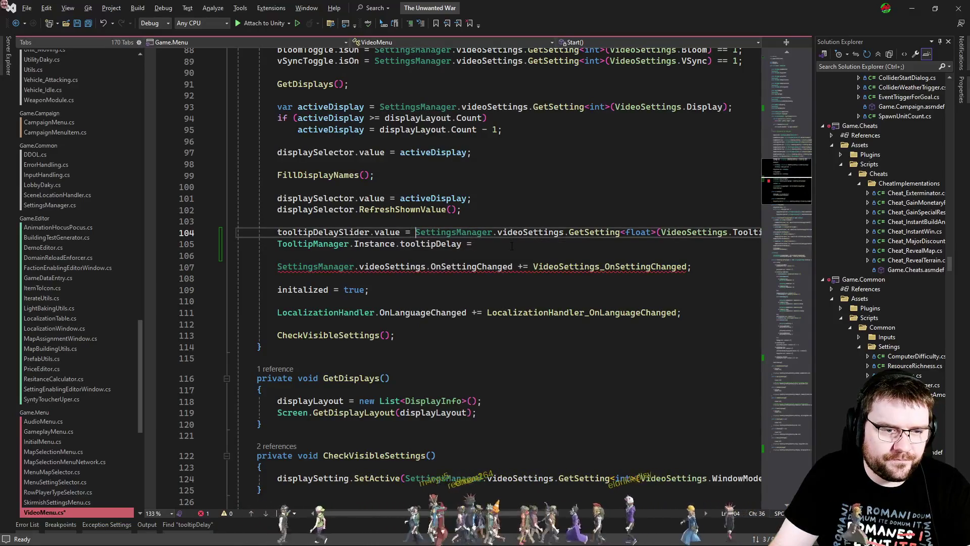
{"action": "key", "text": "shift+End"}
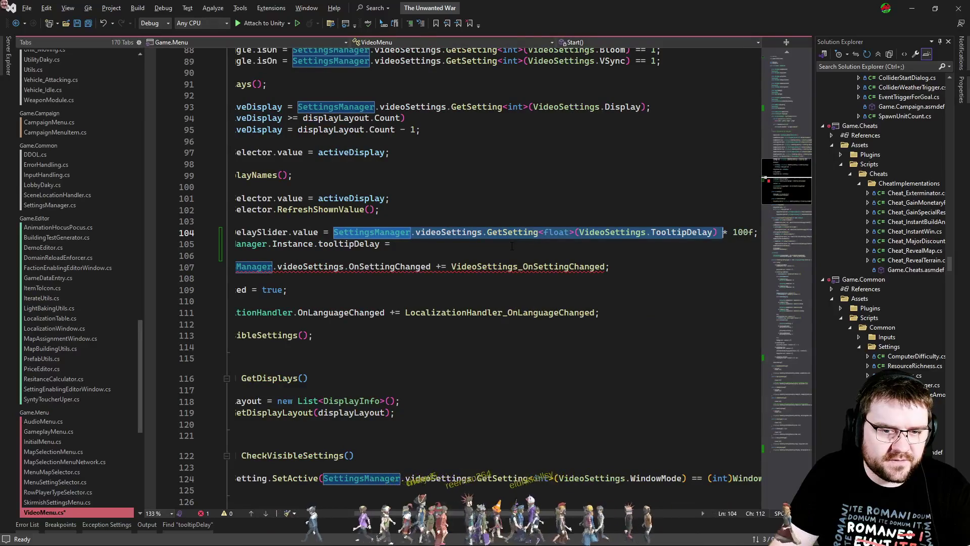
{"action": "key", "text": "ctrl+c"}
{"action": "key", "text": "Down"}
{"action": "key", "text": "End"}
{"action": "key", "text": "ctrl+v"}
{"action": "type", "text": ";"}
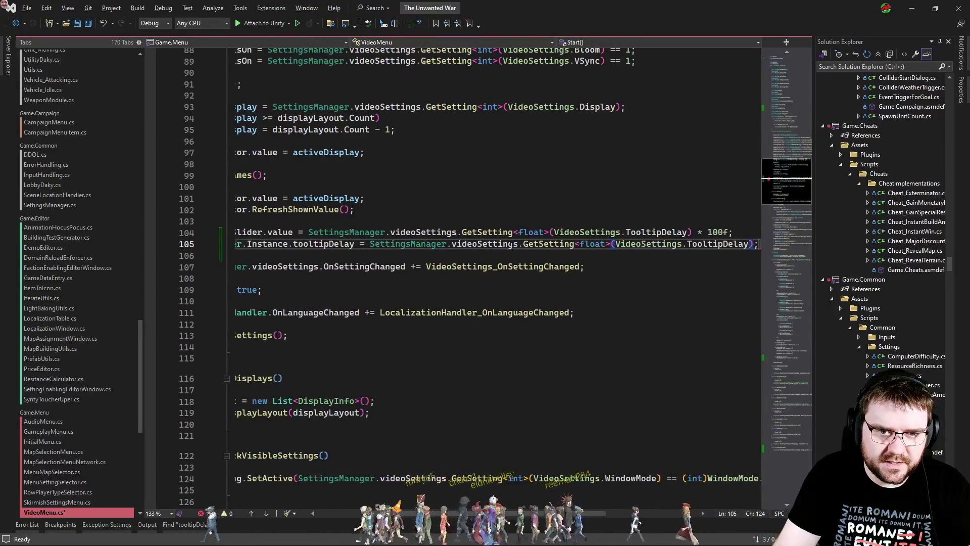
{"action": "key", "text": "shift+Home"}
{"action": "key", "text": "Escape"}
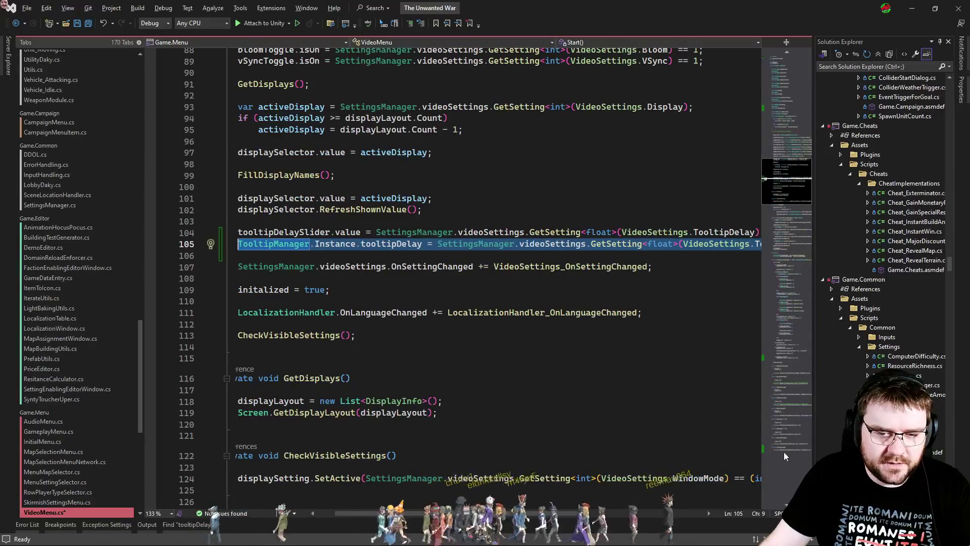
Step: Paste the tooltipDelay assignment and the if (initialized) click block into OnTooltipDelayChanged, and save
{"action": "left_click", "coordinate": [785, 457]}
{"action": "left_click", "coordinate": [590, 272]}
{"action": "key", "text": "ctrl+v"}
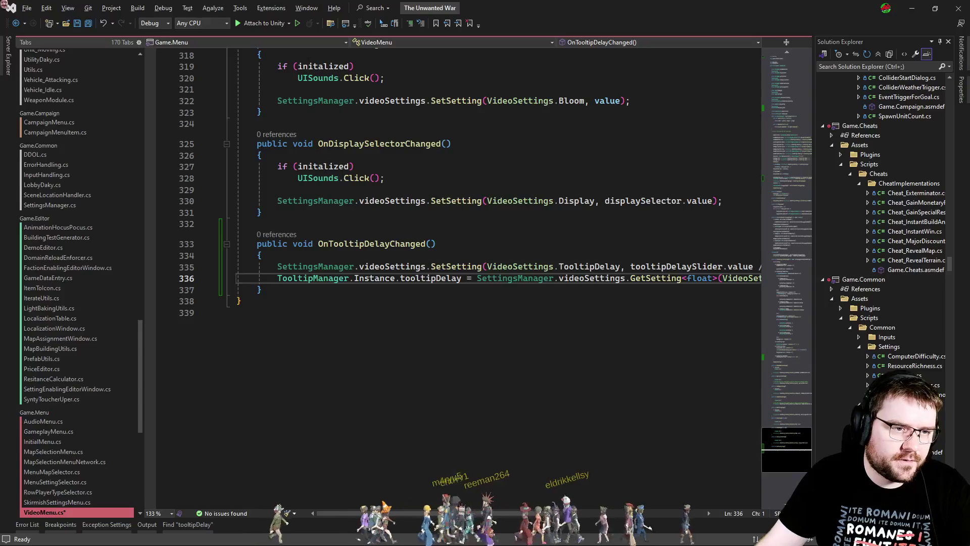
{"action": "left_click_drag", "start_coordinate": [331, 192], "coordinate": [341, 157]}
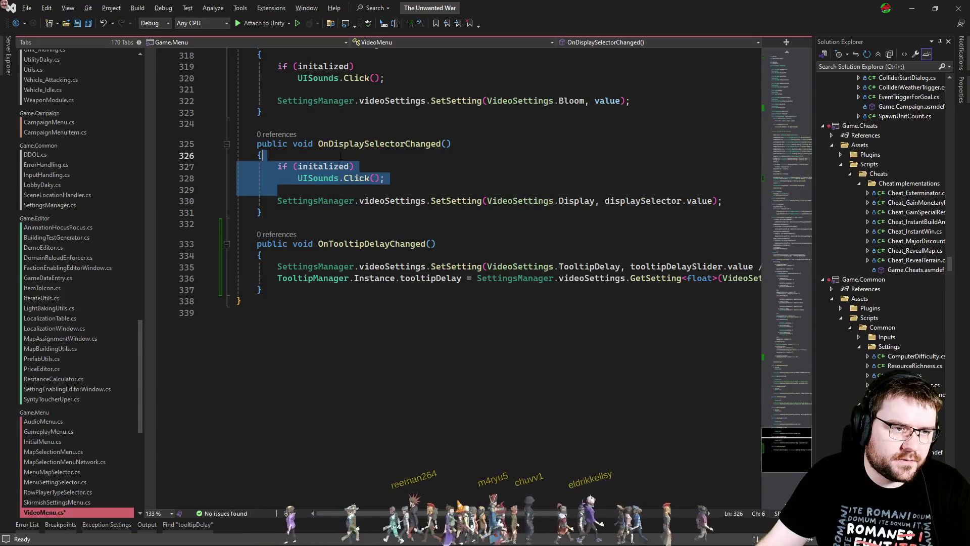
{"action": "key", "text": "ctrl+c"}
{"action": "left_click", "coordinate": [314, 256]}
{"action": "key", "text": "ctrl+v"}
{"action": "key", "text": "ctrl+s"}
Step: Compare against AudioMenu.cs's handlers, return to VideoMenu.cs, then switch to Unity
{"action": "key", "text": "ctrl+Tab"}
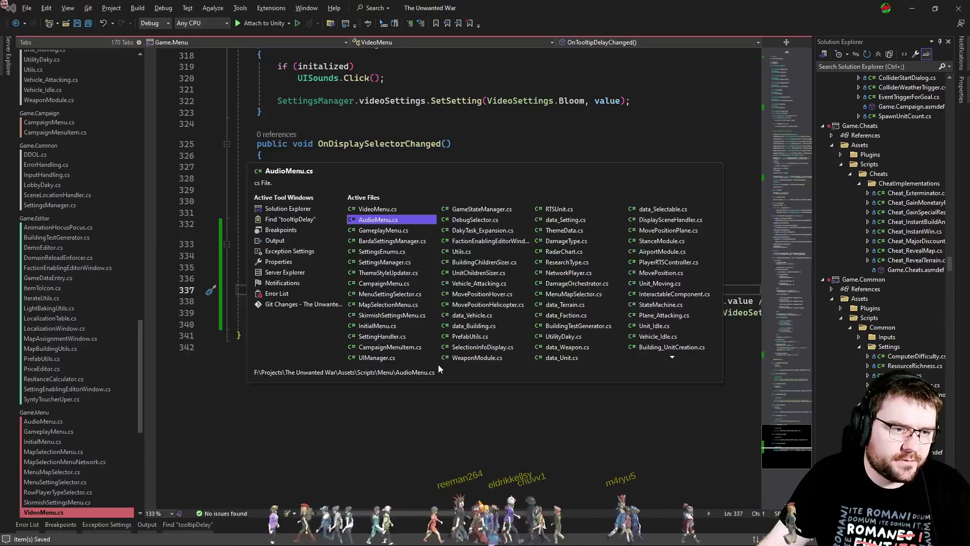
{"action": "key", "text": "ctrl+Tab"}
{"action": "key", "text": "ctrl+shift+Tab"}
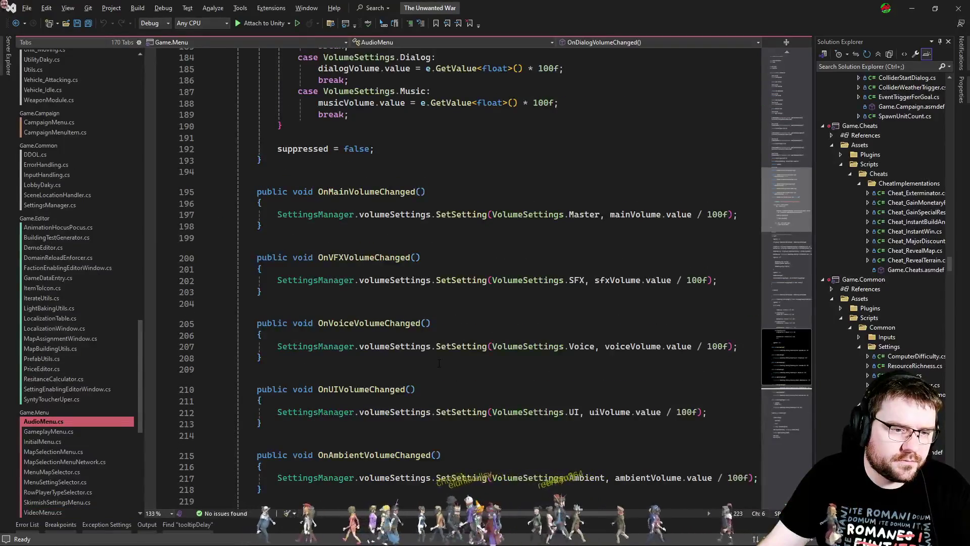
{"action": "key", "text": "ctrl+Tab"}
{"action": "left_click", "coordinate": [439, 361]}
{"action": "key", "text": "alt+Tab"}
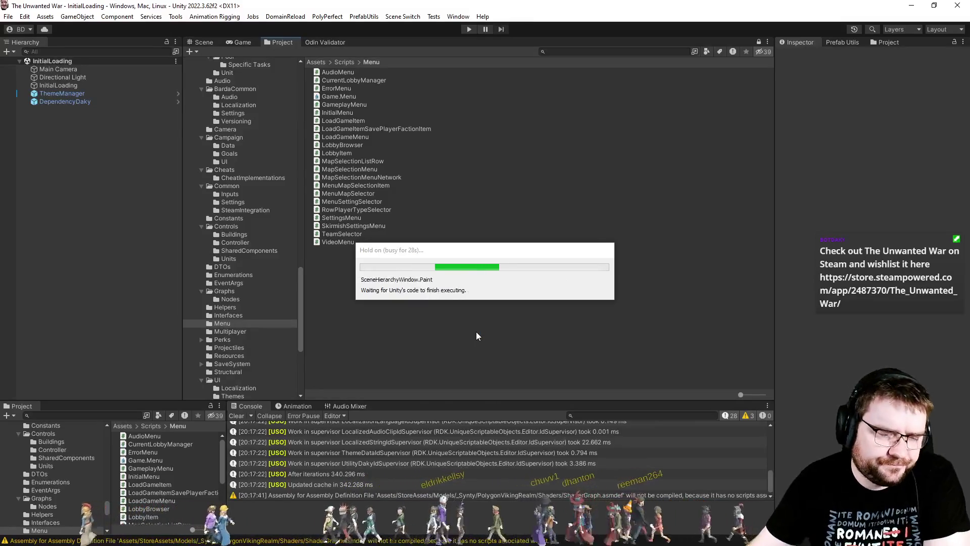
Step: Enter play mode, set Tooltip Delay to minimum, and check tooltips in the Skirmish lobby
{"action": "left_click", "coordinate": [470, 29]}
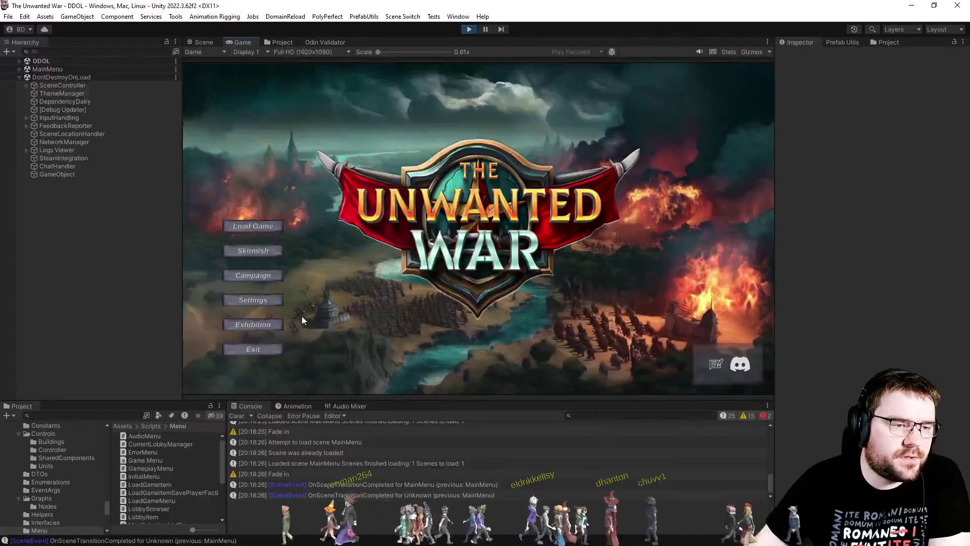
{"action": "left_click", "coordinate": [272, 305]}
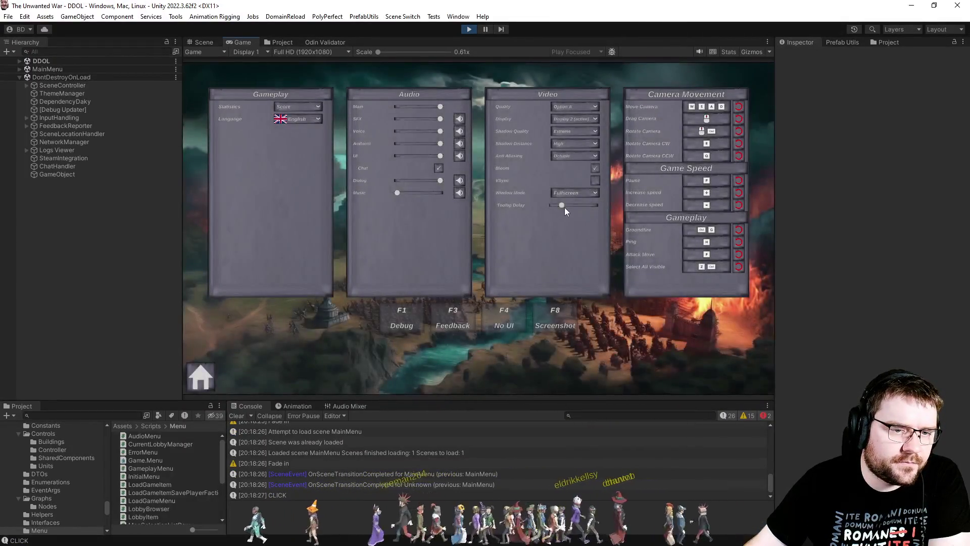
{"action": "left_click_drag", "start_coordinate": [565, 207], "coordinate": [515, 211]}
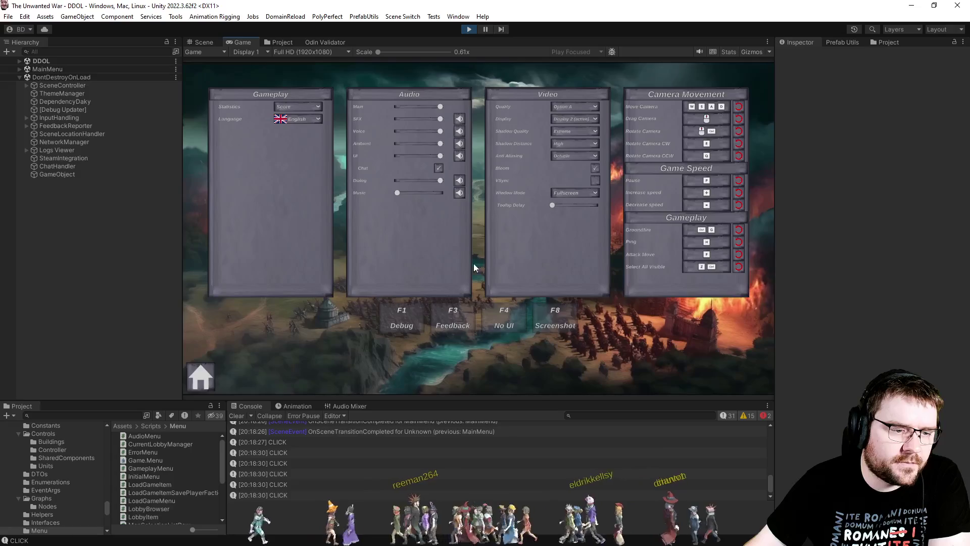
{"action": "left_click", "coordinate": [205, 380]}
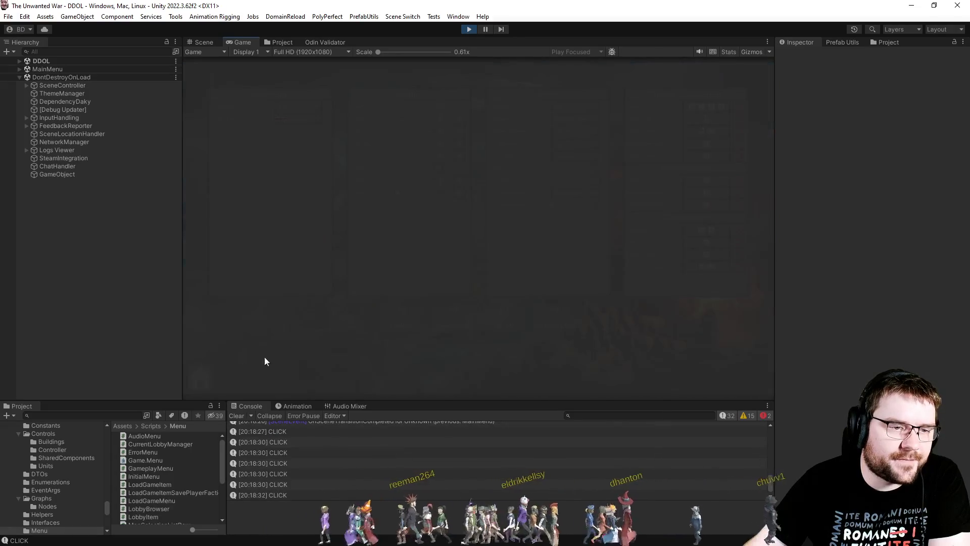
{"action": "left_click", "coordinate": [262, 252]}
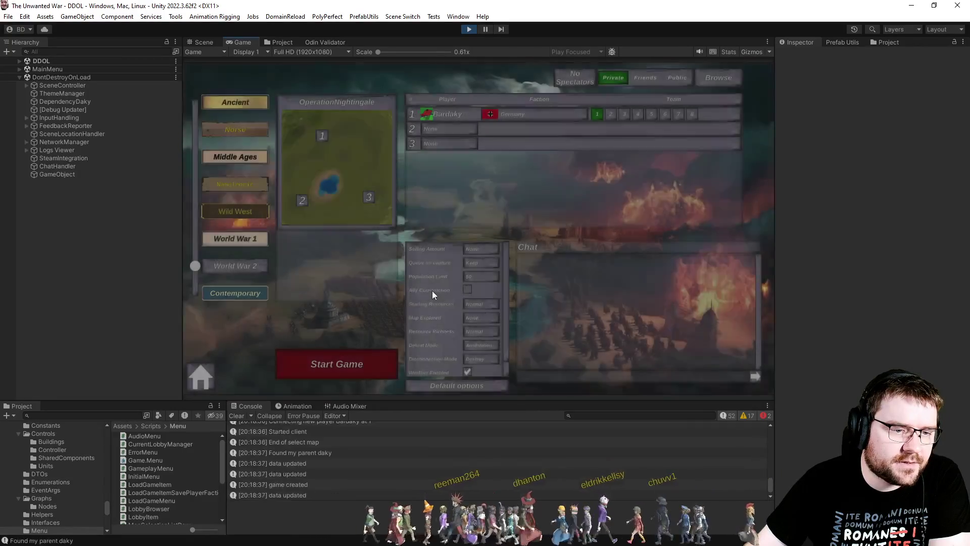
{"action": "mouse_move", "coordinate": [432, 290]}
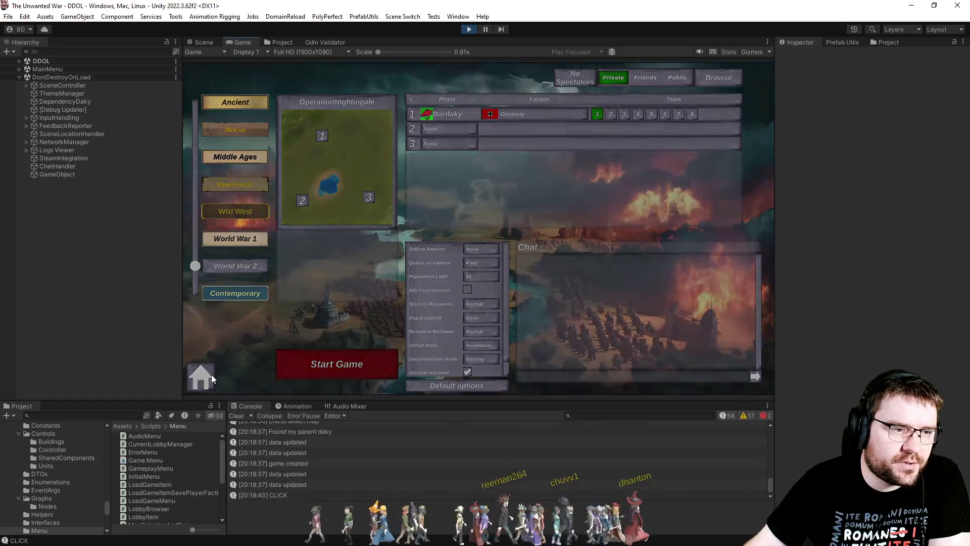
{"action": "key", "text": "Escape"}
Step: Set Tooltip Delay to maximum, recheck the Skirmish lobby tooltips, then stop play mode
{"action": "left_click", "coordinate": [268, 301]}
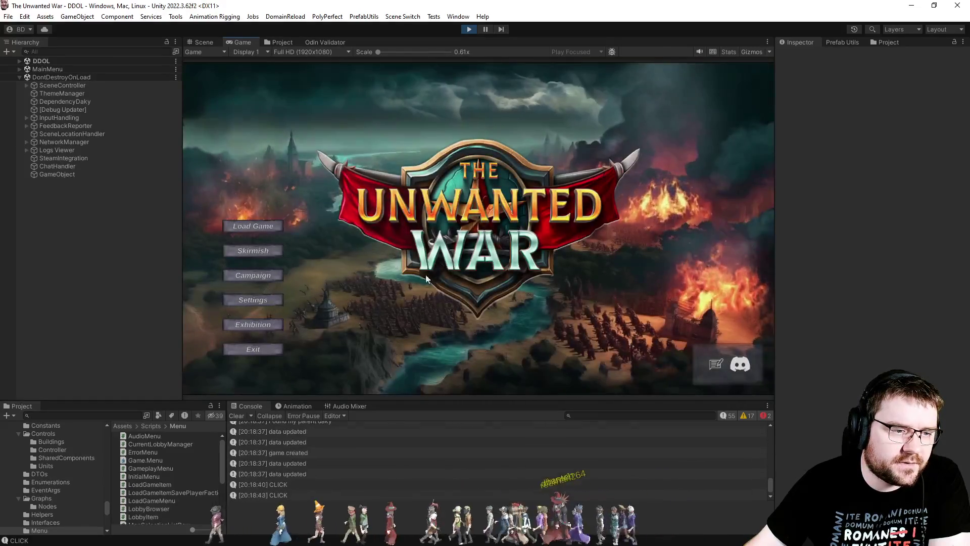
{"action": "left_click_drag", "start_coordinate": [553, 205], "coordinate": [595, 205]}
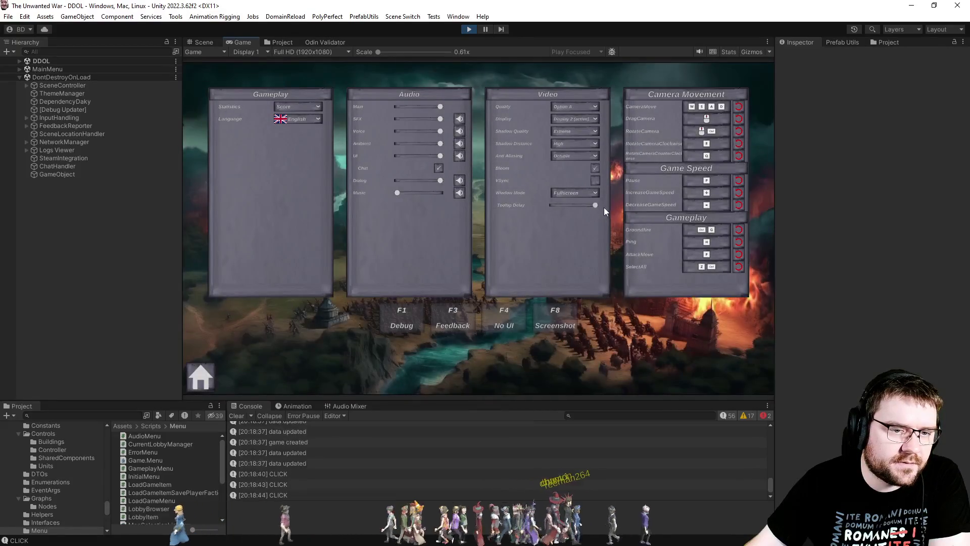
{"action": "left_click", "coordinate": [213, 378]}
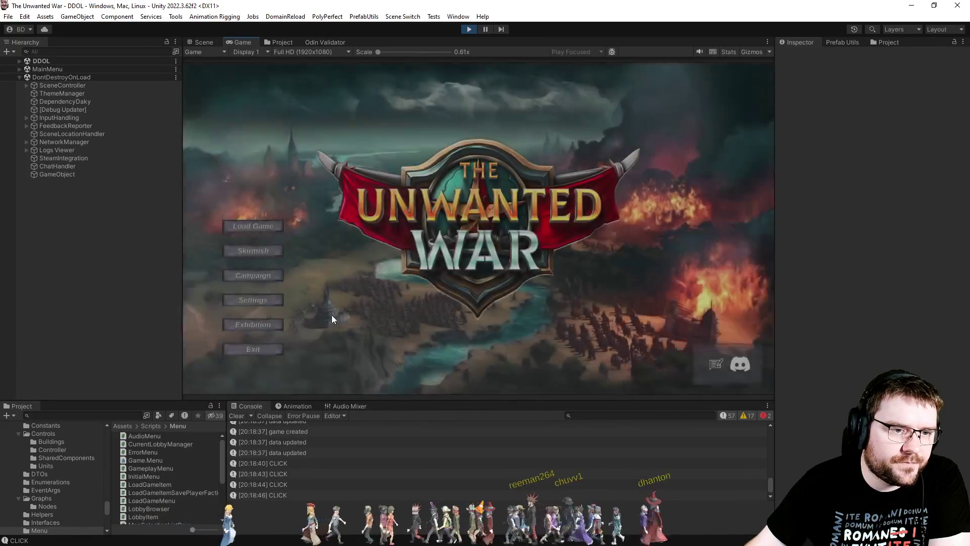
{"action": "left_click", "coordinate": [263, 251]}
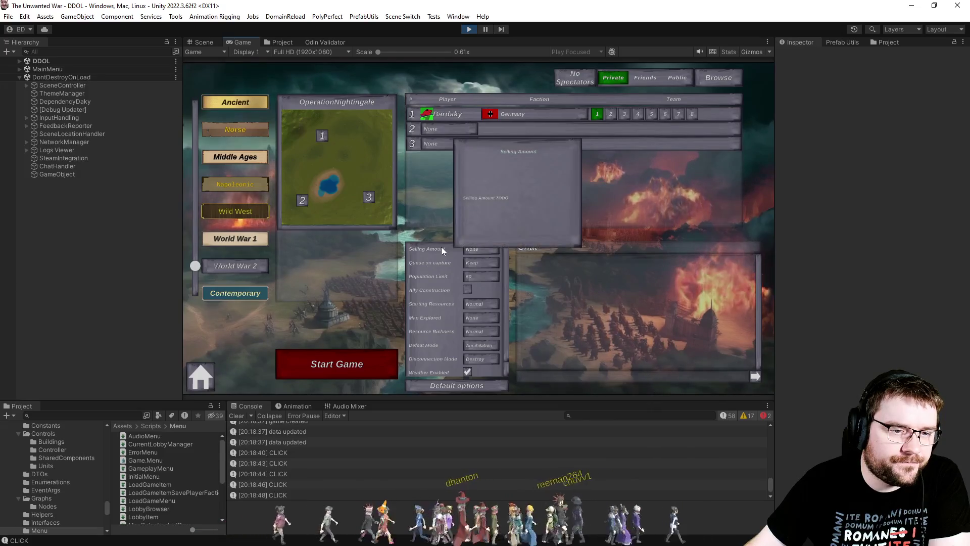
{"action": "left_click", "coordinate": [469, 29]}
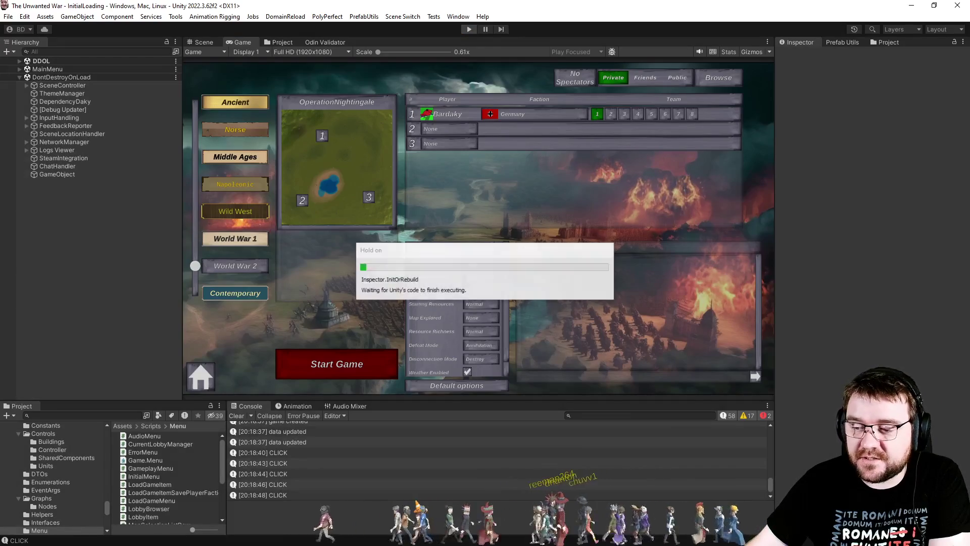
Step: Delete the if (initialized) UISounds.Click() lines from OnTooltipDelayChanged, save, and return to Unity
{"action": "key", "text": "alt+Tab"}
{"action": "left_click", "coordinate": [400, 265]}
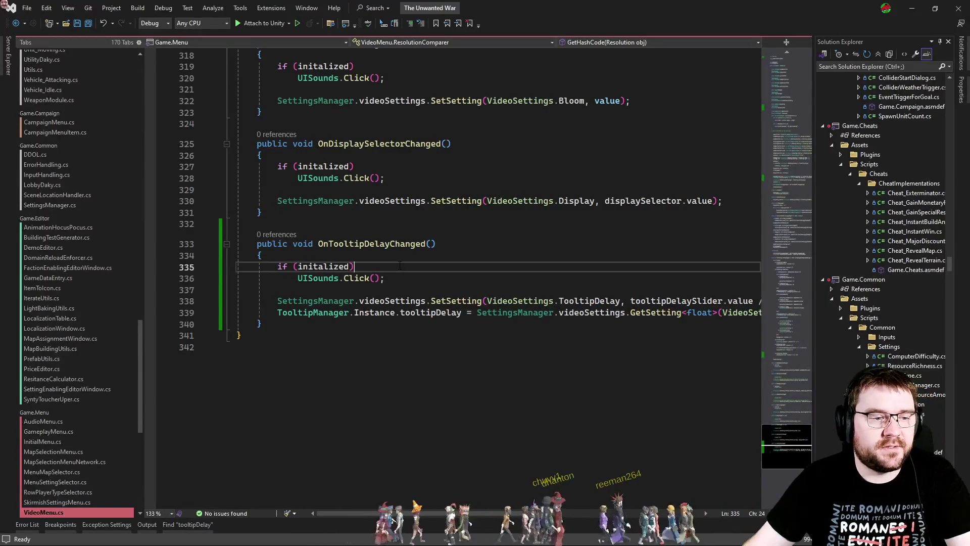
{"action": "key", "text": "Home"}
{"action": "key", "text": "shift+Down"}
{"action": "key", "text": "shift+Down"}
{"action": "key", "text": "shift+Down"}
{"action": "key", "text": "Delete"}
{"action": "key", "text": "ctrl+s"}
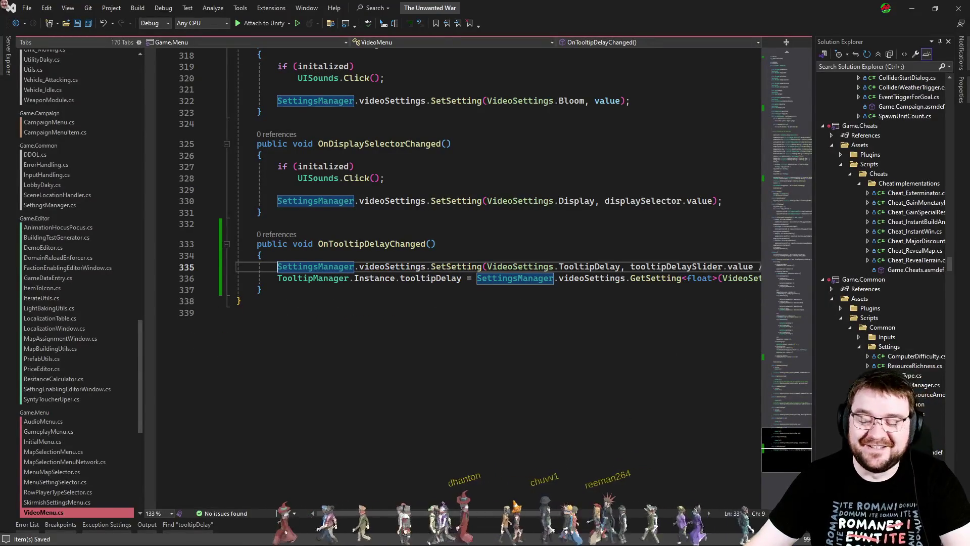
{"action": "key", "text": "alt+Tab"}
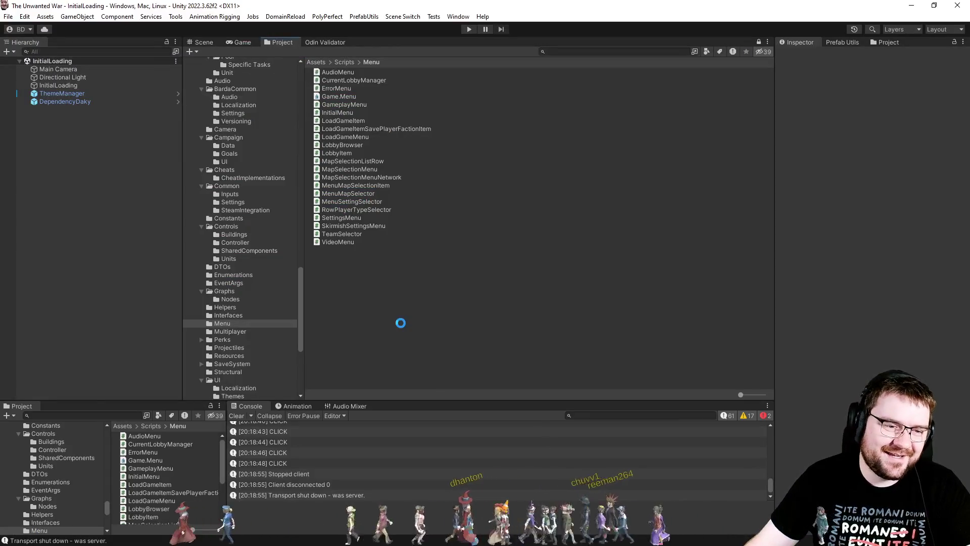